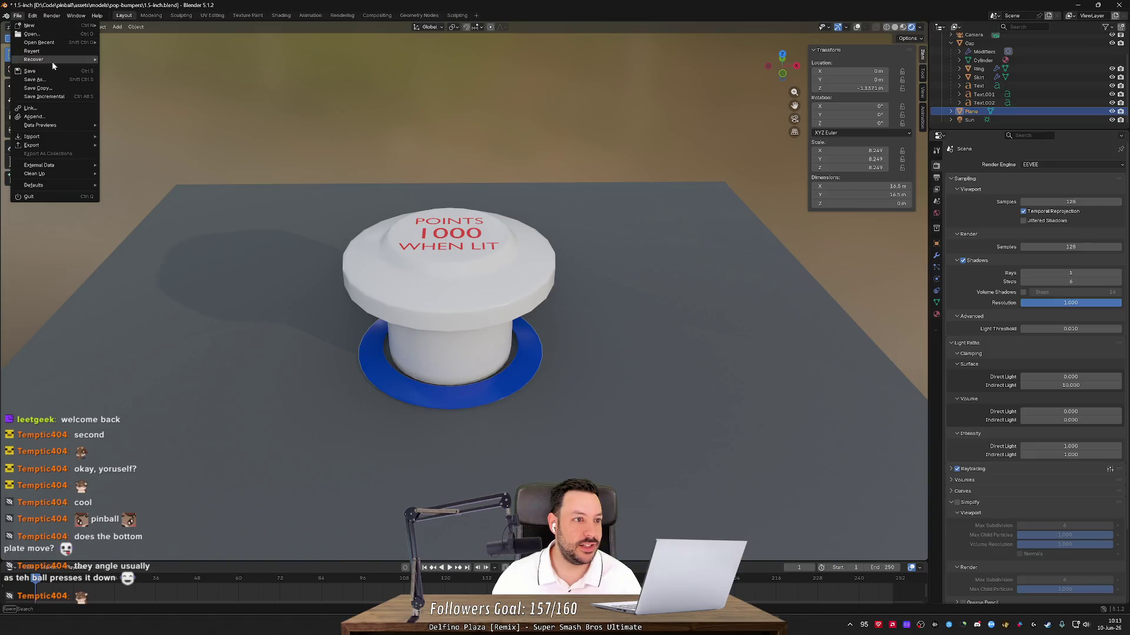
- Open standup-3cm.blend from recent files without saving the bumper model's changes
{"action": "mouse_move", "coordinate": [60, 44]}
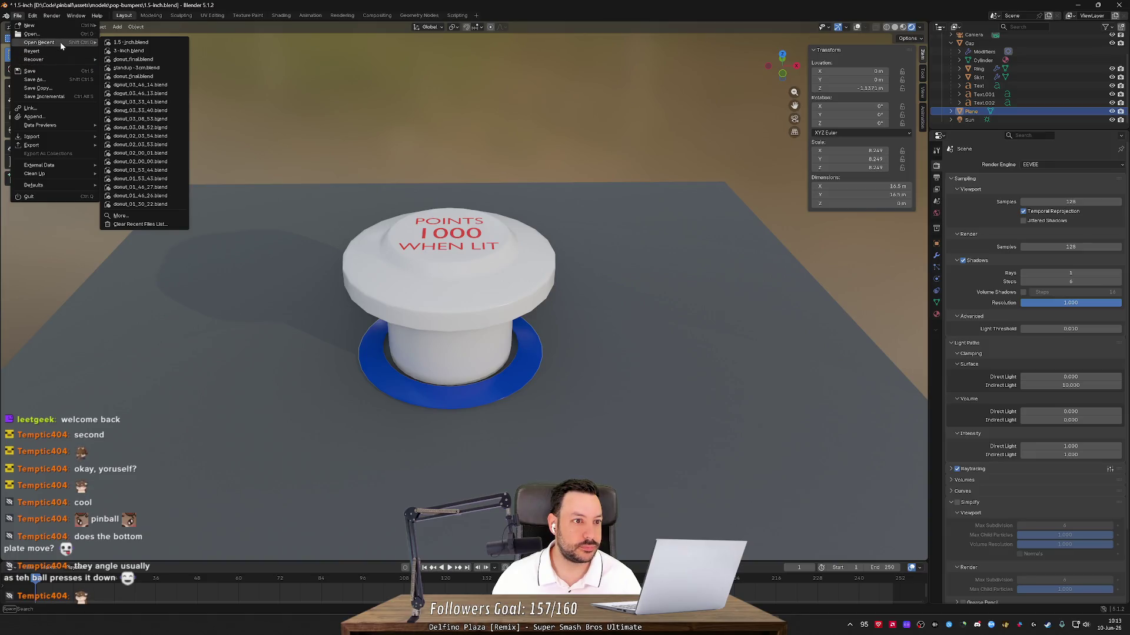
{"action": "left_click", "coordinate": [152, 76]}
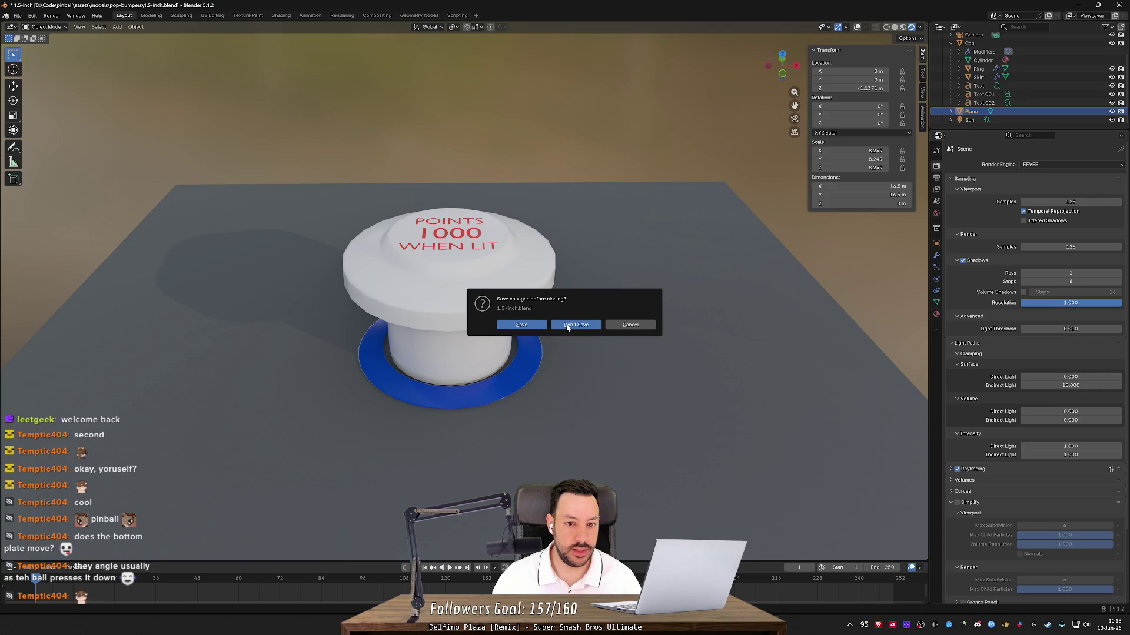
{"action": "left_click", "coordinate": [567, 326]}
{"action": "mouse_move", "coordinate": [566, 324]}
{"action": "left_mouse_down"}
{"action": "mouse_move", "coordinate": [310, 340]}
{"action": "mouse_move", "coordinate": [494, 347]}
{"action": "mouse_move", "coordinate": [459, 344]}
{"action": "mouse_move", "coordinate": [468, 341]}
{"action": "mouse_move", "coordinate": [370, 349]}
{"action": "mouse_move", "coordinate": [538, 359]}
{"action": "left_mouse_up"}
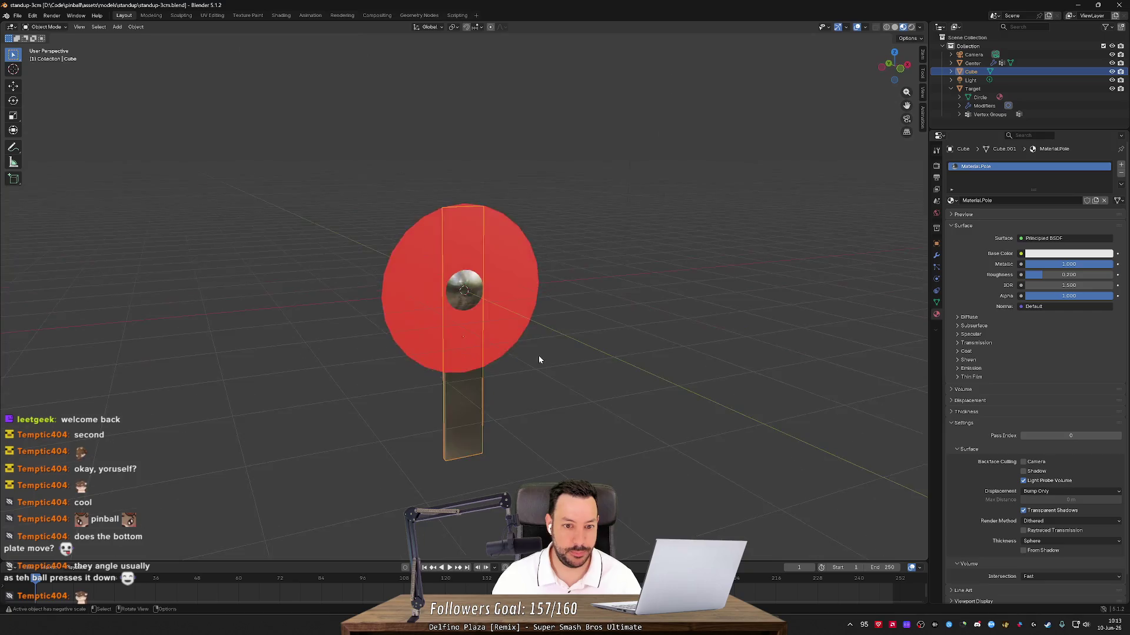
- Zoom and orbit around the red target to see the disc edge-on and from the side
{"action": "scroll", "coordinate": [538, 355], "scroll_direction": "down", "scroll_amount": 5}
{"action": "scroll", "coordinate": [515, 344], "scroll_direction": "up", "scroll_amount": 2}
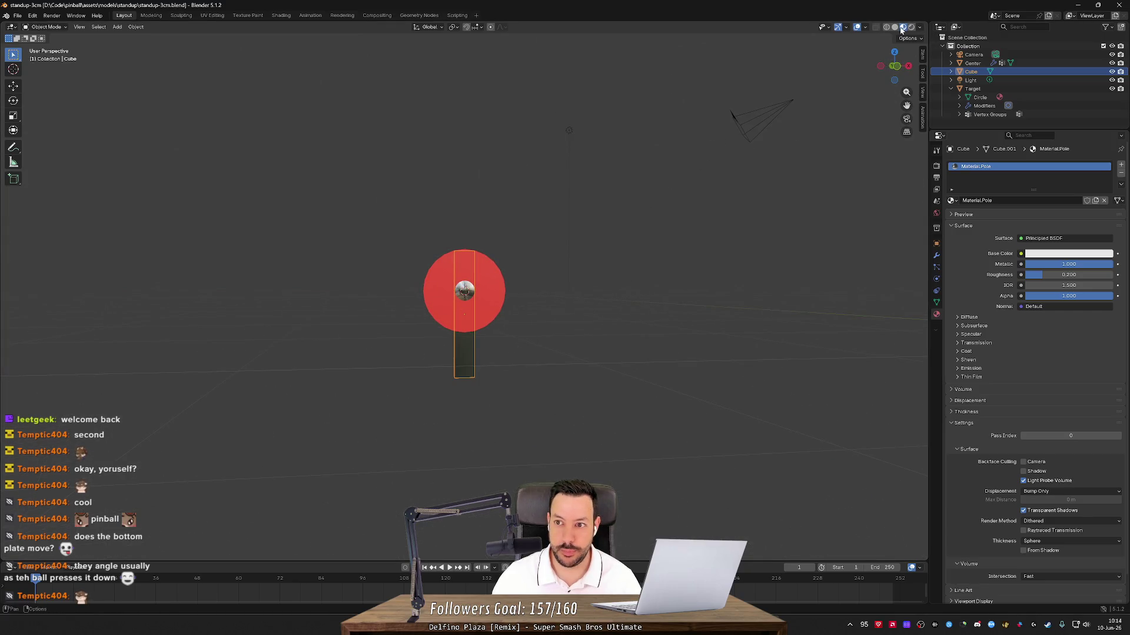
{"action": "left_click", "coordinate": [701, 181]}
{"action": "mouse_move", "coordinate": [702, 181]}
{"action": "left_mouse_down"}
{"action": "mouse_move", "coordinate": [770, 209]}
{"action": "mouse_move", "coordinate": [658, 193]}
{"action": "mouse_move", "coordinate": [776, 198]}
{"action": "mouse_move", "coordinate": [668, 210]}
{"action": "mouse_move", "coordinate": [789, 194]}
{"action": "mouse_move", "coordinate": [685, 200]}
{"action": "mouse_move", "coordinate": [612, 274]}
{"action": "mouse_move", "coordinate": [727, 181]}
{"action": "left_mouse_up"}
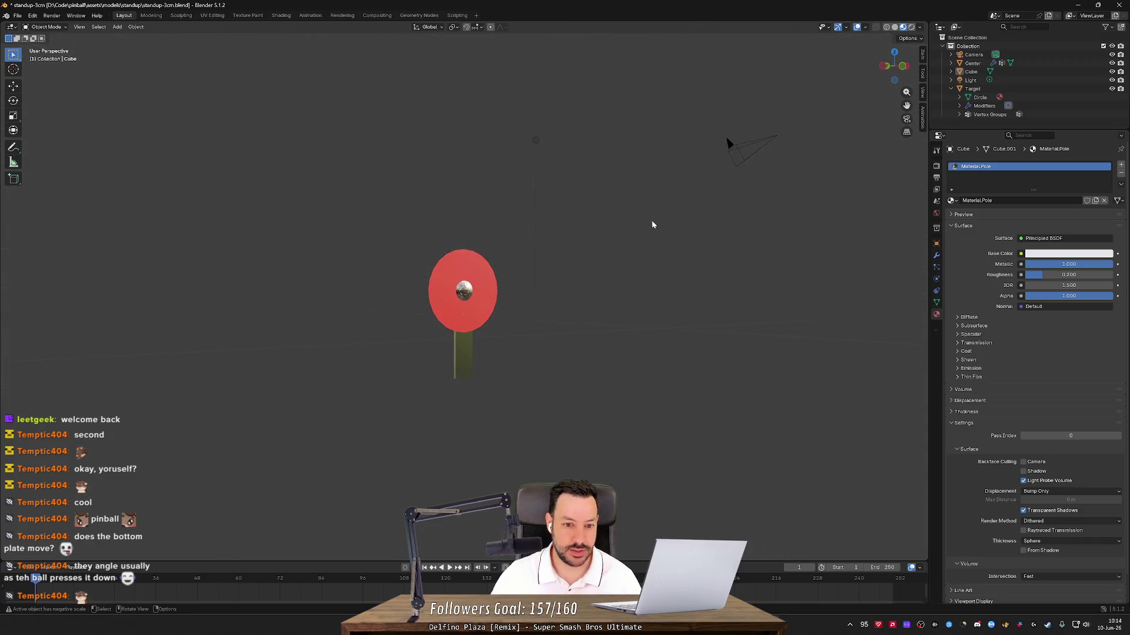
{"action": "scroll", "coordinate": [649, 223], "scroll_direction": "up", "scroll_amount": 5}
{"action": "scroll", "coordinate": [650, 227], "scroll_direction": "up", "scroll_amount": 1}
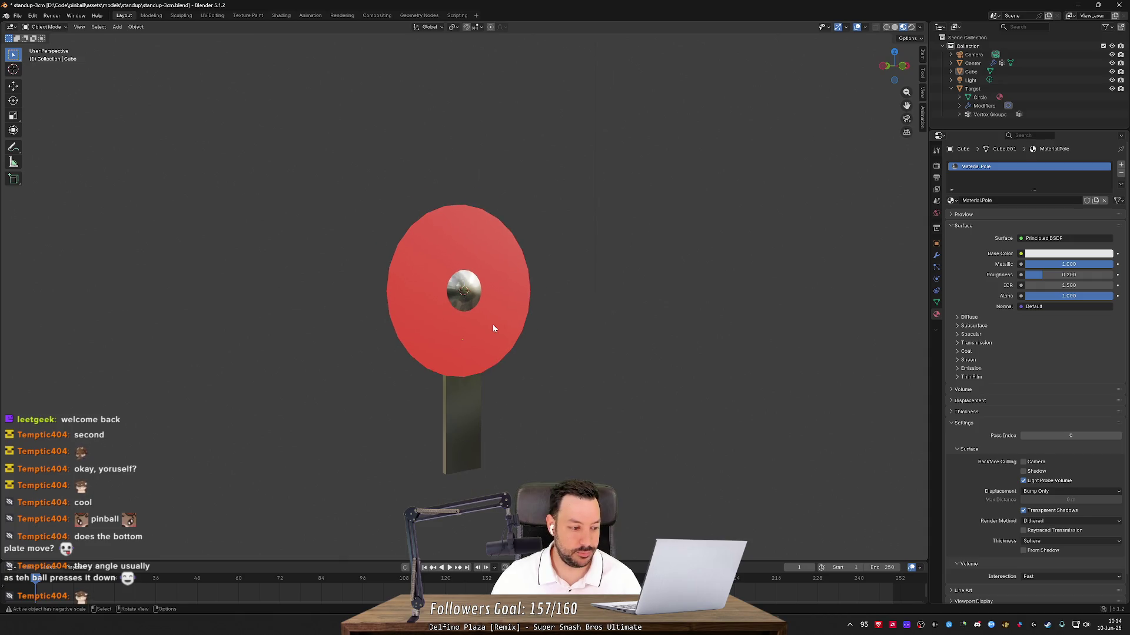
{"action": "scroll", "coordinate": [493, 324], "scroll_direction": "down", "scroll_amount": 4}
{"action": "mouse_move", "coordinate": [496, 324]}
{"action": "left_mouse_down"}
{"action": "mouse_move", "coordinate": [575, 334]}
{"action": "mouse_move", "coordinate": [527, 346]}
{"action": "mouse_move", "coordinate": [524, 306]}
{"action": "mouse_move", "coordinate": [412, 320]}
{"action": "mouse_move", "coordinate": [556, 314]}
{"action": "mouse_move", "coordinate": [546, 330]}
{"action": "mouse_move", "coordinate": [507, 331]}
{"action": "mouse_move", "coordinate": [556, 329]}
{"action": "mouse_move", "coordinate": [558, 313]}
{"action": "mouse_move", "coordinate": [497, 316]}
{"action": "mouse_move", "coordinate": [522, 310]}
{"action": "mouse_move", "coordinate": [503, 327]}
{"action": "left_mouse_up"}
- Try selecting the Target disc alone, then box-select the disc, centre and pole together
{"action": "left_click", "coordinate": [412, 319]}
{"action": "left_click", "coordinate": [545, 325]}
{"action": "mouse_move", "coordinate": [359, 178]}
{"action": "left_mouse_down"}
{"action": "mouse_move", "coordinate": [592, 466]}
{"action": "mouse_move", "coordinate": [617, 426]}
{"action": "left_mouse_up"}
{"action": "left_click", "coordinate": [611, 423]}
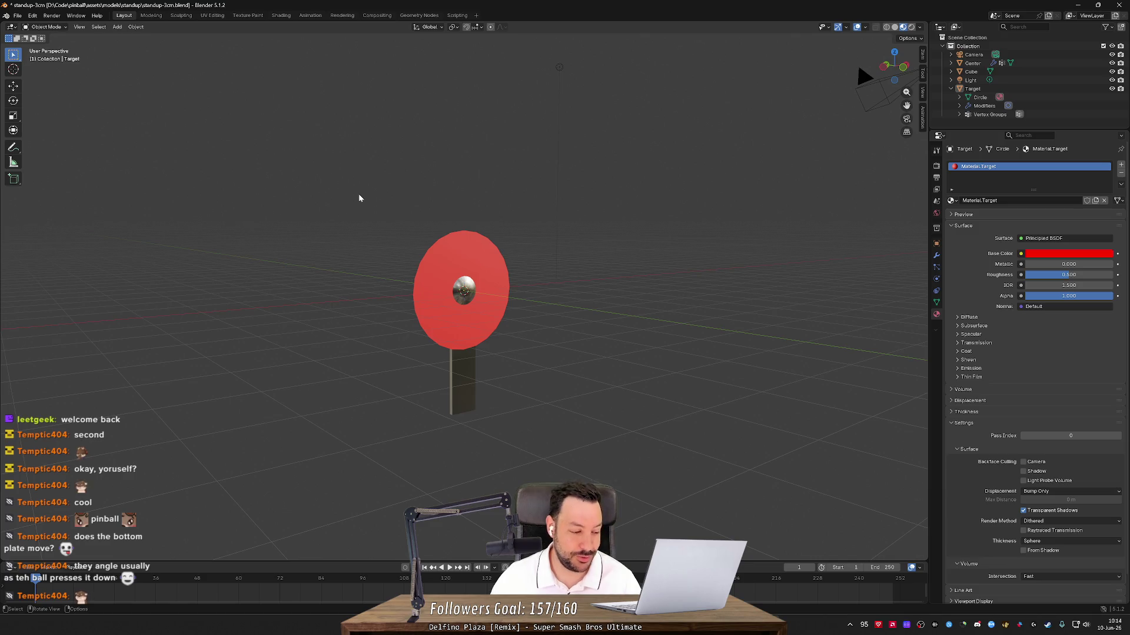
{"action": "mouse_move", "coordinate": [367, 194]}
{"action": "left_mouse_down"}
{"action": "mouse_move", "coordinate": [597, 565]}
{"action": "mouse_move", "coordinate": [600, 485]}
{"action": "left_mouse_up"}
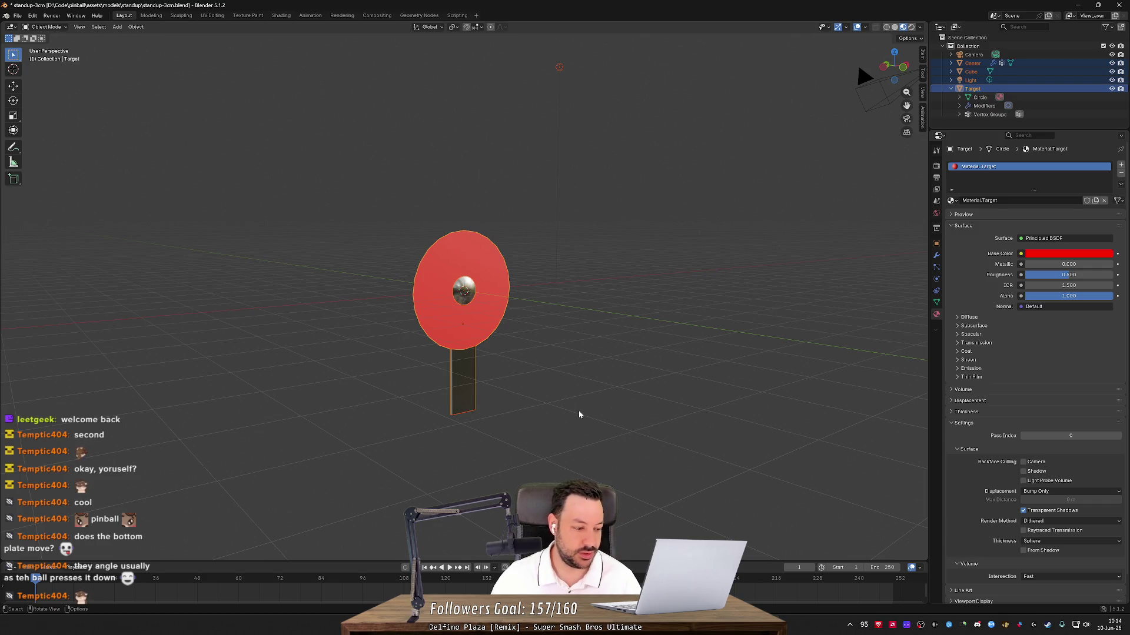
{"action": "left_click", "coordinate": [579, 415]}
{"action": "mouse_move", "coordinate": [580, 415]}
{"action": "left_mouse_down"}
{"action": "mouse_move", "coordinate": [609, 400]}
{"action": "mouse_move", "coordinate": [750, 411]}
{"action": "mouse_move", "coordinate": [622, 407]}
{"action": "mouse_move", "coordinate": [731, 403]}
{"action": "left_mouse_up"}
- Box-select the target objects and move them up the Z axis about 3.13 m
{"action": "left_click_drag", "start_coordinate": [350, 178], "coordinate": [406, 262]}
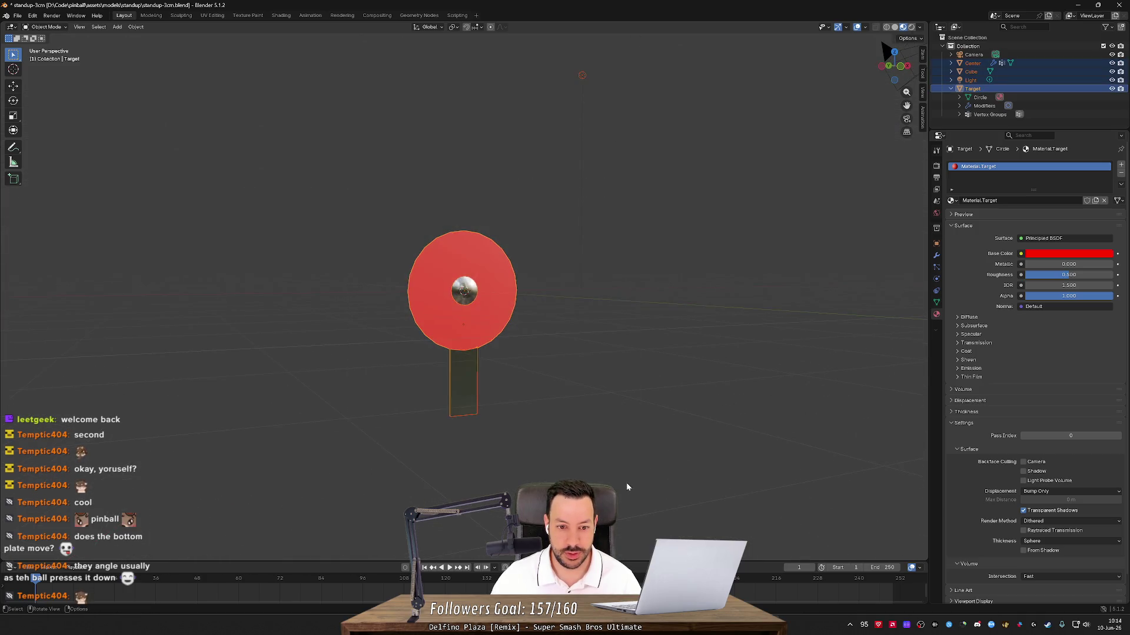
{"action": "left_click_drag", "start_coordinate": [623, 465], "coordinate": [655, 477]}
{"action": "key", "text": "g"}
{"action": "key", "text": "z"}
{"action": "left_click", "coordinate": [638, 405]}
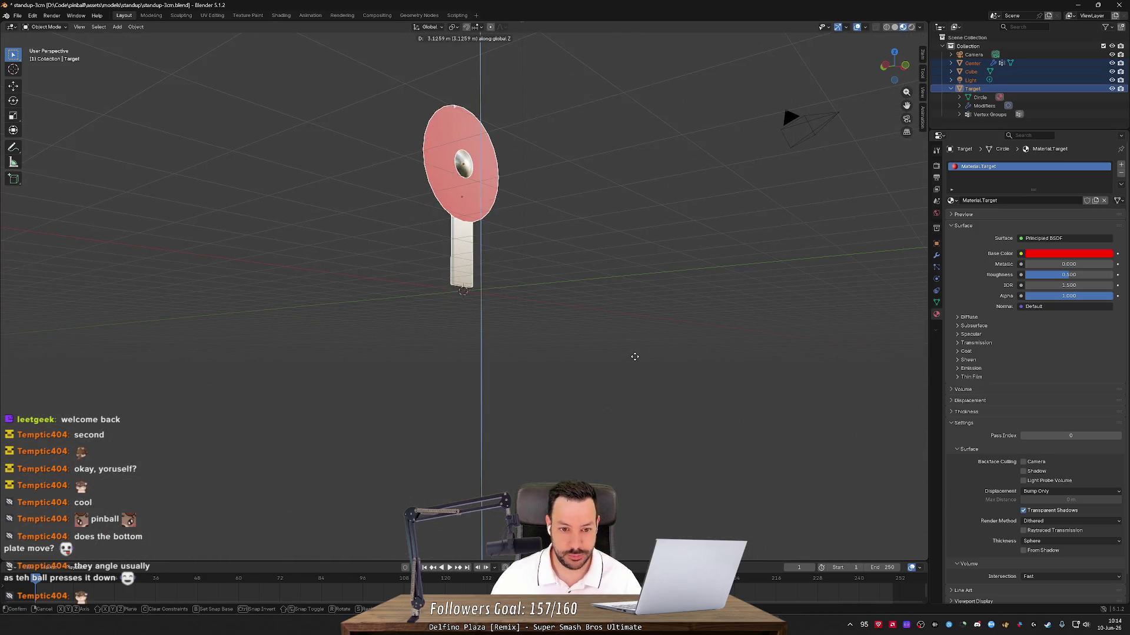
- Start another Z move on the target and cancel it, keeping its original height
{"action": "mouse_move", "coordinate": [638, 406]}
{"action": "left_mouse_down"}
{"action": "mouse_move", "coordinate": [630, 386]}
{"action": "mouse_move", "coordinate": [652, 365]}
{"action": "mouse_move", "coordinate": [601, 360]}
{"action": "mouse_move", "coordinate": [578, 439]}
{"action": "mouse_move", "coordinate": [341, 465]}
{"action": "mouse_move", "coordinate": [479, 447]}
{"action": "mouse_move", "coordinate": [580, 454]}
{"action": "mouse_move", "coordinate": [590, 469]}
{"action": "left_mouse_up"}
{"action": "key", "text": "g"}
{"action": "key", "text": "z"}
{"action": "left_click", "coordinate": [630, 391]}
{"action": "scroll", "coordinate": [560, 448], "scroll_direction": "up", "scroll_amount": 3}
- Box-select only the target, leaving the light out, and view it edge-on, top-down and front
{"action": "left_click", "coordinate": [588, 463]}
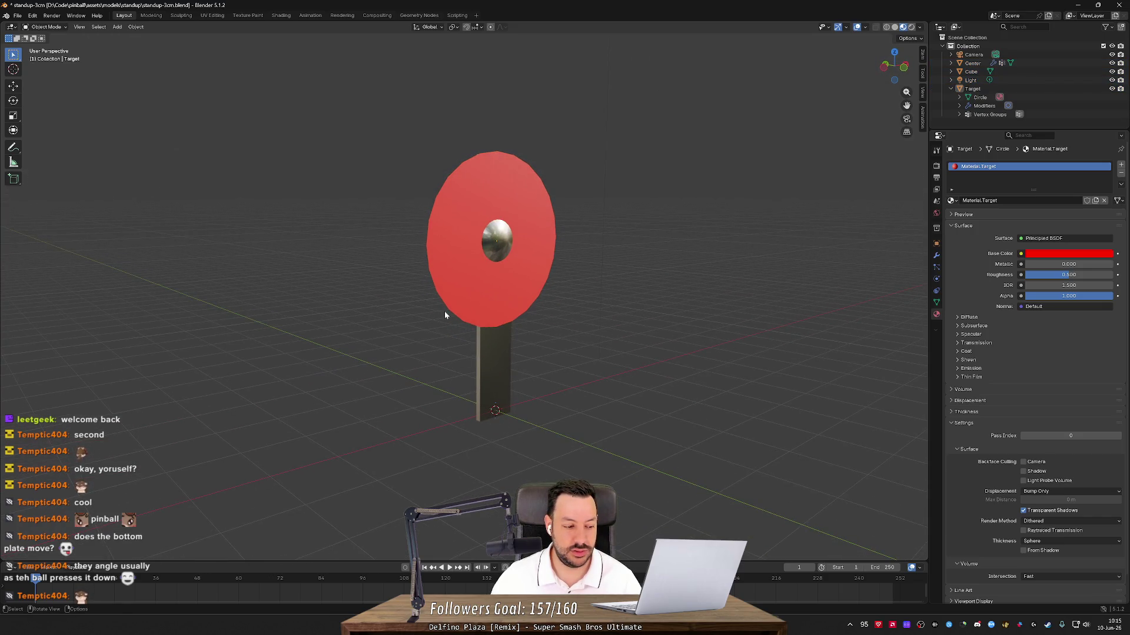
{"action": "left_click_drag", "start_coordinate": [383, 113], "coordinate": [619, 475]}
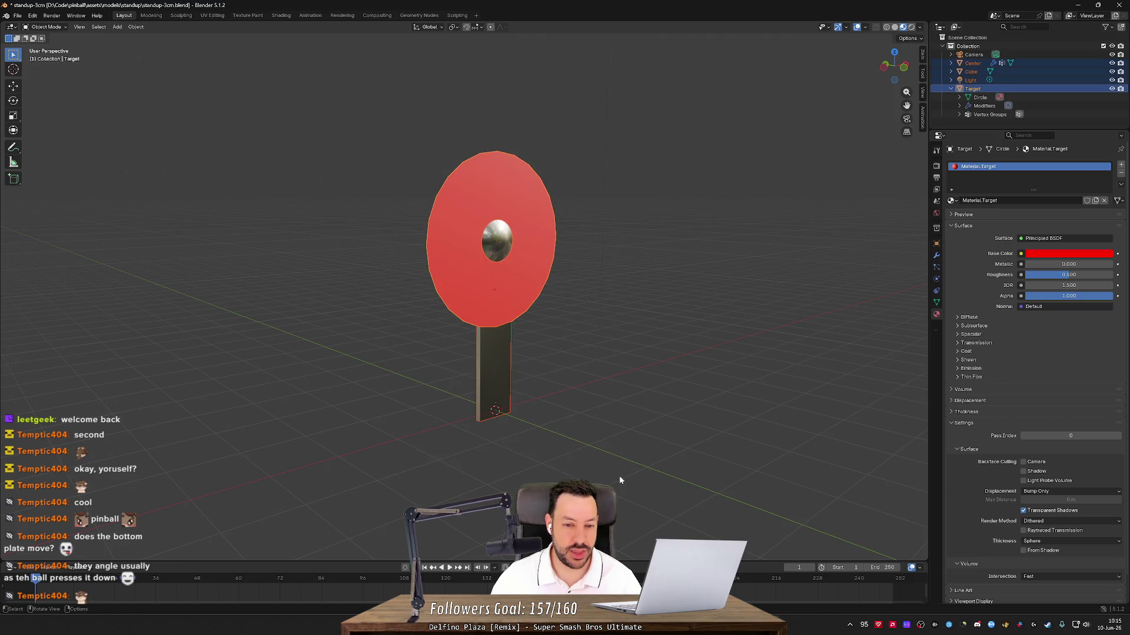
{"action": "left_click_drag", "start_coordinate": [373, 124], "coordinate": [616, 443]}
{"action": "scroll", "coordinate": [615, 443], "scroll_direction": "down", "scroll_amount": 3}
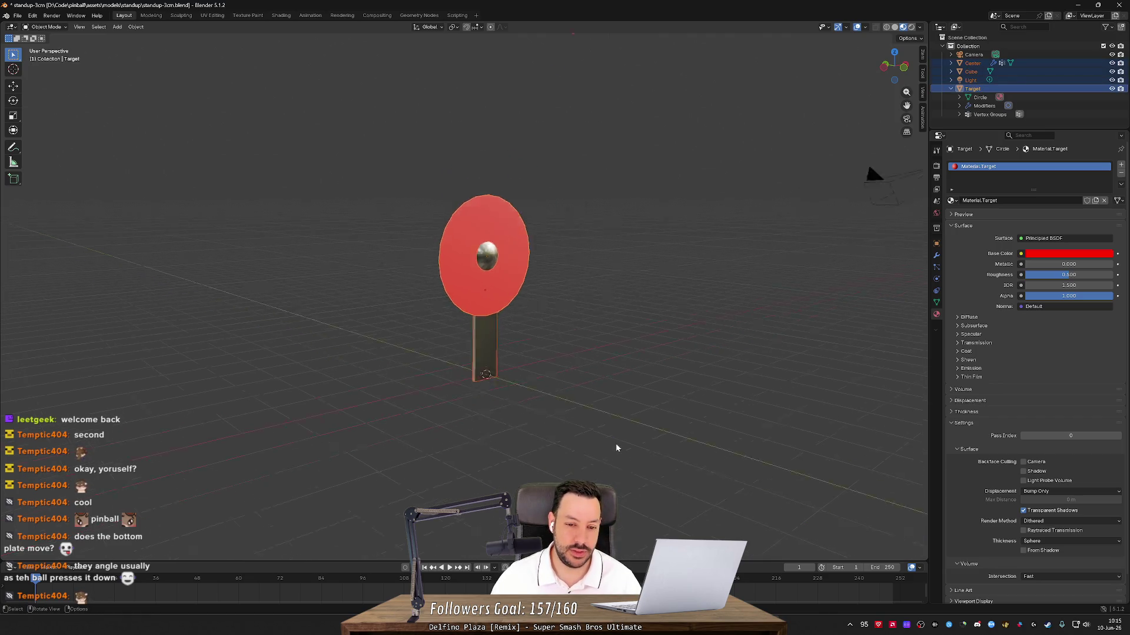
{"action": "mouse_move", "coordinate": [630, 389]}
{"action": "left_mouse_down"}
{"action": "mouse_move", "coordinate": [655, 366]}
{"action": "mouse_move", "coordinate": [612, 341]}
{"action": "mouse_move", "coordinate": [553, 273]}
{"action": "mouse_move", "coordinate": [530, 294]}
{"action": "mouse_move", "coordinate": [522, 365]}
{"action": "left_mouse_up"}
{"action": "mouse_move", "coordinate": [404, 237]}
{"action": "left_mouse_down"}
{"action": "mouse_move", "coordinate": [546, 405]}
{"action": "mouse_move", "coordinate": [624, 392]}
{"action": "left_mouse_up"}
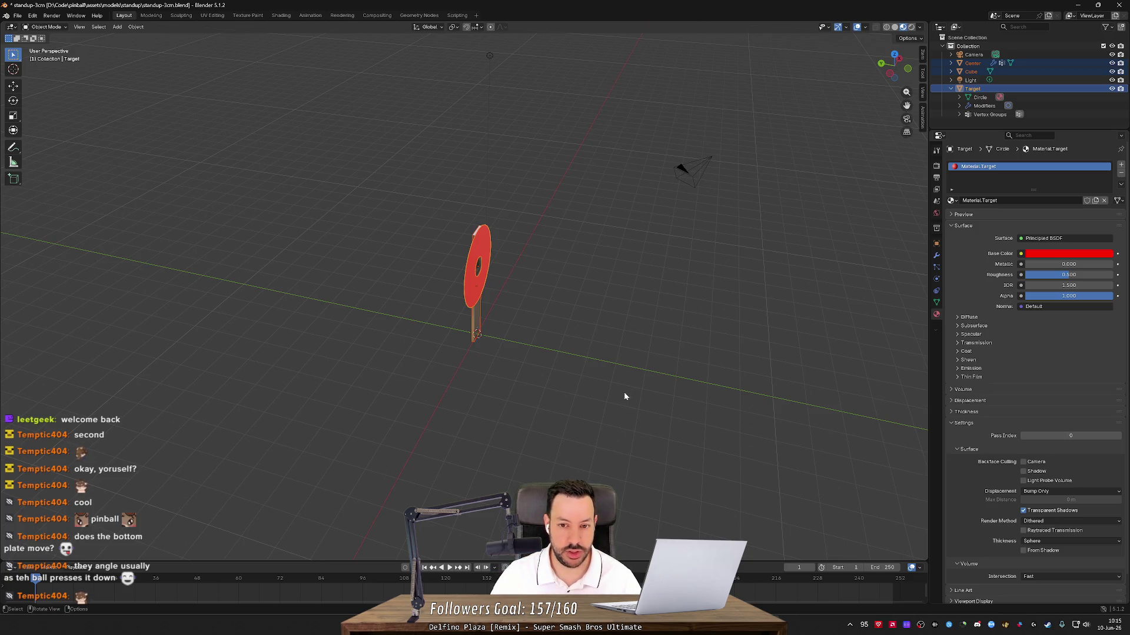
{"action": "mouse_move", "coordinate": [626, 396]}
{"action": "left_mouse_down"}
{"action": "mouse_move", "coordinate": [628, 235]}
{"action": "mouse_move", "coordinate": [587, 335]}
{"action": "left_mouse_up"}
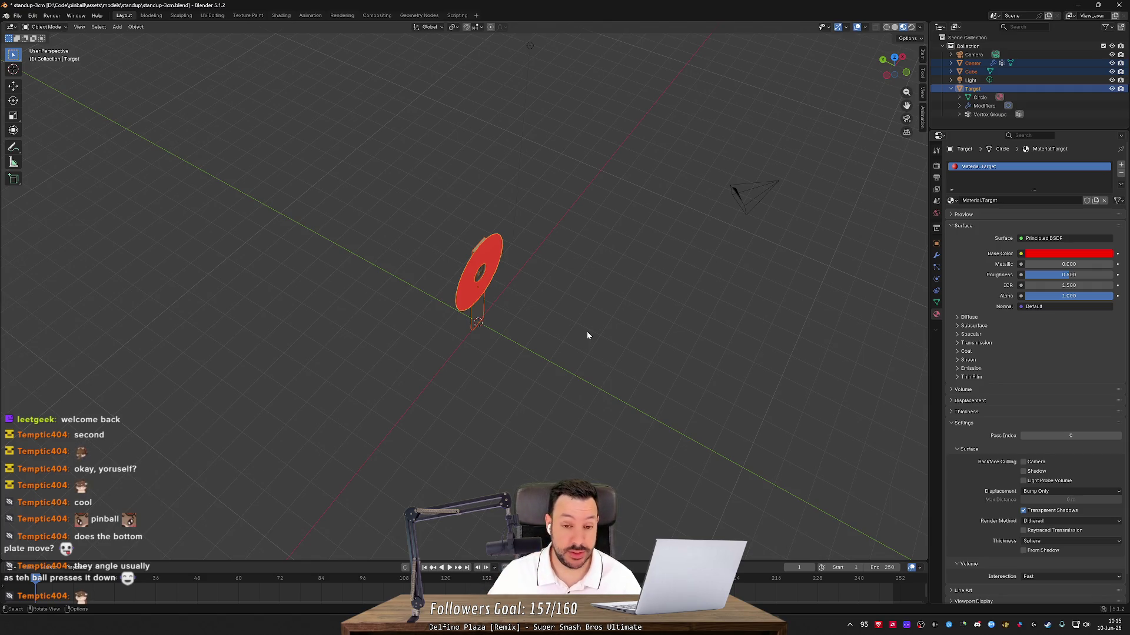
{"action": "mouse_move", "coordinate": [587, 335]}
{"action": "left_mouse_down"}
{"action": "mouse_move", "coordinate": [597, 277]}
{"action": "mouse_move", "coordinate": [523, 299]}
{"action": "mouse_move", "coordinate": [563, 298]}
{"action": "left_mouse_up"}
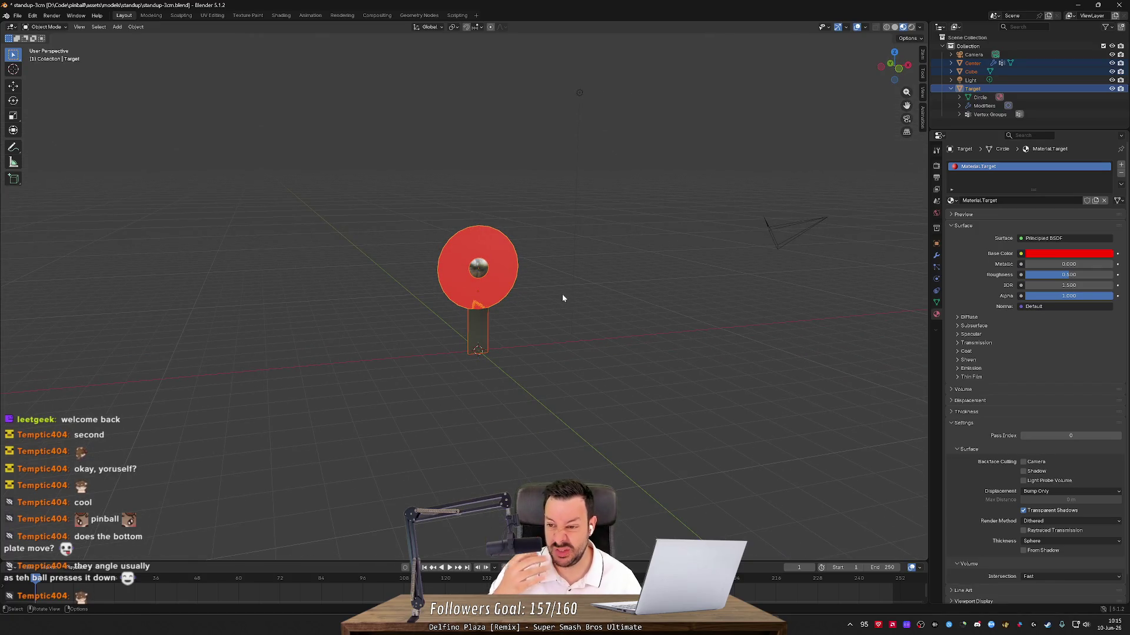
- Select the target and then the pole to check the red and white metallic Pole materials
{"action": "left_click", "coordinate": [587, 262]}
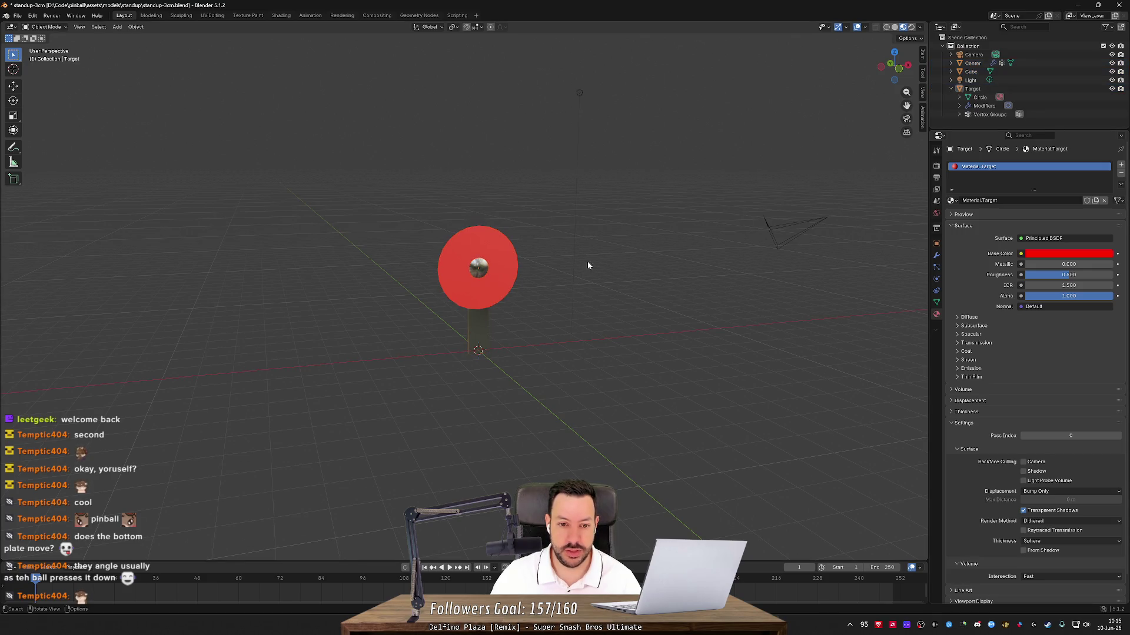
{"action": "left_click_drag", "start_coordinate": [383, 197], "coordinate": [587, 410]}
{"action": "left_click_drag", "start_coordinate": [375, 156], "coordinate": [545, 386]}
{"action": "left_click", "coordinate": [545, 386]}
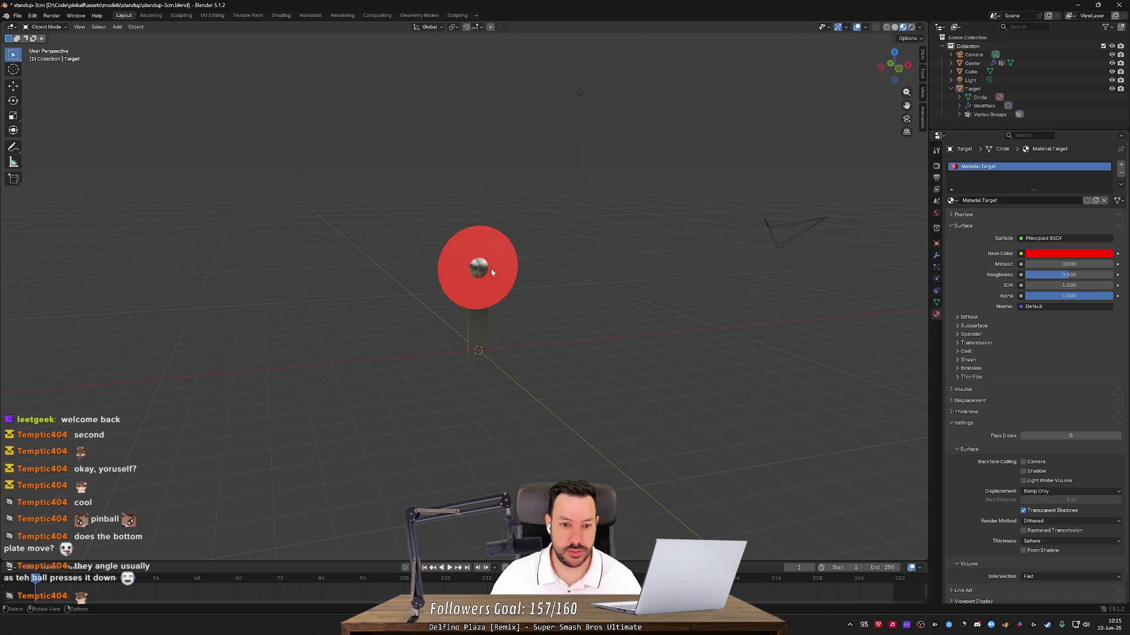
{"action": "left_click", "coordinate": [490, 268]}
{"action": "left_click", "coordinate": [482, 336]}
{"action": "left_click", "coordinate": [870, 177]}
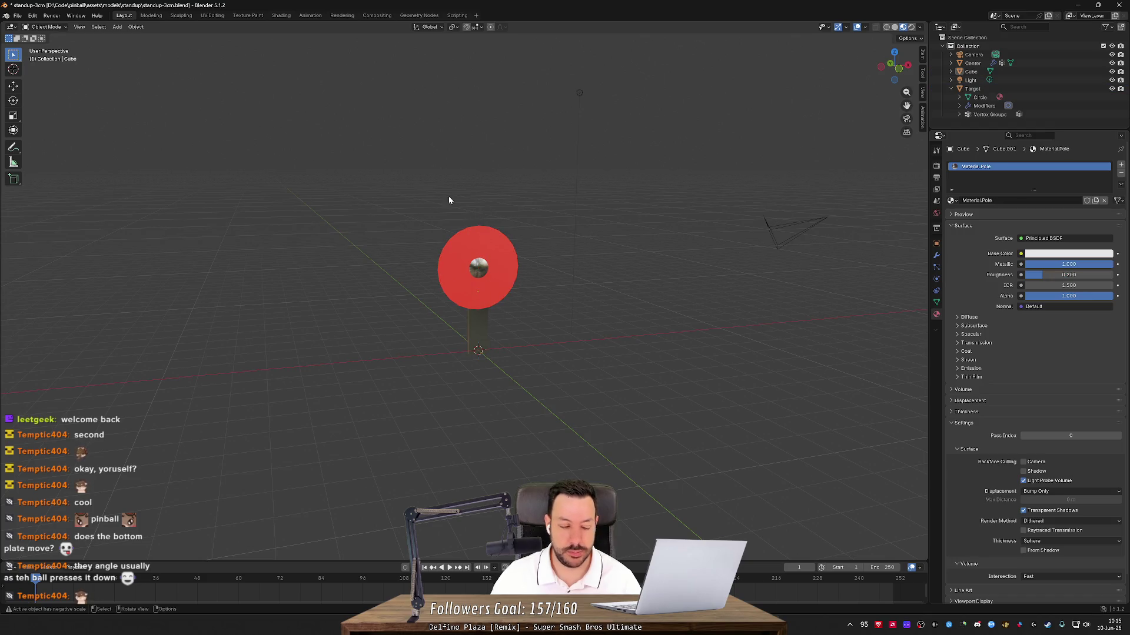
{"action": "left_click_drag", "start_coordinate": [449, 200], "coordinate": [560, 413]}
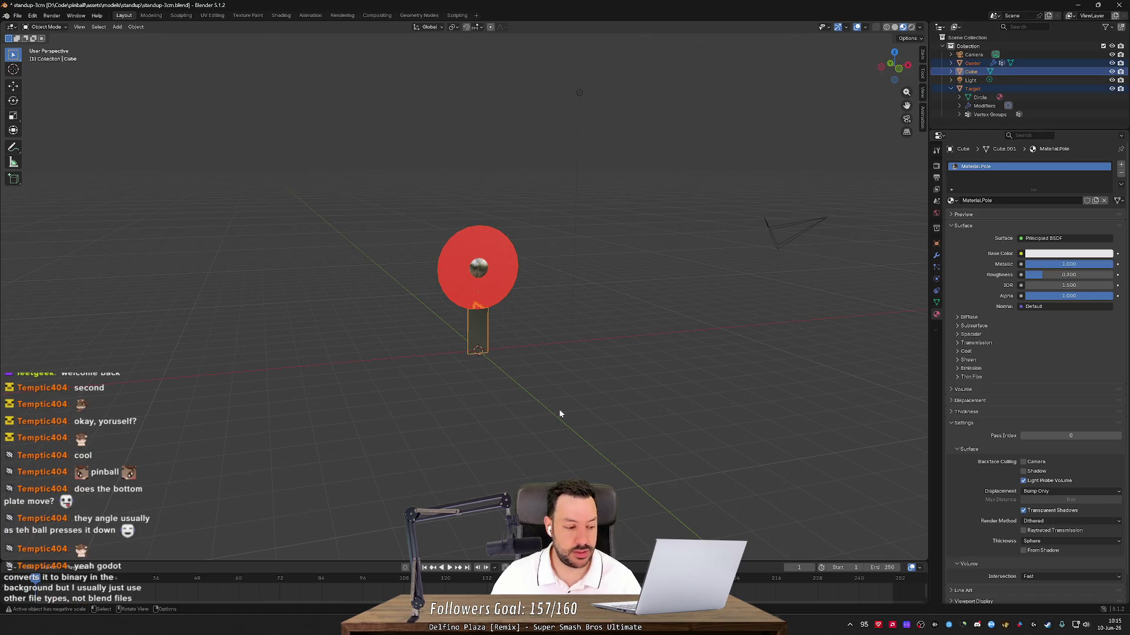
{"action": "left_click", "coordinate": [598, 388]}
{"action": "left_click_drag", "start_coordinate": [423, 181], "coordinate": [568, 408]}
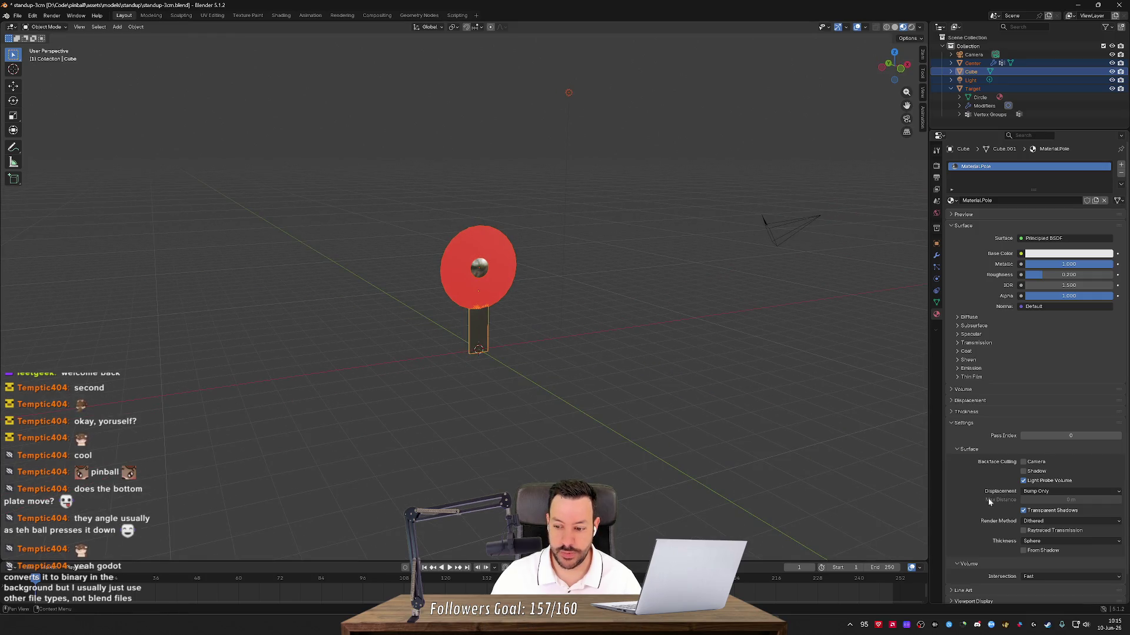
- Add a custom property to the Pole material and change its type to String
{"action": "scroll", "coordinate": [980, 520], "scroll_direction": "down", "scroll_amount": 2}
{"action": "scroll", "coordinate": [979, 601], "scroll_direction": "down", "scroll_amount": 1}
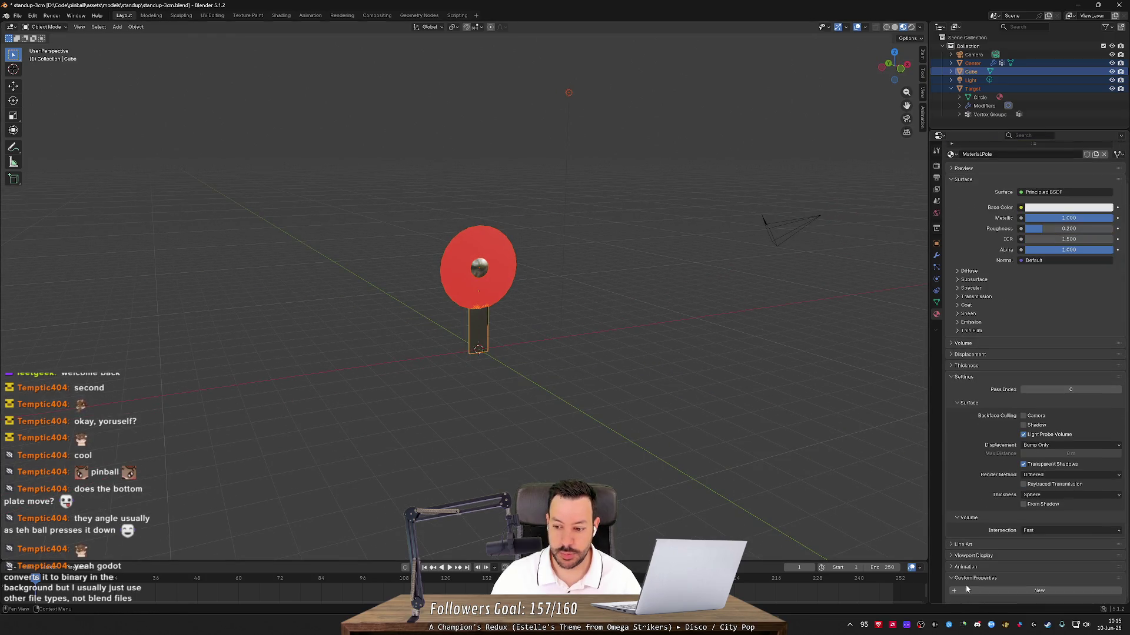
{"action": "left_click", "coordinate": [983, 584]}
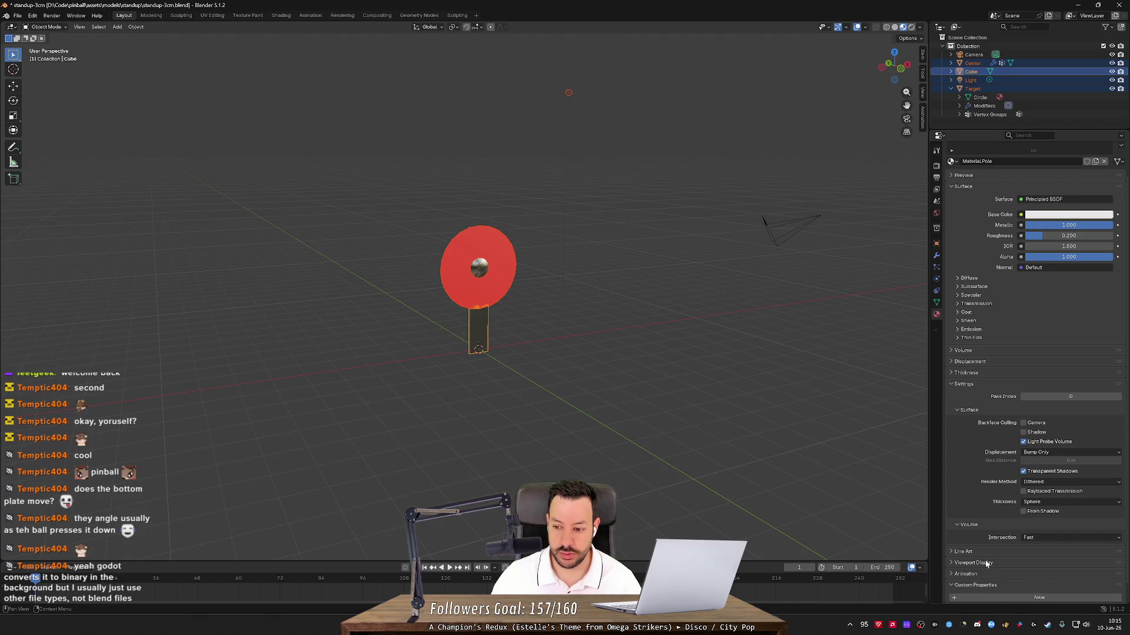
{"action": "scroll", "coordinate": [982, 585], "scroll_direction": "down", "scroll_amount": 1}
{"action": "left_click", "coordinate": [990, 577]}
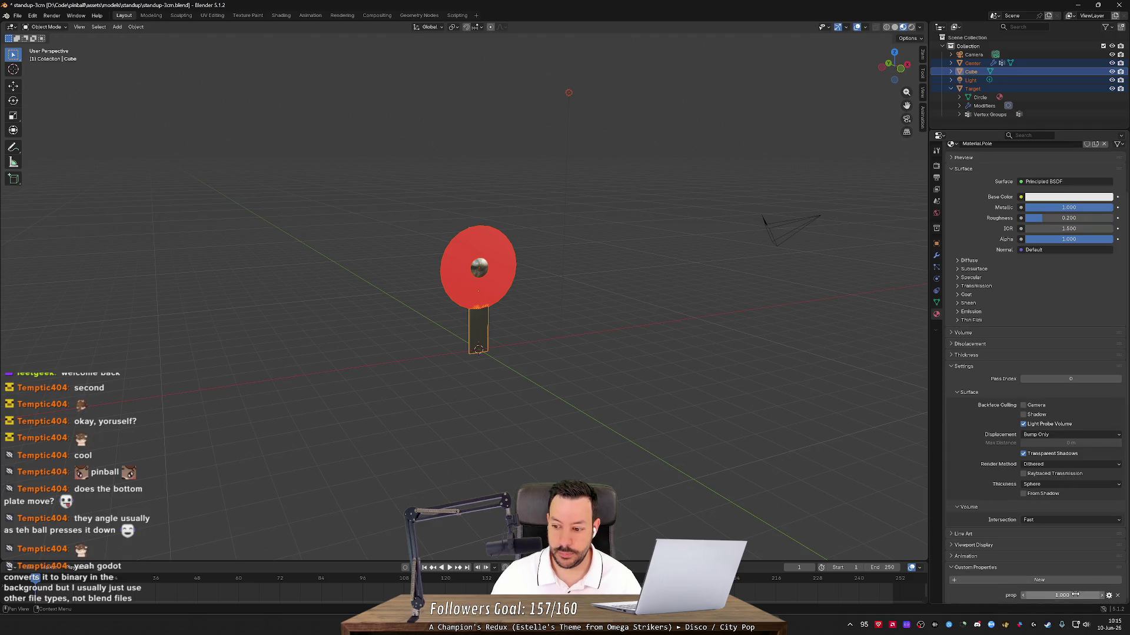
{"action": "left_click", "coordinate": [1109, 596]}
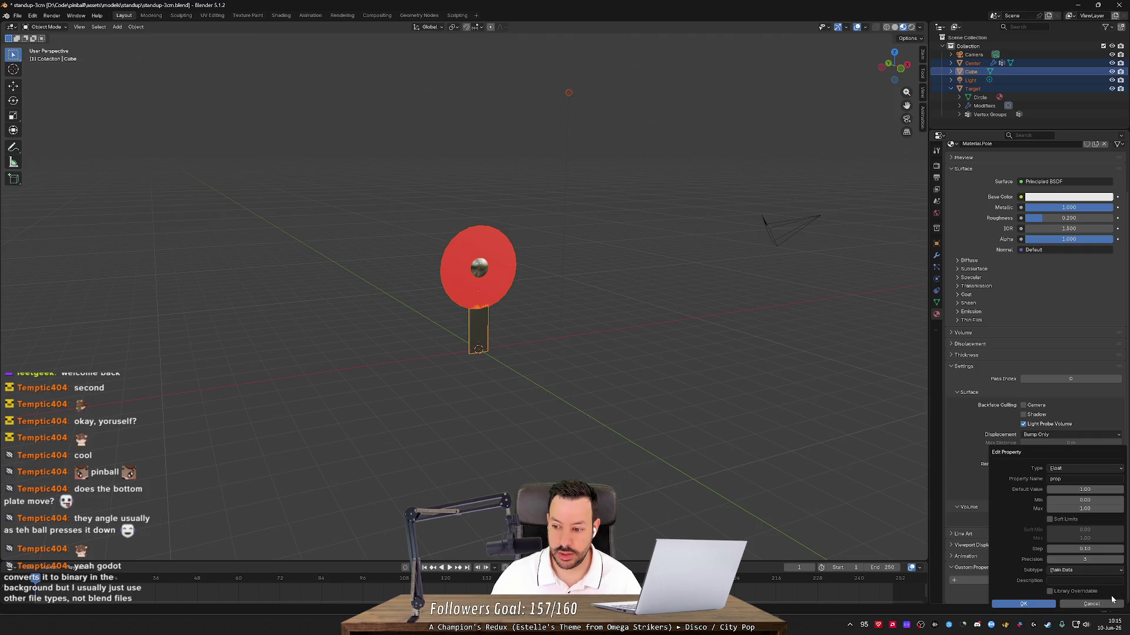
{"action": "left_click", "coordinate": [1082, 468]}
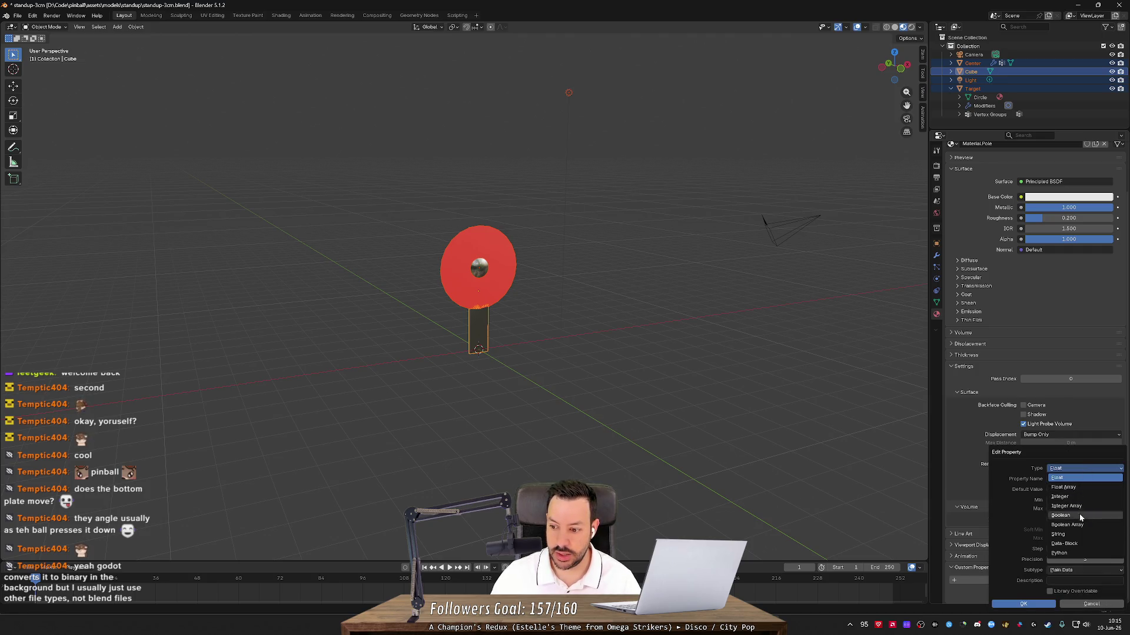
{"action": "left_click", "coordinate": [1076, 534]}
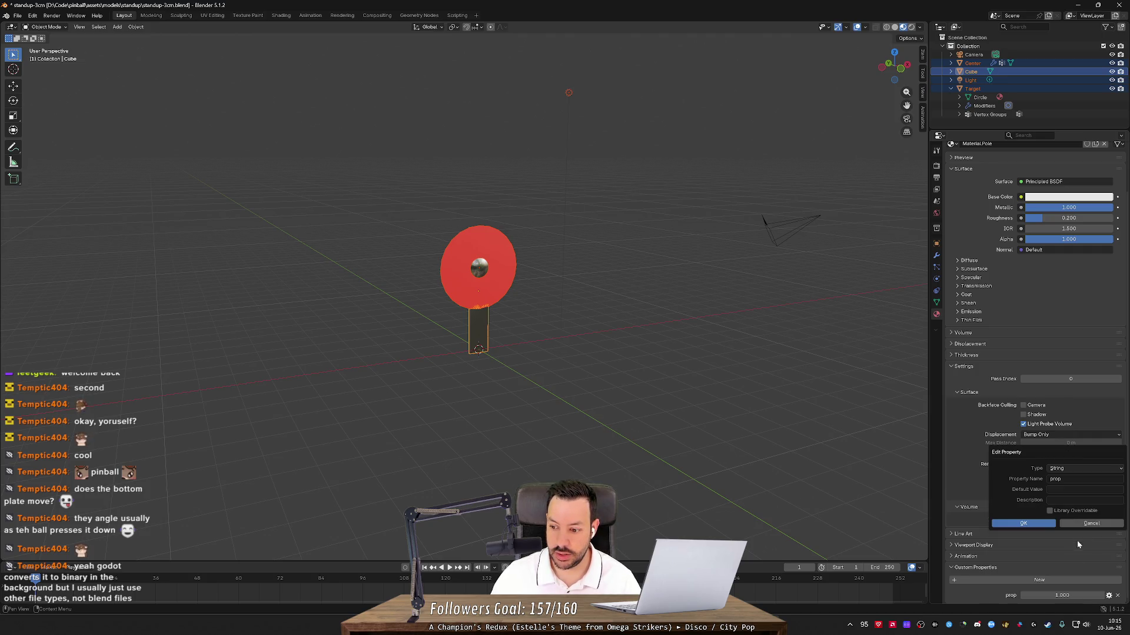
{"action": "left_click", "coordinate": [1066, 494]}
{"action": "type", "text": "standup"}
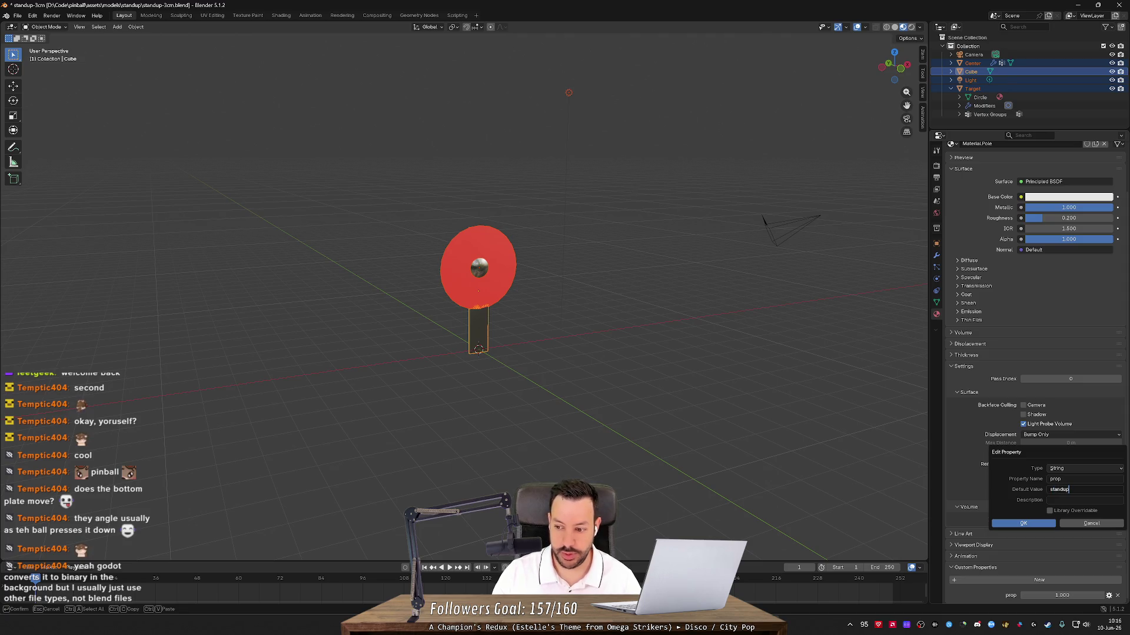
{"action": "key", "text": "Return"}
{"action": "left_click", "coordinate": [1016, 525]}
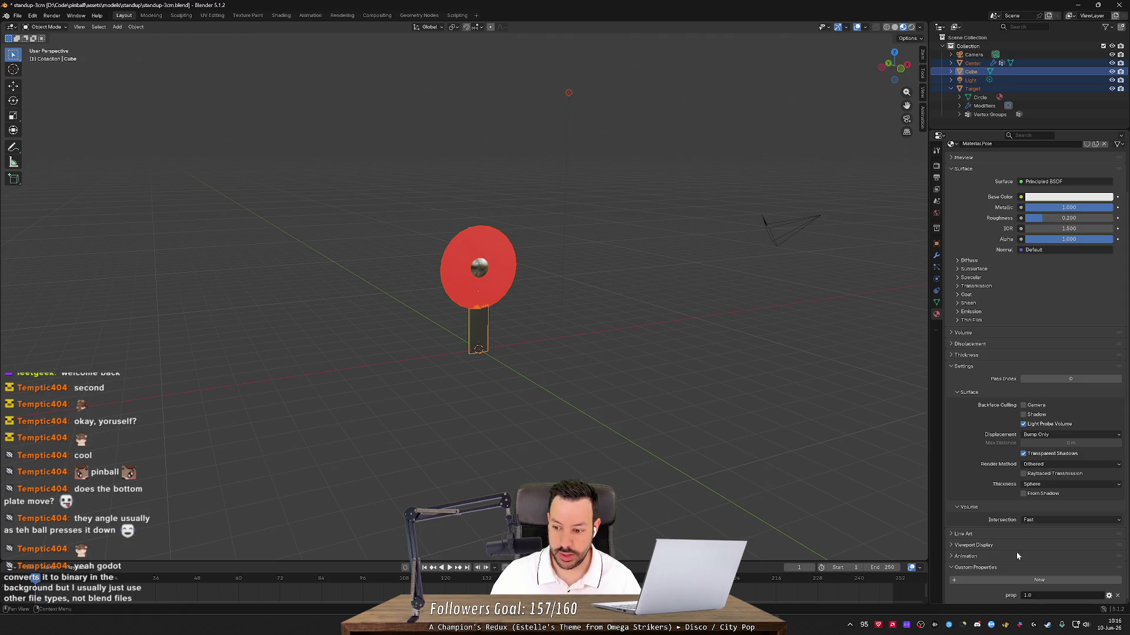
- Add a second property, prop1, then delete both prop and prop1
{"action": "left_click", "coordinate": [1083, 581]}
{"action": "left_click_drag", "start_coordinate": [1043, 592], "coordinate": [1043, 592]}
{"action": "key", "text": "Return"}
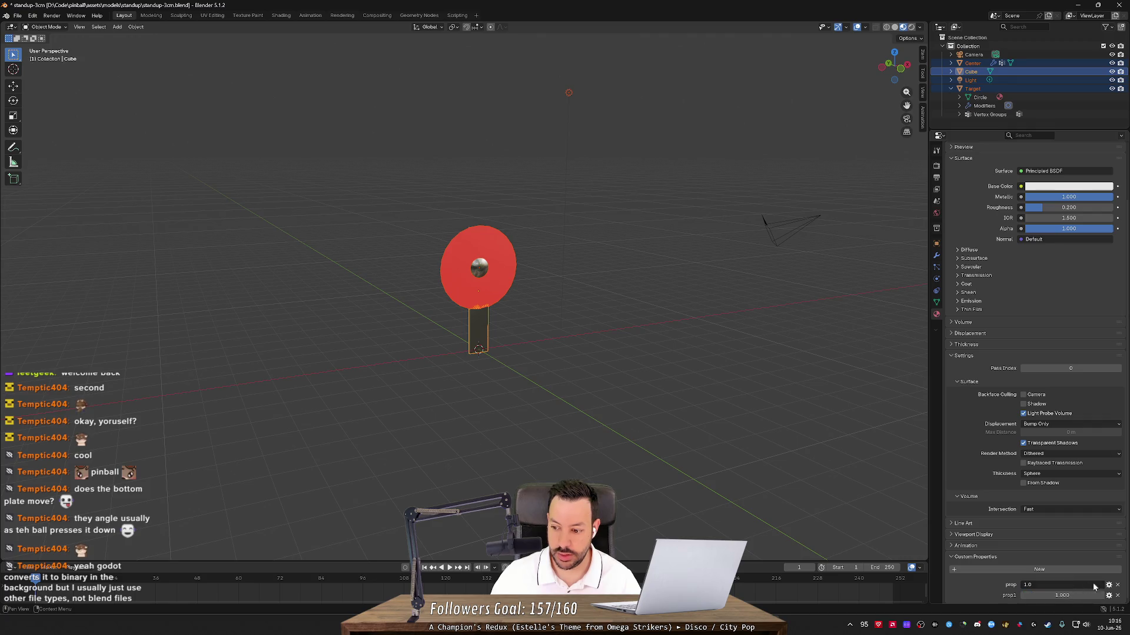
{"action": "left_click", "coordinate": [1117, 585]}
{"action": "left_click", "coordinate": [1117, 596]}
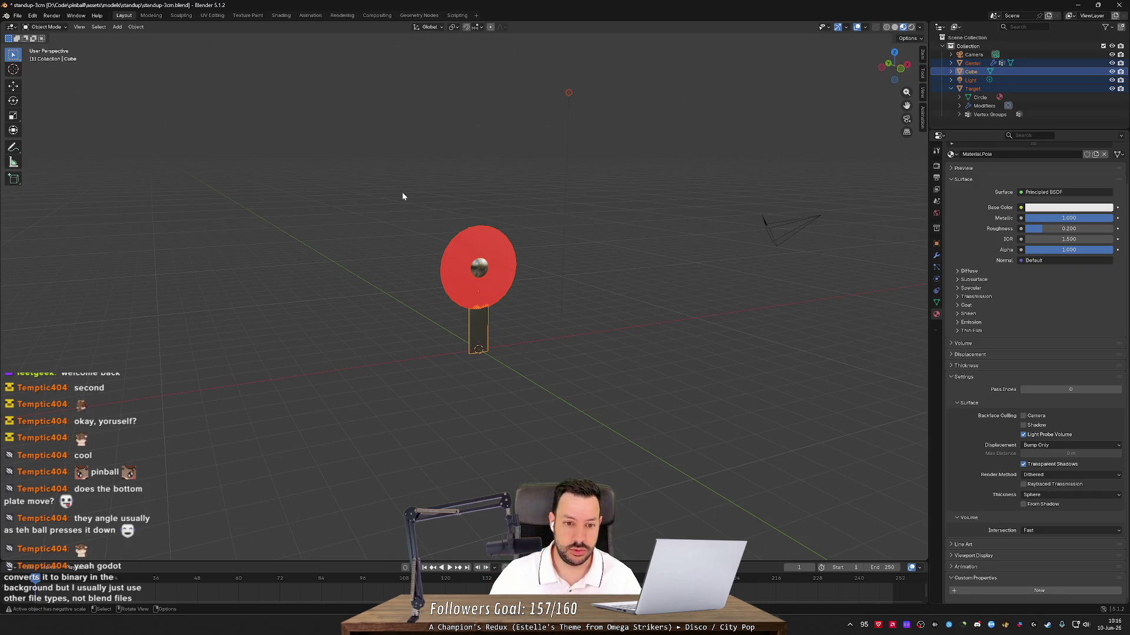
{"action": "left_click_drag", "start_coordinate": [401, 173], "coordinate": [598, 416]}
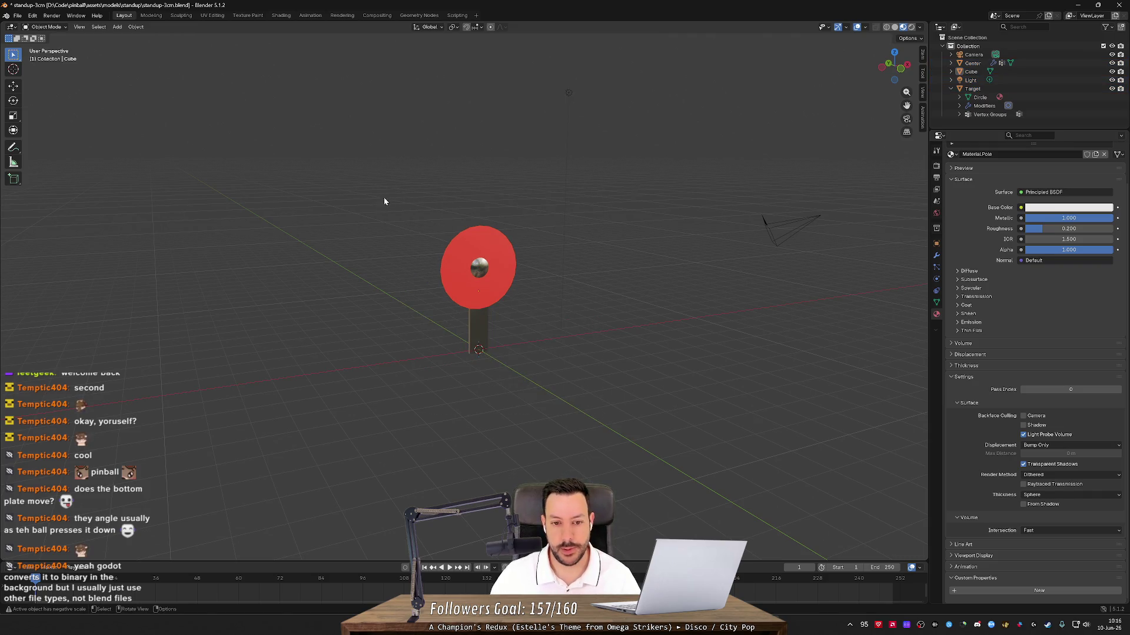
{"action": "left_click_drag", "start_coordinate": [383, 197], "coordinate": [522, 368]}
{"action": "mouse_move", "coordinate": [613, 436]}
{"action": "left_mouse_down"}
{"action": "mouse_move", "coordinate": [686, 400]}
{"action": "mouse_move", "coordinate": [724, 408]}
{"action": "mouse_move", "coordinate": [544, 386]}
{"action": "mouse_move", "coordinate": [629, 398]}
{"action": "mouse_move", "coordinate": [651, 476]}
{"action": "mouse_move", "coordinate": [711, 373]}
{"action": "mouse_move", "coordinate": [759, 375]}
{"action": "left_mouse_up"}
{"action": "scroll", "coordinate": [633, 344], "scroll_direction": "up", "scroll_amount": 3}
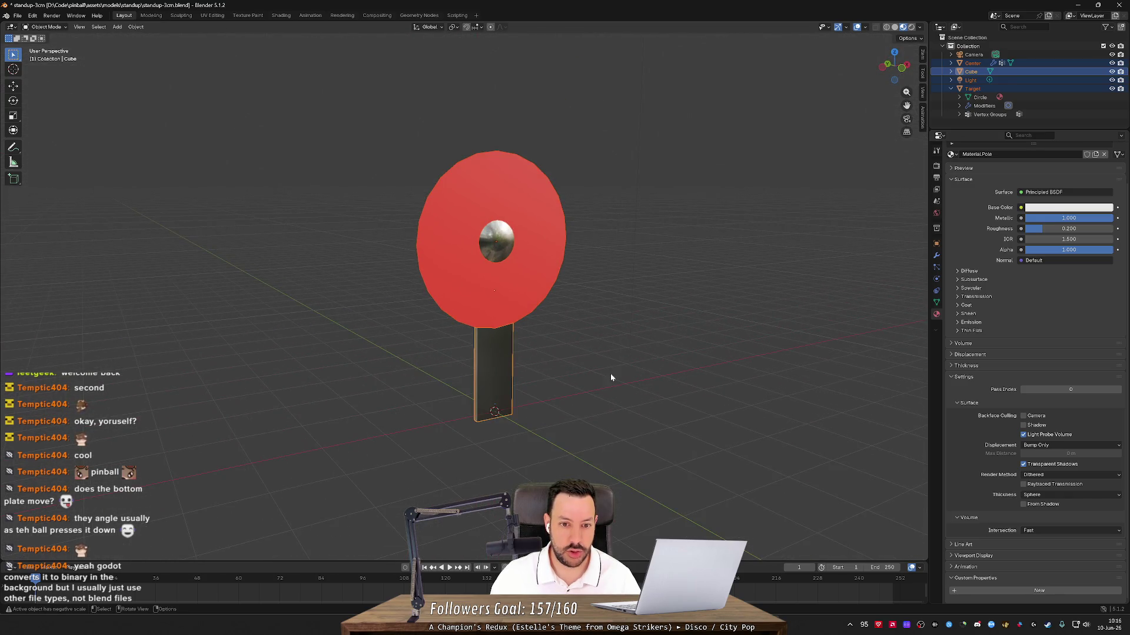
{"action": "left_click_drag", "start_coordinate": [633, 344], "coordinate": [627, 366]}
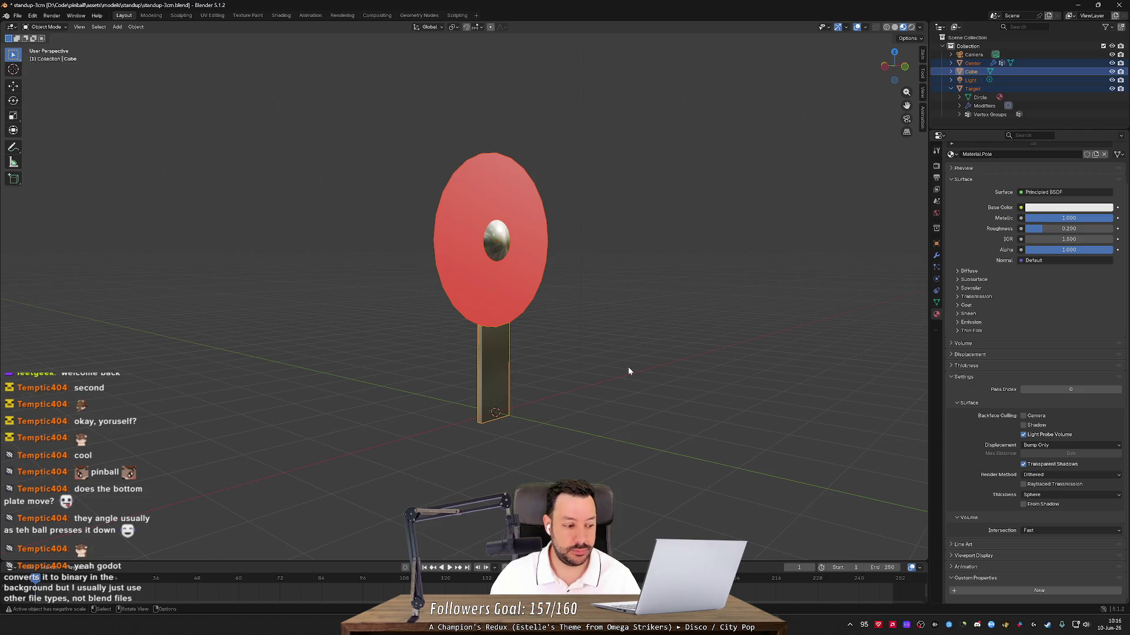
{"action": "left_click", "coordinate": [627, 366]}
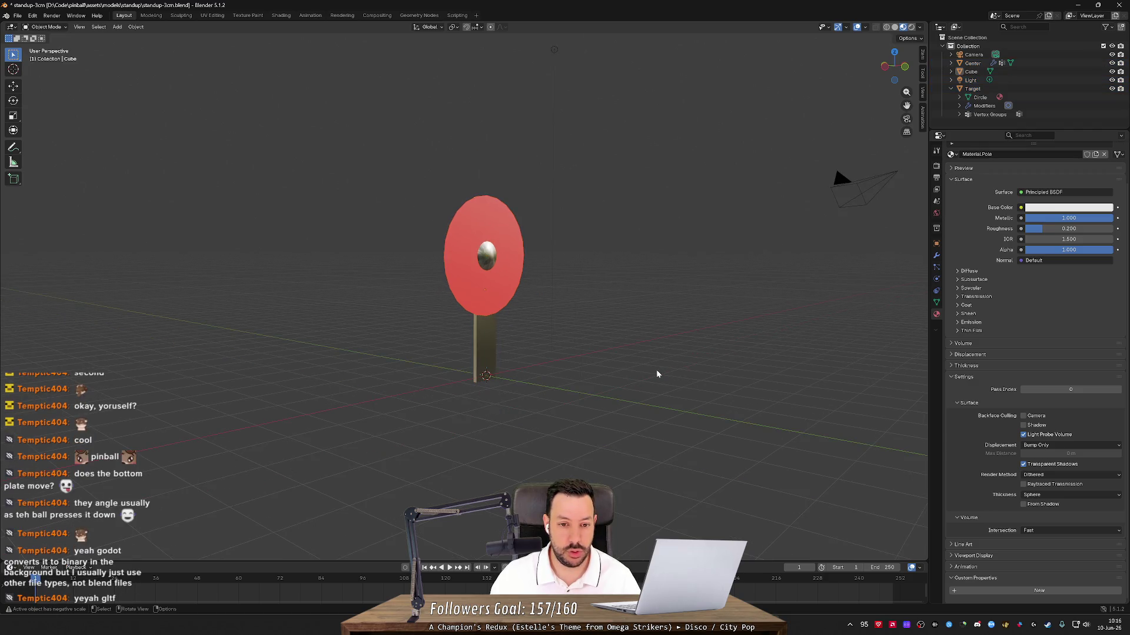
{"action": "mouse_move", "coordinate": [655, 370]}
{"action": "left_mouse_down"}
{"action": "mouse_move", "coordinate": [563, 363]}
{"action": "mouse_move", "coordinate": [578, 355]}
{"action": "mouse_move", "coordinate": [623, 379]}
{"action": "left_mouse_up"}
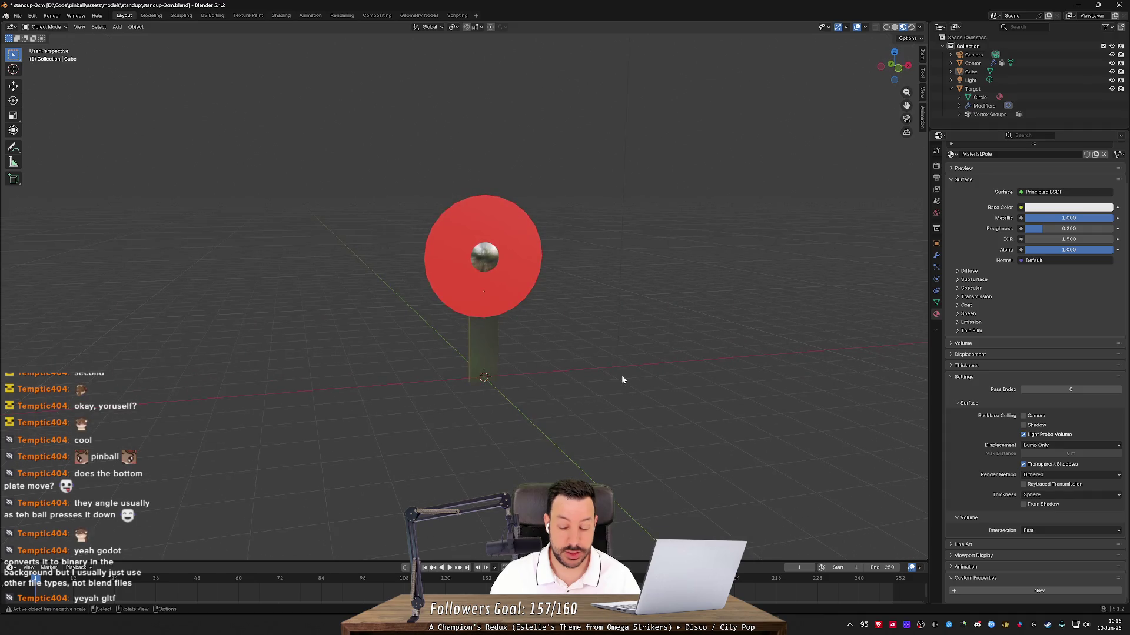
{"action": "scroll", "coordinate": [622, 379], "scroll_direction": "down", "scroll_amount": 1}
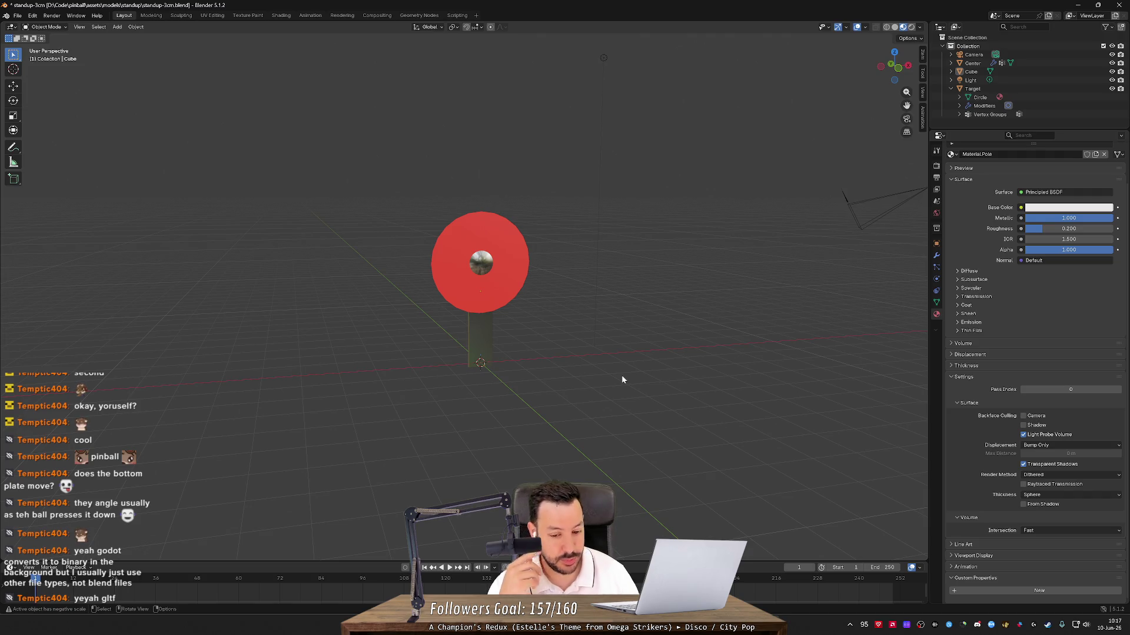
- Search Google for 'walaber' in a new Firefox tab and open the Twitch channel result
{"action": "key", "text": "alt+Tab"}
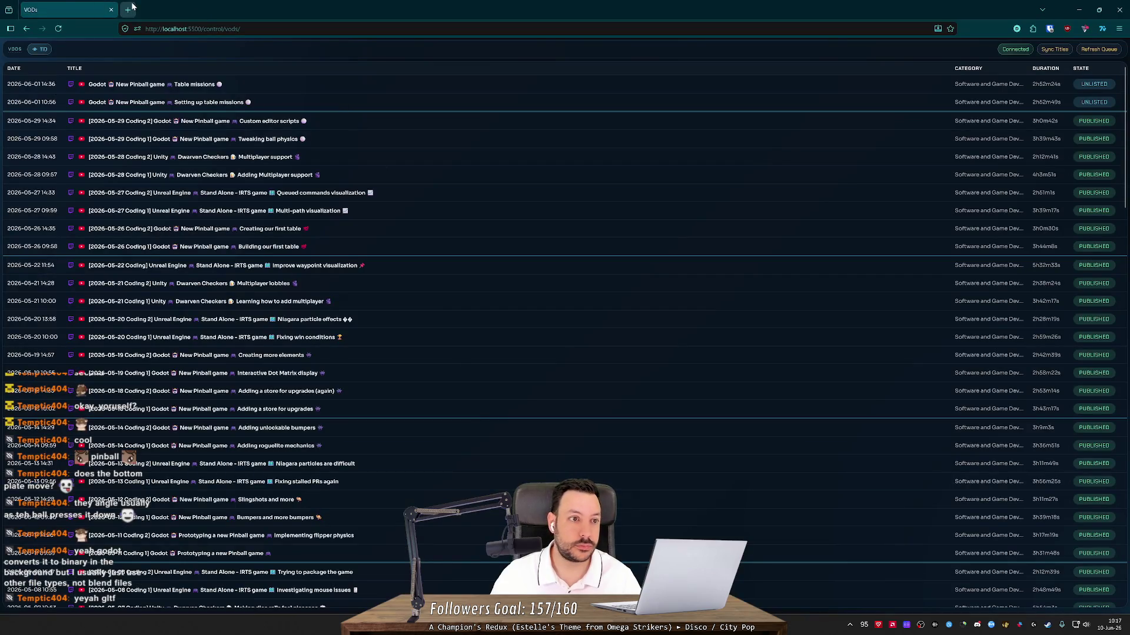
{"action": "key", "text": "ctrl+t"}
{"action": "type", "text": "walaber"}
{"action": "key", "text": "Return"}
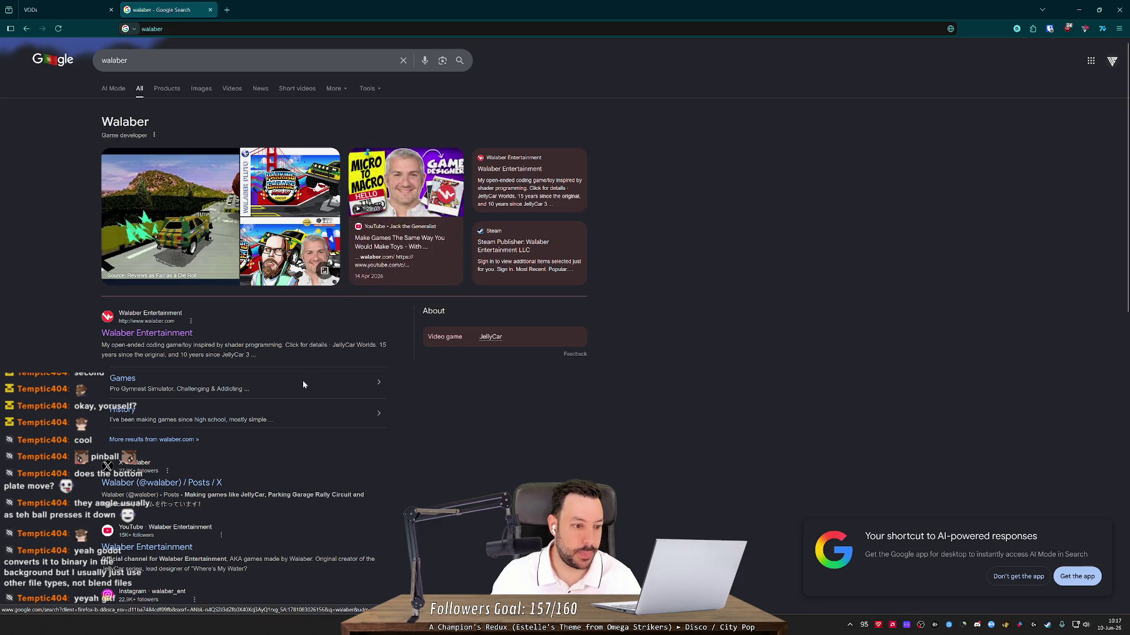
{"action": "scroll", "coordinate": [303, 380], "scroll_direction": "down", "scroll_amount": 4}
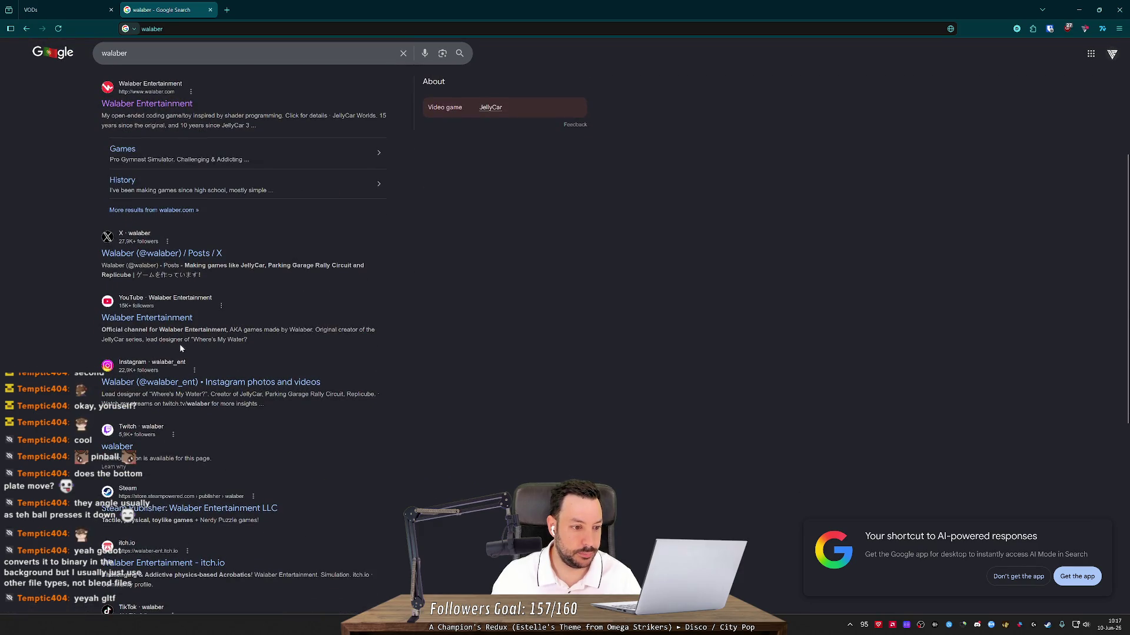
{"action": "left_click", "coordinate": [117, 447]}
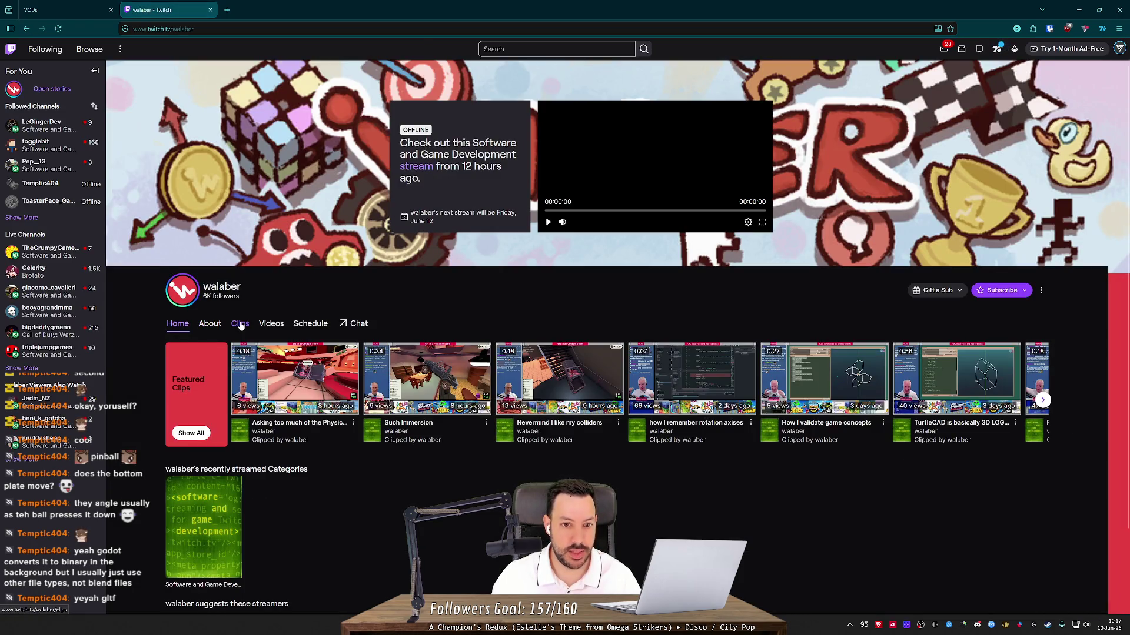
- Watch walaber's featured clips, including 'Asking too much of the Physics Engine', then close the tab
{"action": "left_click", "coordinate": [240, 326]}
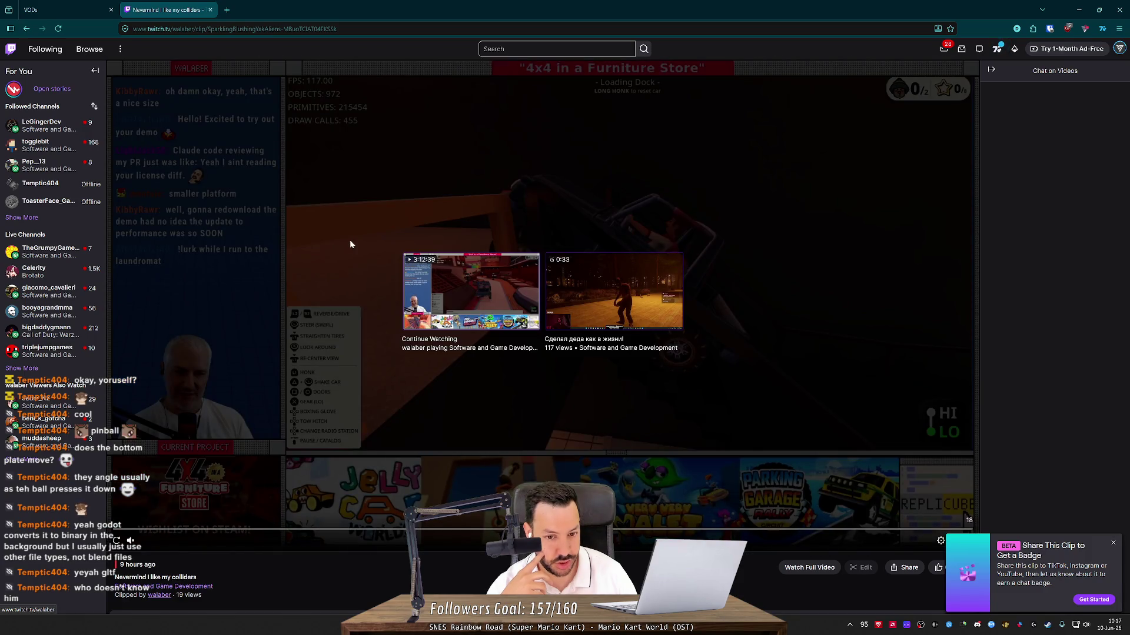
{"action": "left_click", "coordinate": [350, 243]}
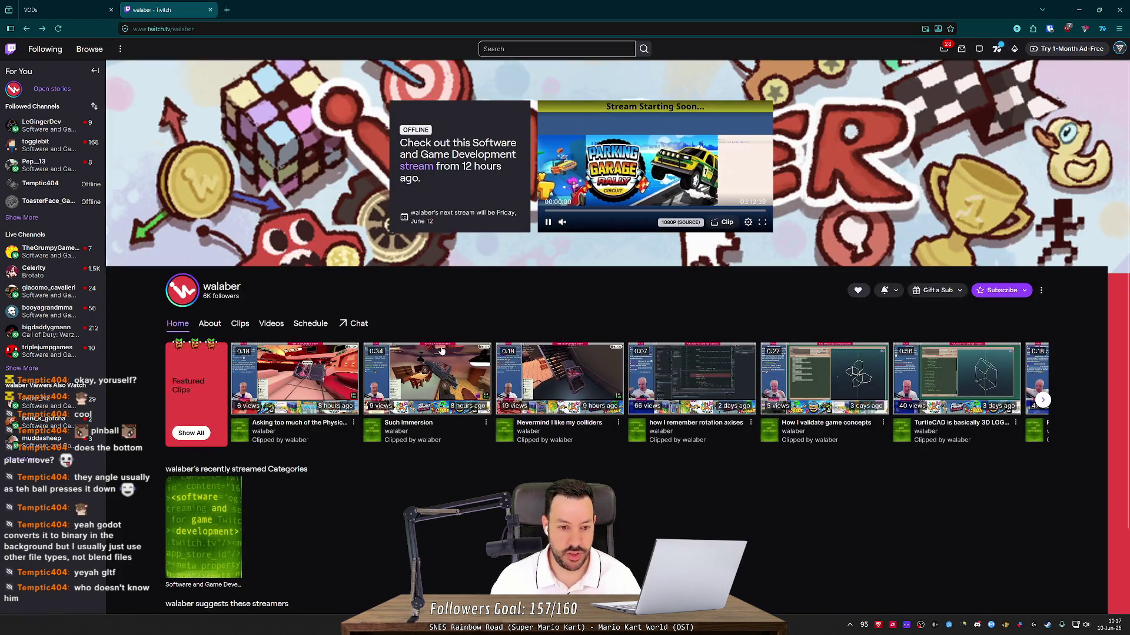
{"action": "left_click", "coordinate": [330, 388]}
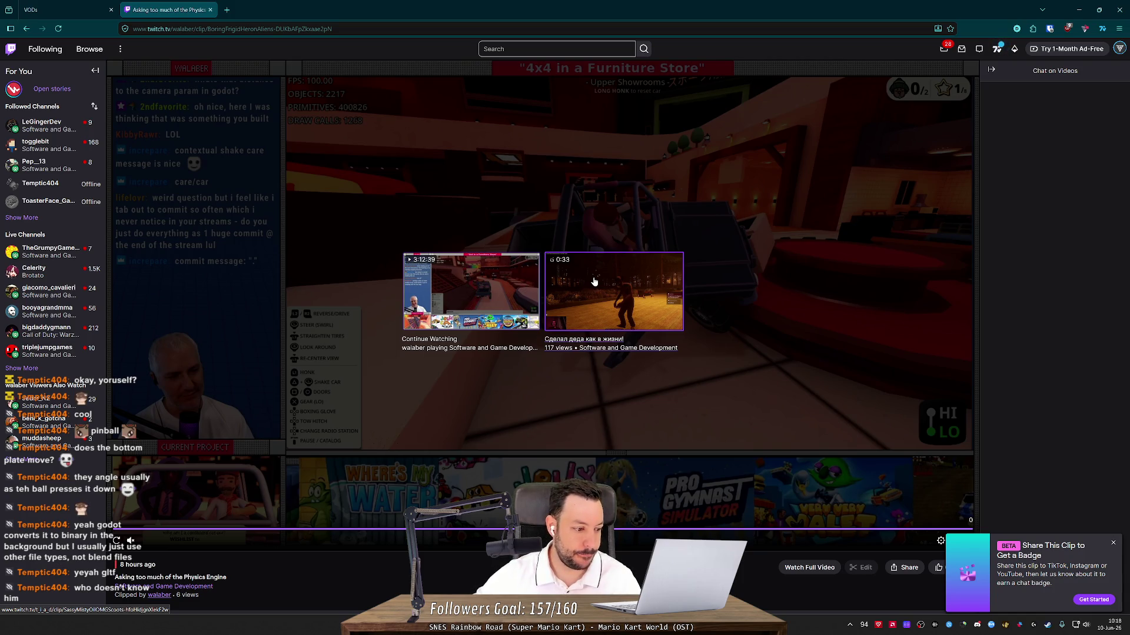
{"action": "key", "text": "ctrl+w"}
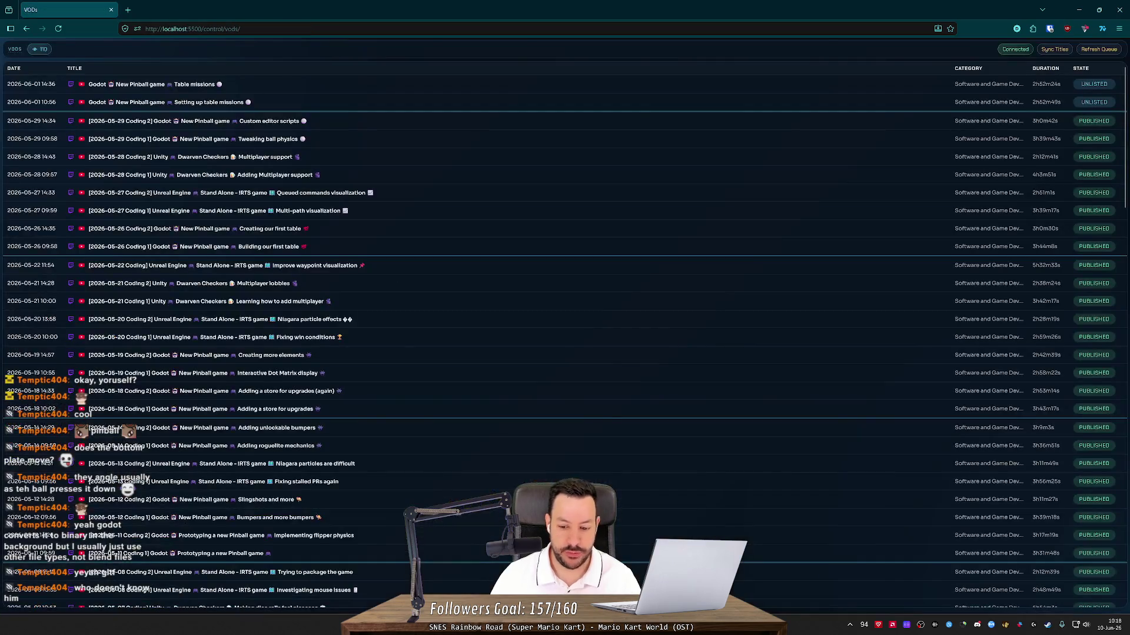
- Open the 4x4 In a Furniture Store Demo store page in Steam and copy its link
{"action": "left_click", "coordinate": [1048, 626]}
{"action": "left_click", "coordinate": [70, 21]}
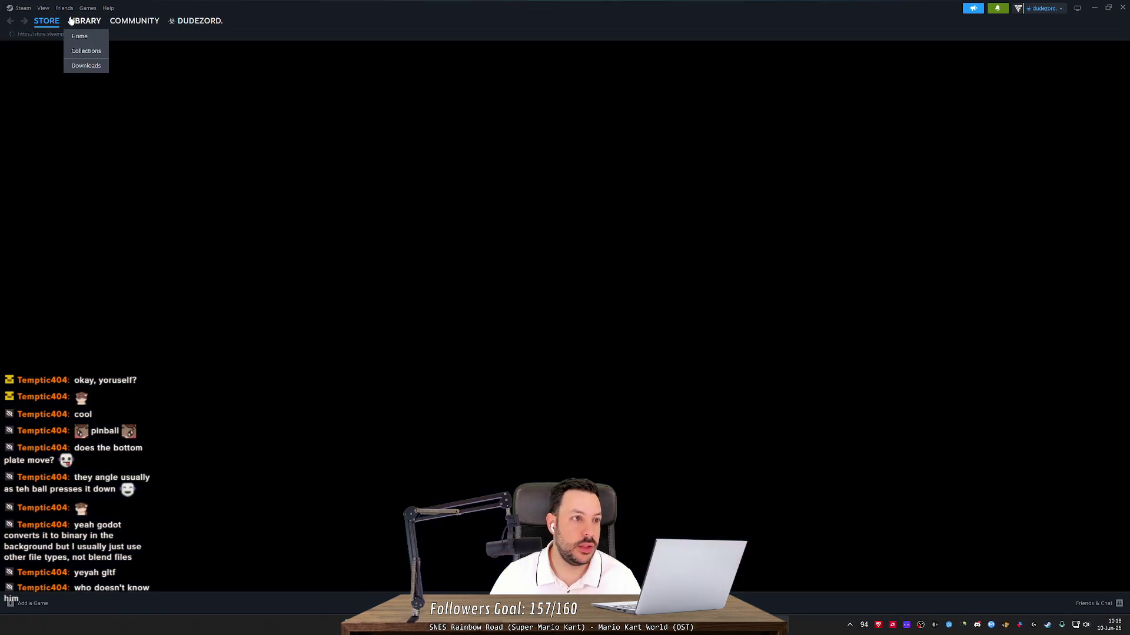
{"action": "left_click", "coordinate": [82, 188]}
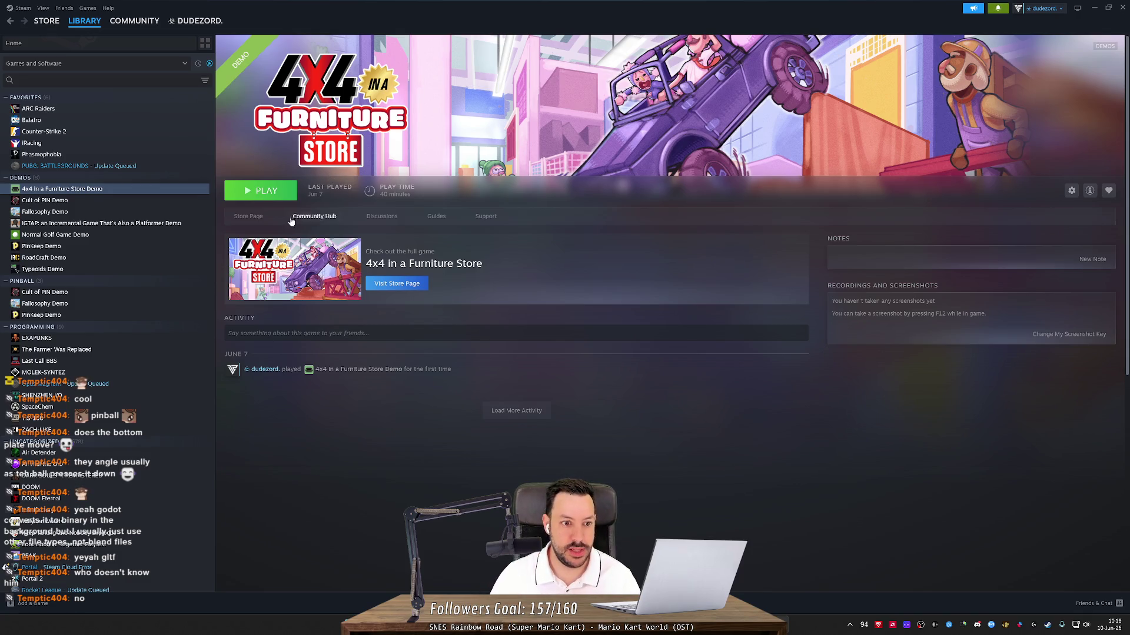
{"action": "left_click", "coordinate": [248, 216]}
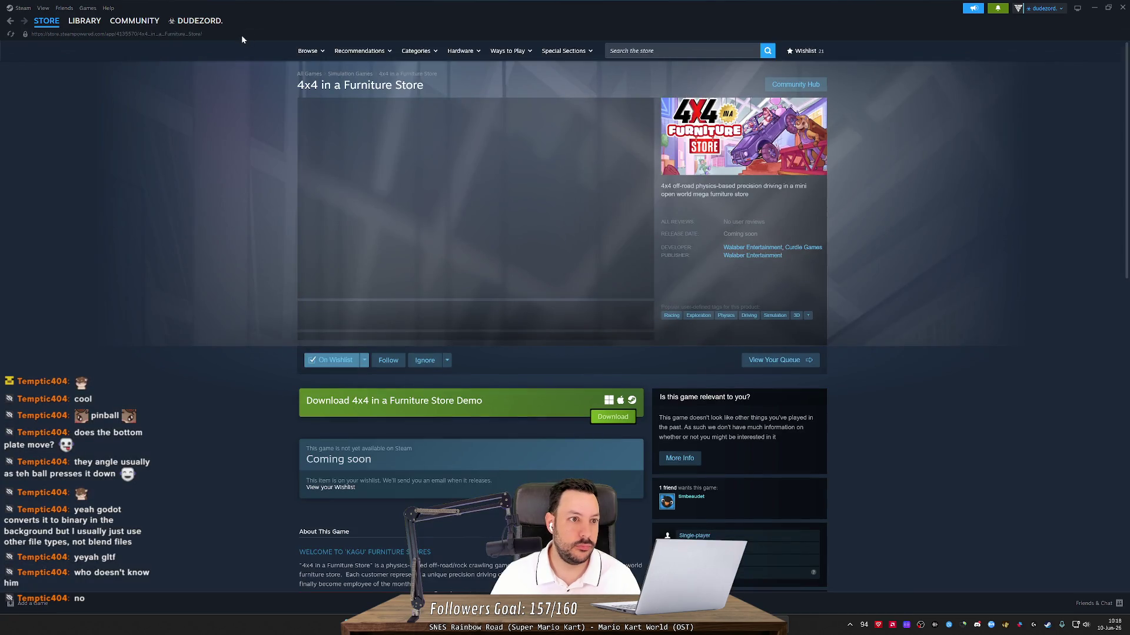
{"action": "left_click", "coordinate": [170, 35]}
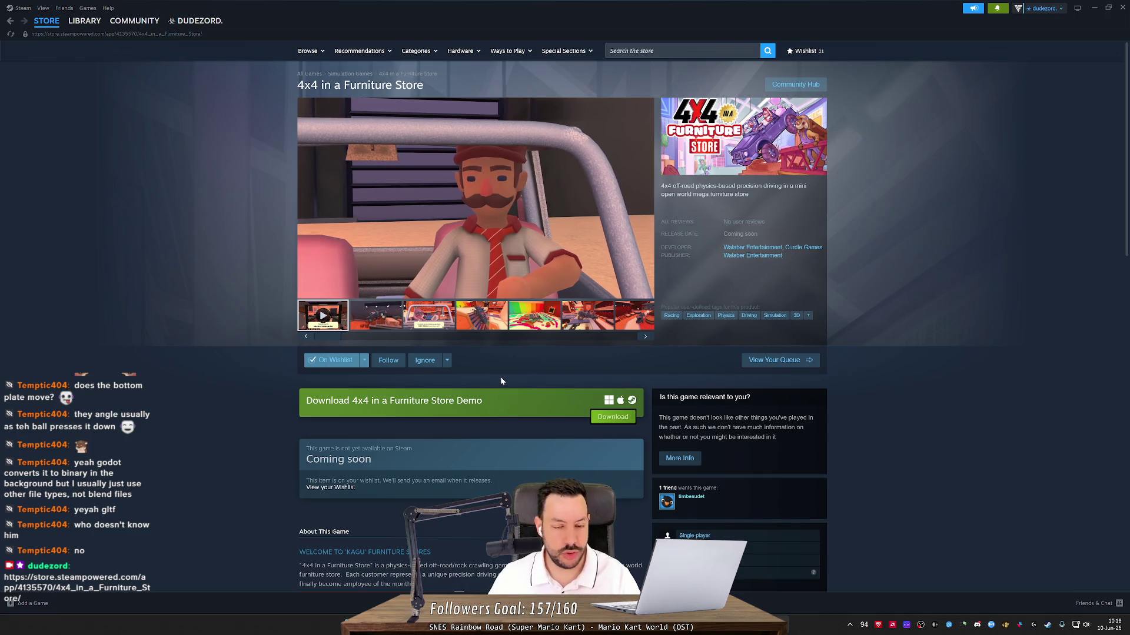
- Close Steam, open a new Firefox tab, and minimize the browser
{"action": "left_click", "coordinate": [1122, 8]}
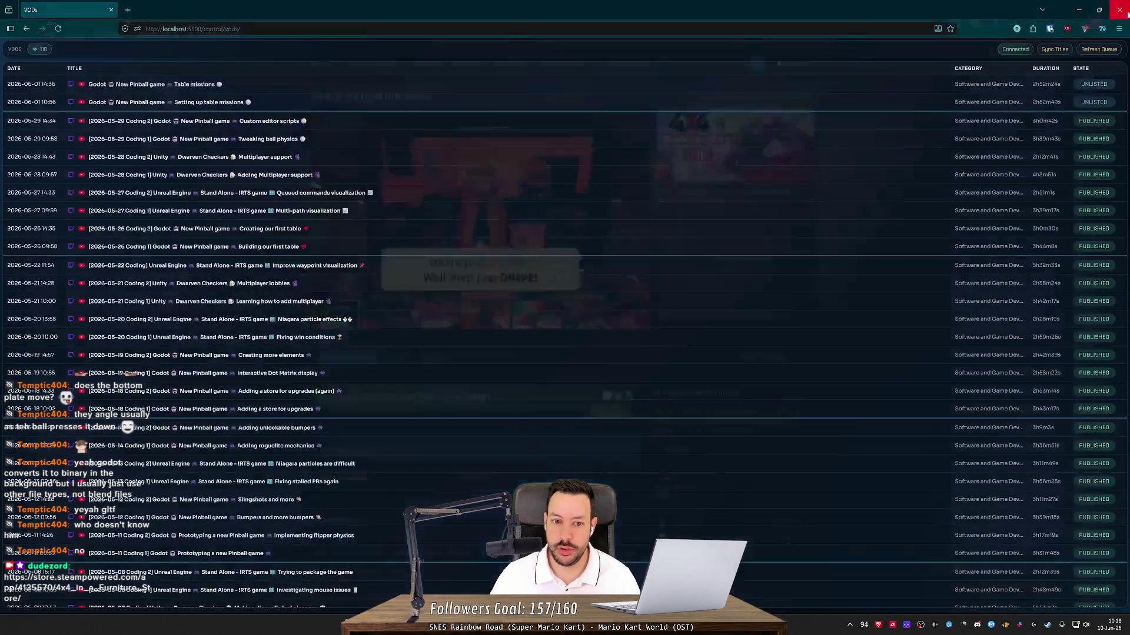
{"action": "left_click", "coordinate": [131, 11]}
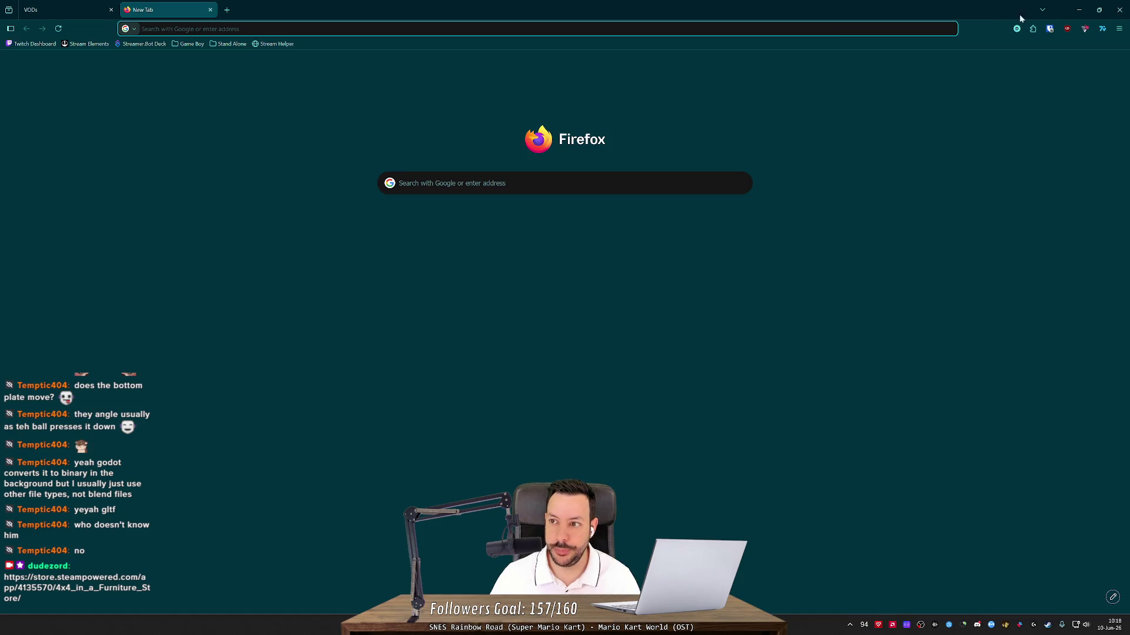
{"action": "left_click", "coordinate": [1079, 10]}
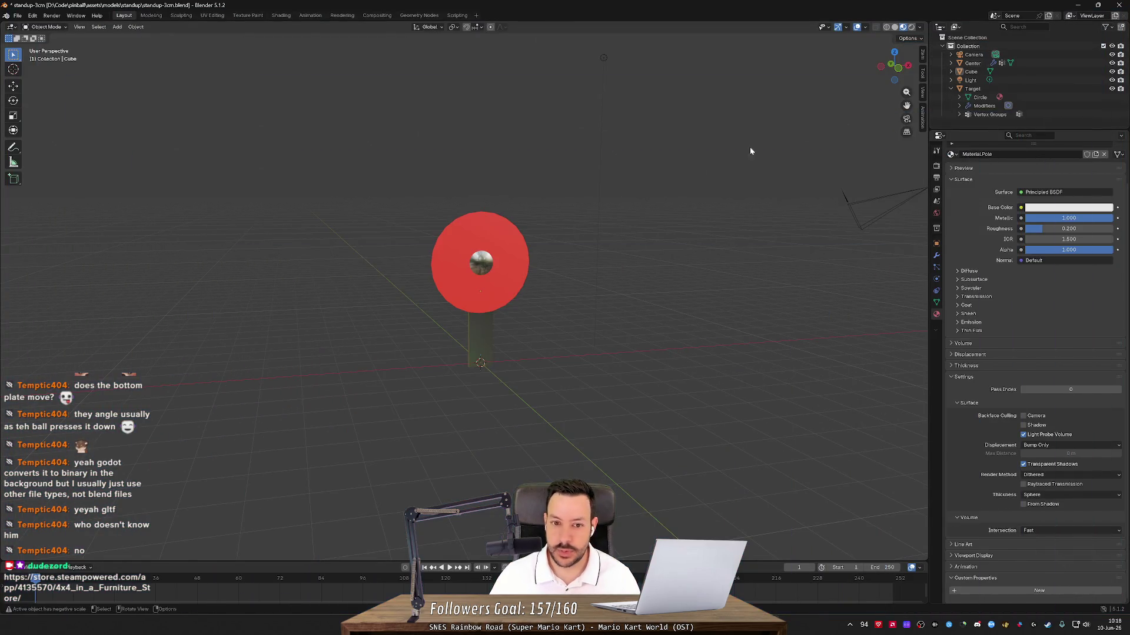
- Orbit and zoom around the red target to view the disc edge-on, back and front, then return to Firefox
{"action": "mouse_move", "coordinate": [664, 224]}
{"action": "left_mouse_down"}
{"action": "mouse_move", "coordinate": [677, 261]}
{"action": "mouse_move", "coordinate": [443, 283]}
{"action": "mouse_move", "coordinate": [563, 285]}
{"action": "left_mouse_up"}
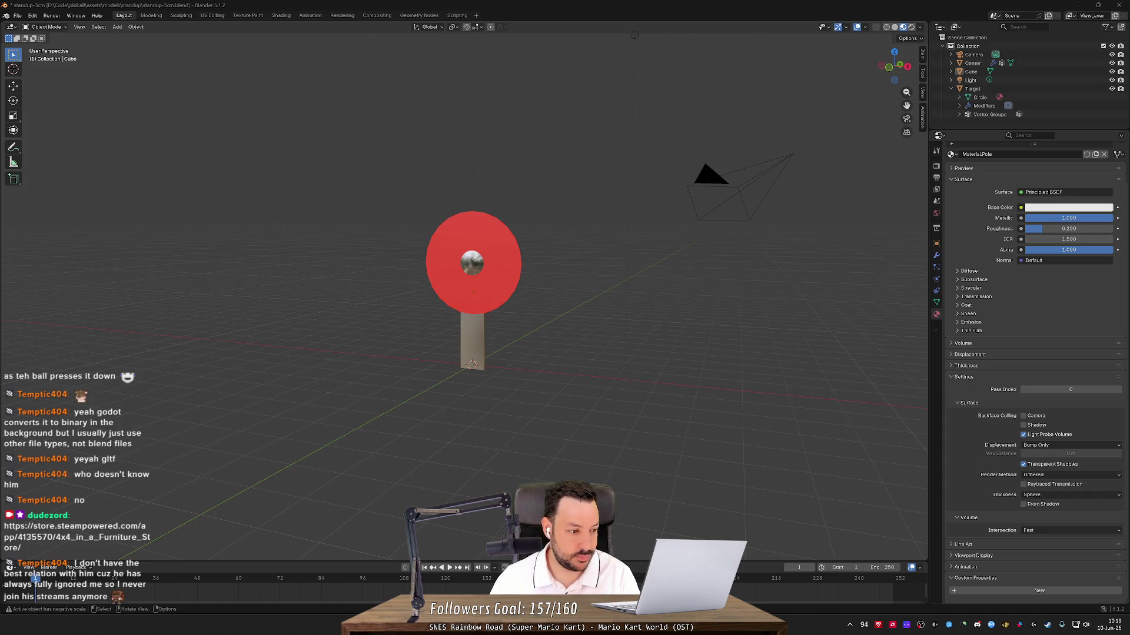
{"action": "left_click_drag", "start_coordinate": [300, 323], "coordinate": [415, 308]}
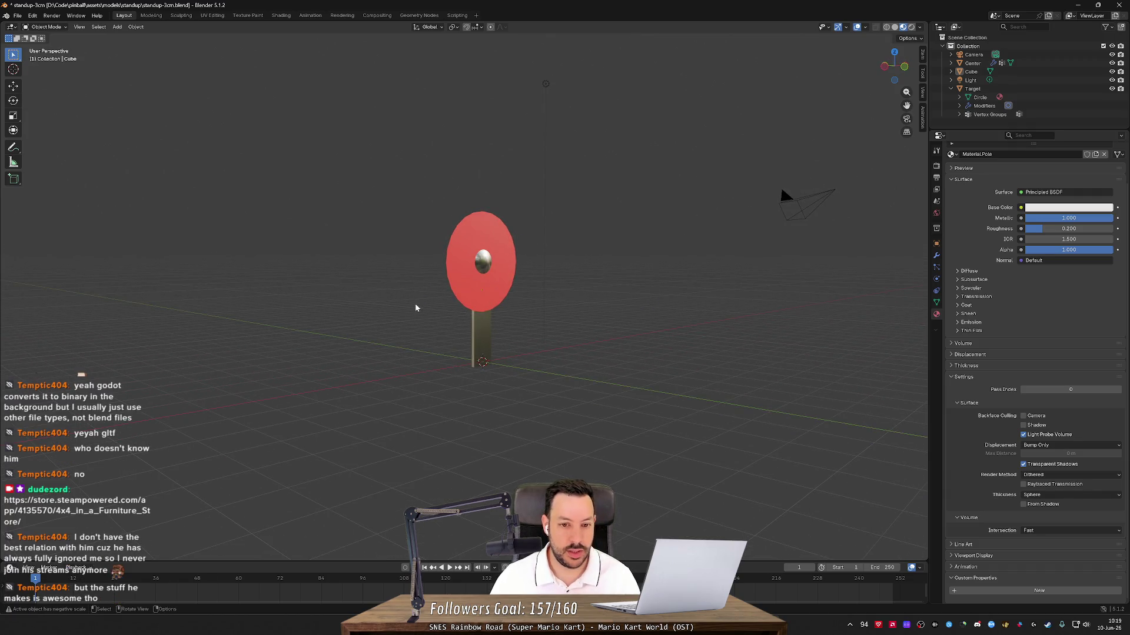
{"action": "scroll", "coordinate": [415, 308], "scroll_direction": "up", "scroll_amount": 2}
{"action": "scroll", "coordinate": [416, 307], "scroll_direction": "down", "scroll_amount": 3}
{"action": "scroll", "coordinate": [416, 307], "scroll_direction": "up", "scroll_amount": 4}
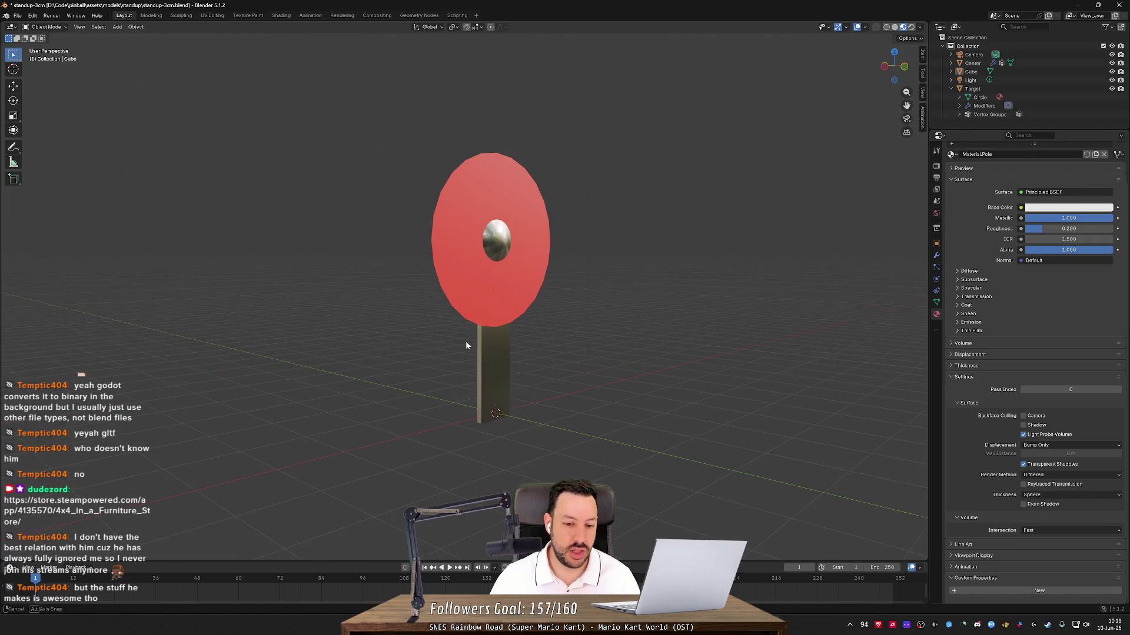
{"action": "mouse_move", "coordinate": [464, 345]}
{"action": "left_mouse_down"}
{"action": "mouse_move", "coordinate": [429, 340]}
{"action": "mouse_move", "coordinate": [449, 378]}
{"action": "mouse_move", "coordinate": [404, 356]}
{"action": "mouse_move", "coordinate": [607, 338]}
{"action": "mouse_move", "coordinate": [401, 371]}
{"action": "mouse_move", "coordinate": [525, 353]}
{"action": "left_mouse_up"}
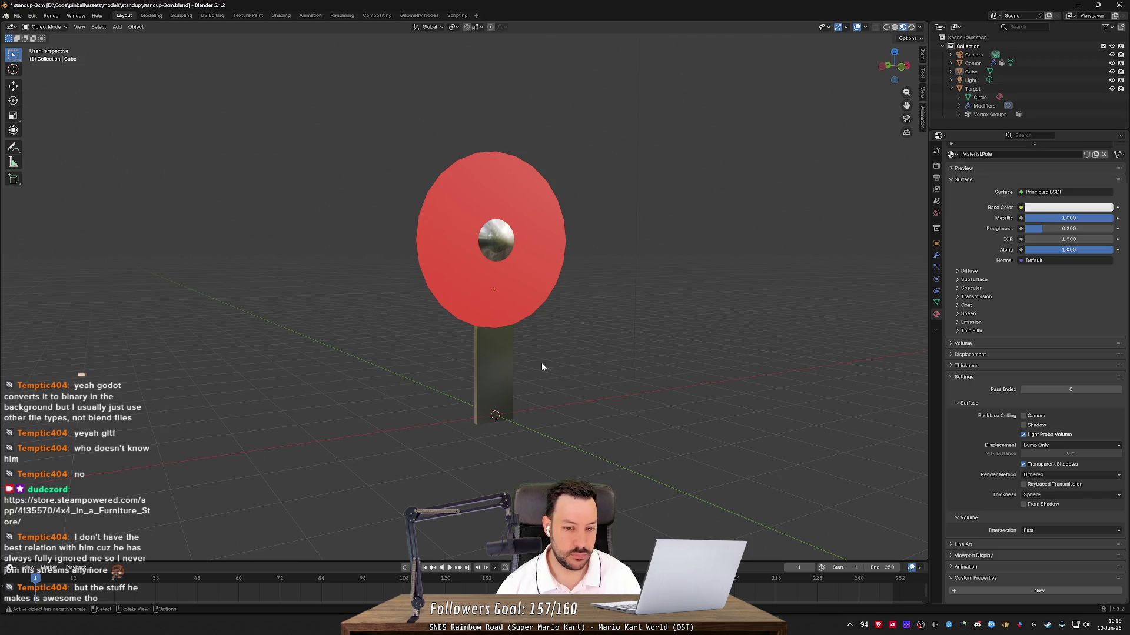
{"action": "scroll", "coordinate": [542, 368], "scroll_direction": "down", "scroll_amount": 4}
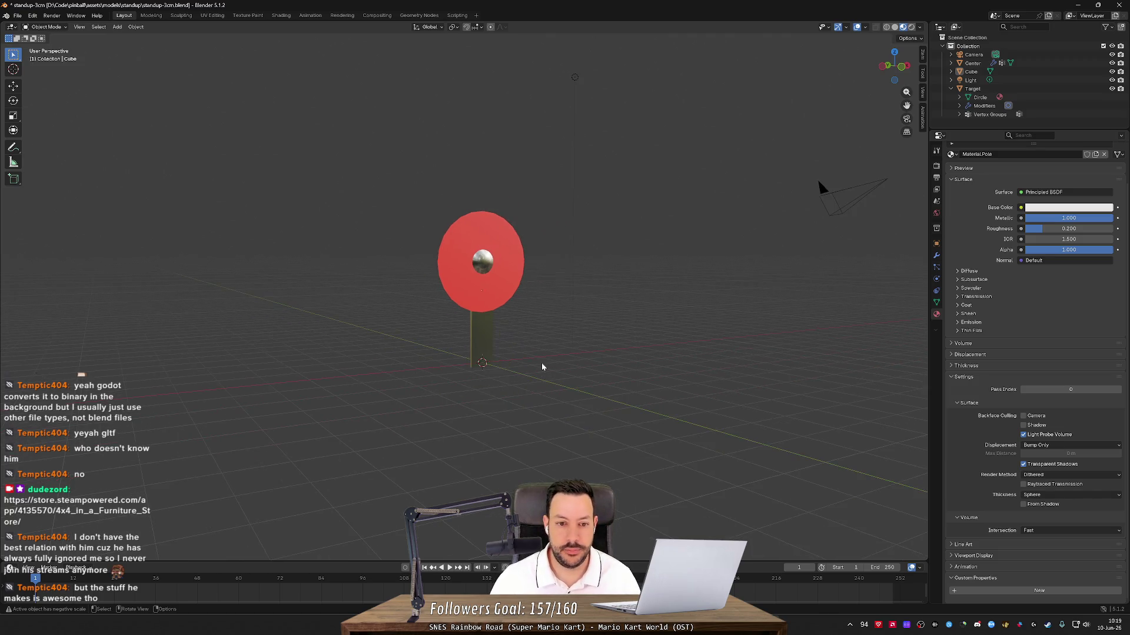
{"action": "mouse_move", "coordinate": [542, 370]}
{"action": "left_mouse_down"}
{"action": "mouse_move", "coordinate": [504, 386]}
{"action": "mouse_move", "coordinate": [569, 381]}
{"action": "left_mouse_up"}
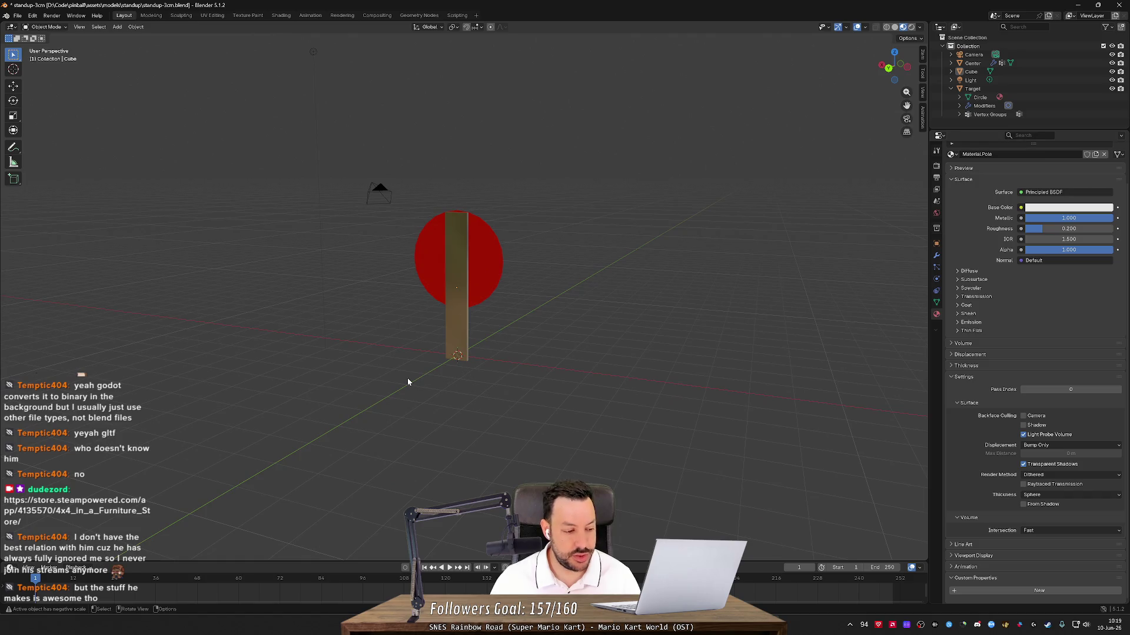
{"action": "mouse_move", "coordinate": [409, 381]}
{"action": "left_mouse_down"}
{"action": "mouse_move", "coordinate": [658, 368]}
{"action": "mouse_move", "coordinate": [560, 394]}
{"action": "left_mouse_up"}
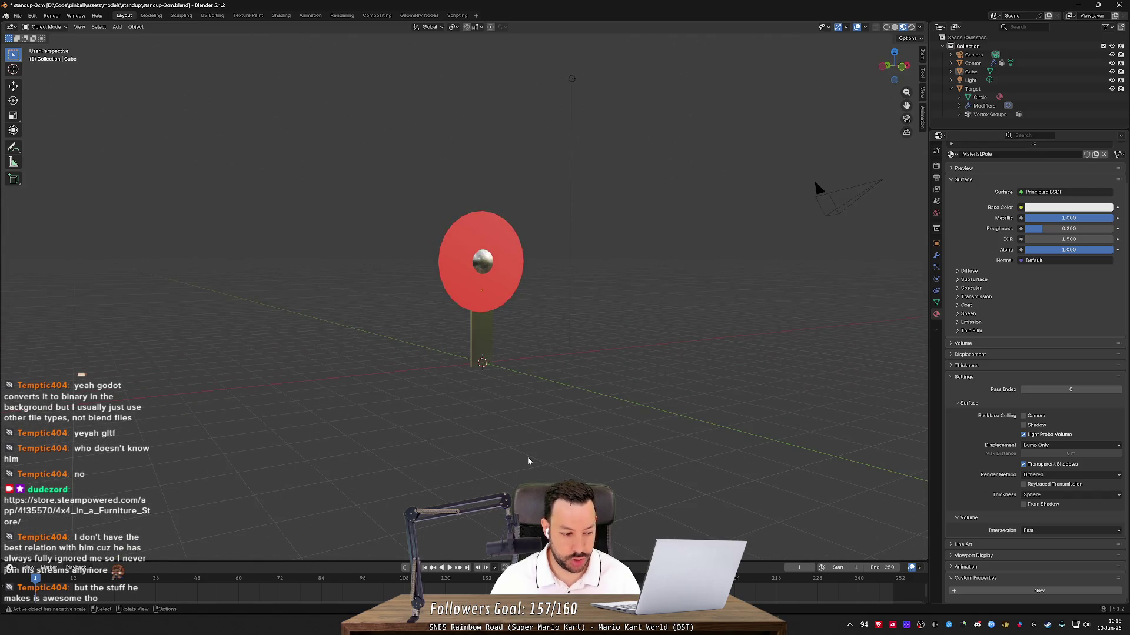
{"action": "key", "text": "alt+Tab"}
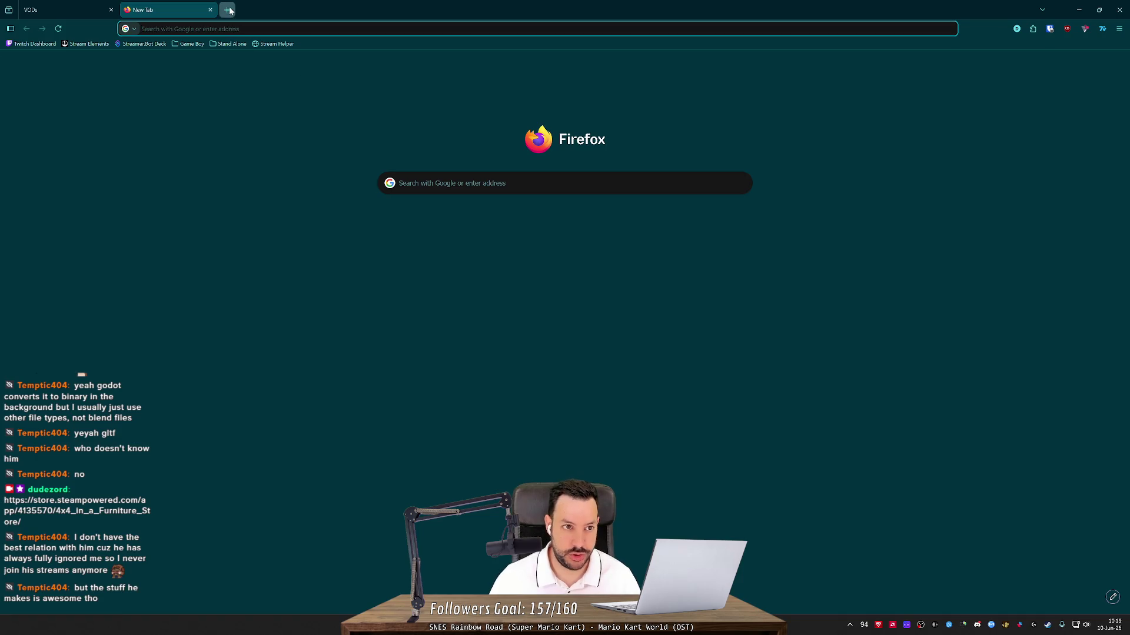
- Search Google for 'jotson twitch' in a new tab and open the developer's Twitch channel
{"action": "left_click", "coordinate": [228, 10]}
{"action": "type", "text": "jotson"}
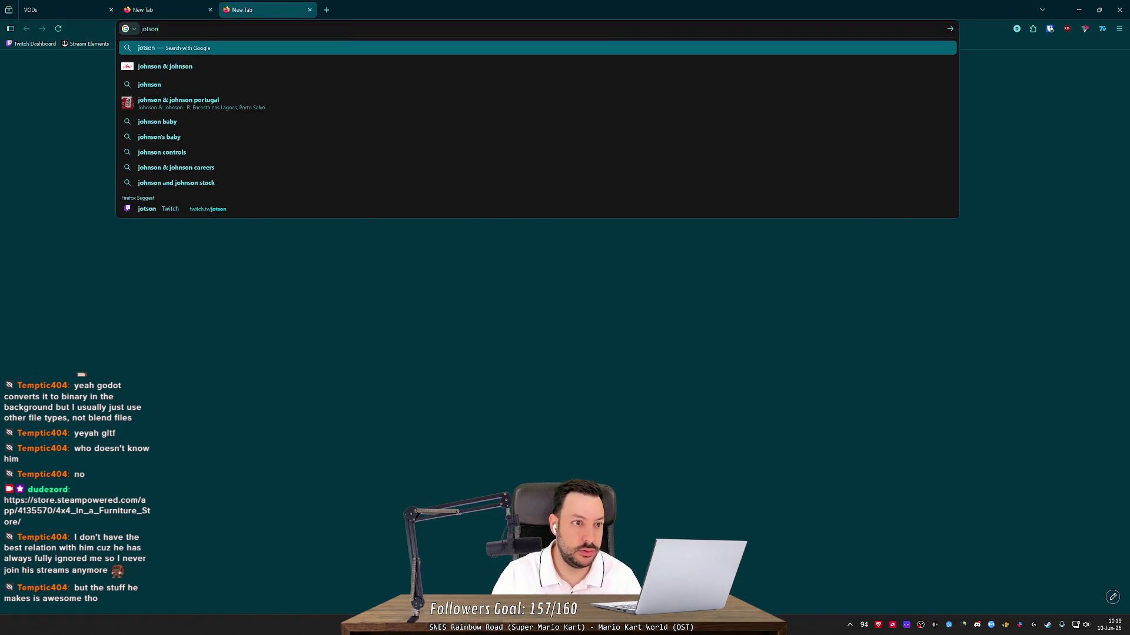
{"action": "key", "text": "Return"}
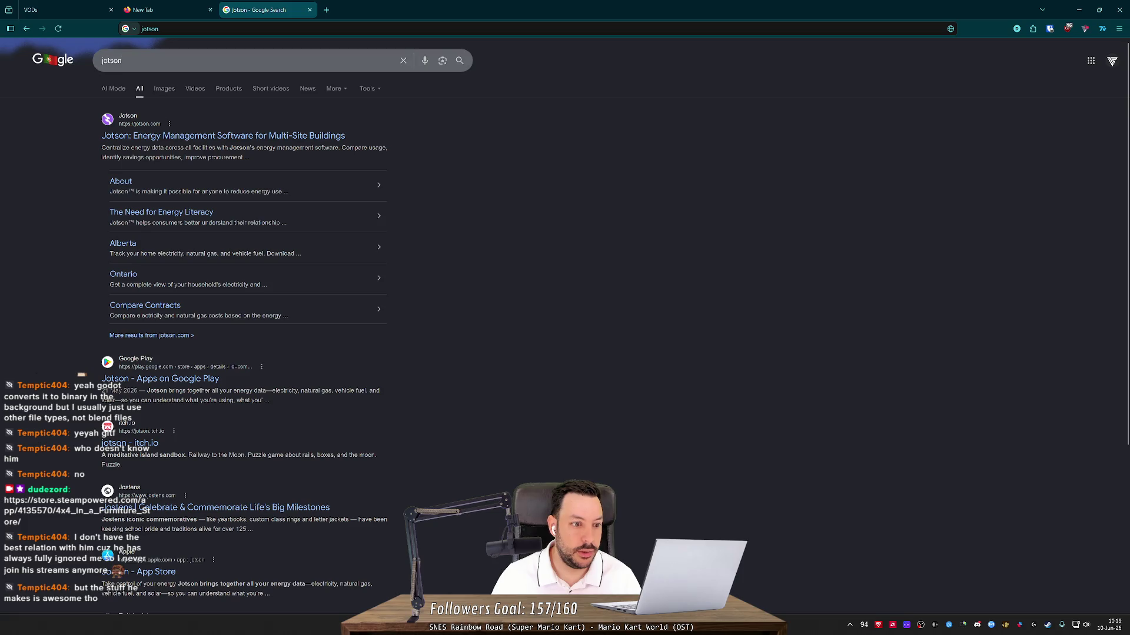
{"action": "left_click", "coordinate": [124, 60]}
{"action": "type", "text": "twitch"}
{"action": "key", "text": "Return"}
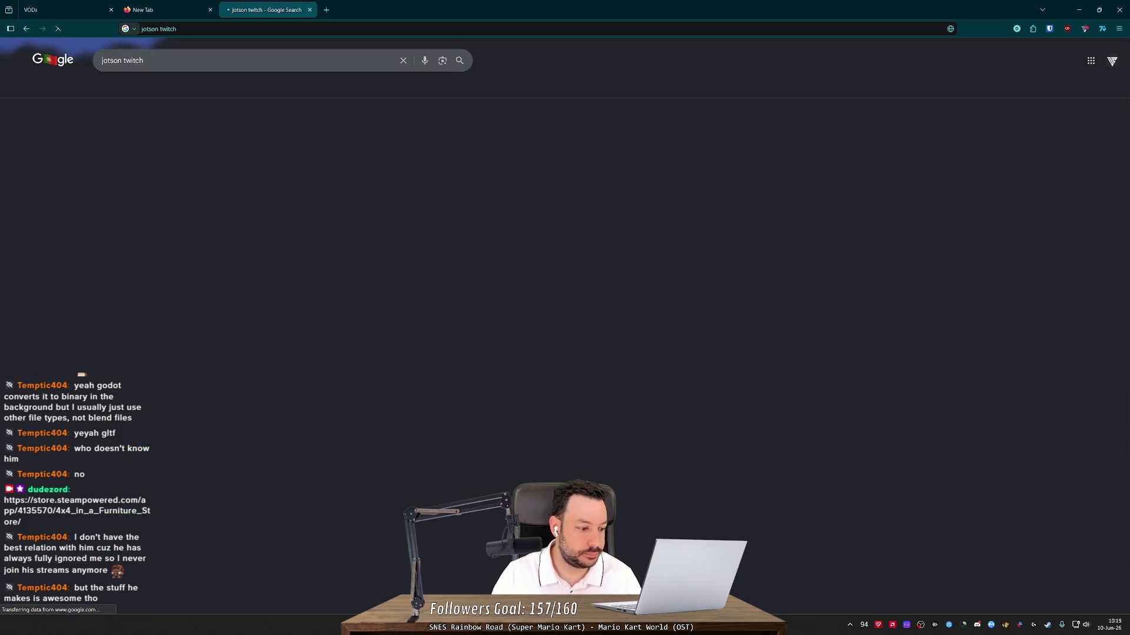
{"action": "left_click", "coordinate": [121, 136]}
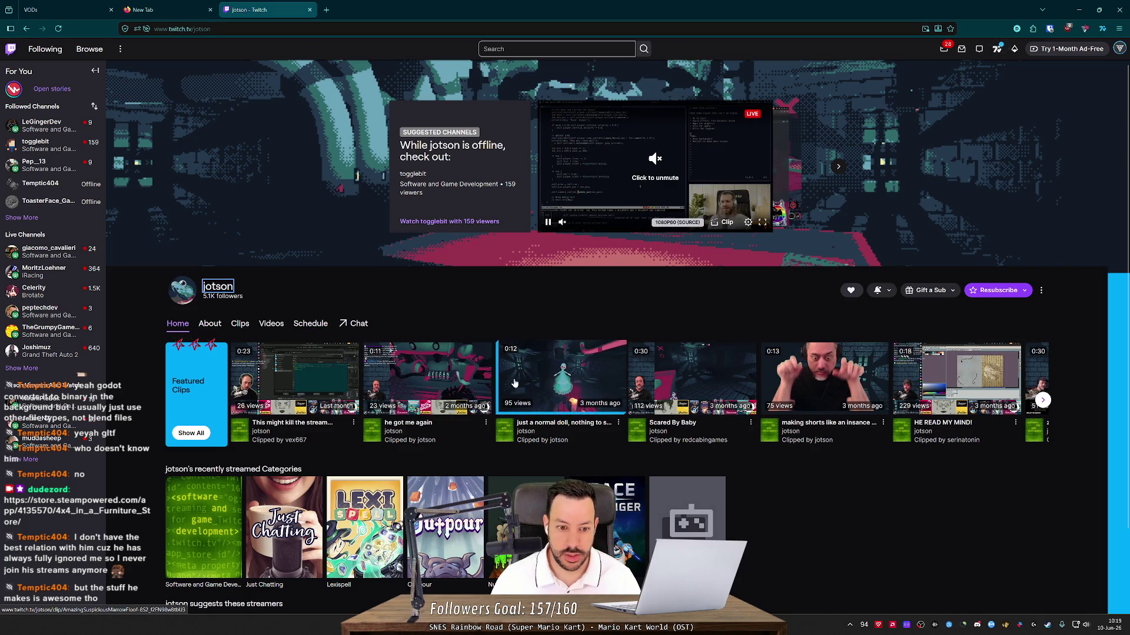
- Watch the 'he got me again' clip, then close its tab and the blank tab
{"action": "left_click", "coordinate": [423, 376]}
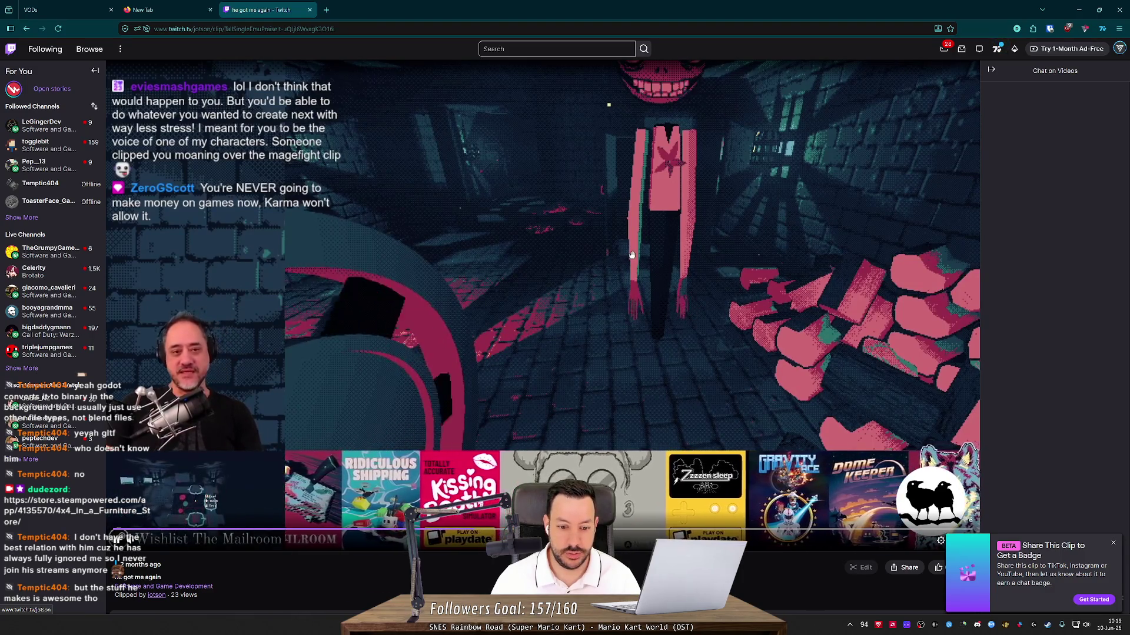
{"action": "middle_click", "coordinate": [266, 5]}
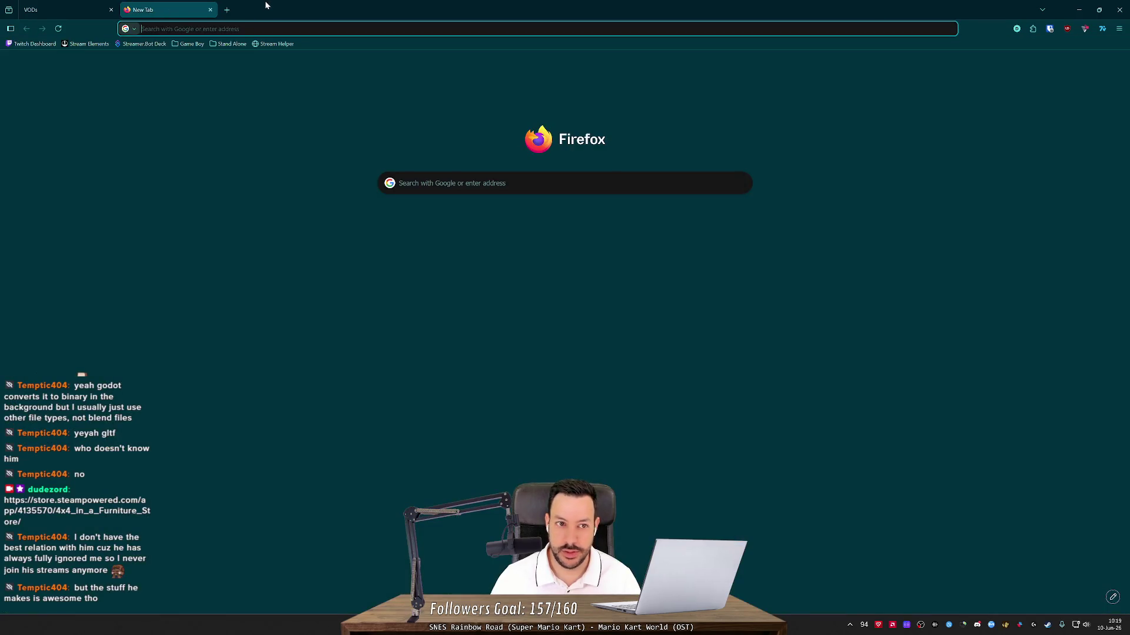
{"action": "middle_click", "coordinate": [174, 10]}
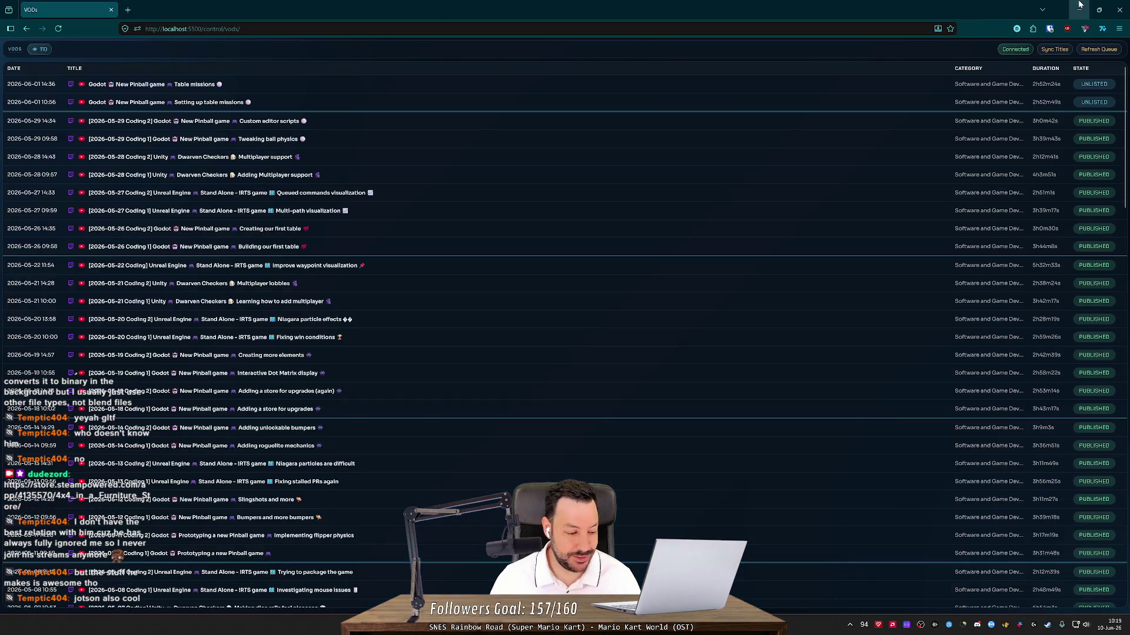
- Minimize Firefox and then Blender to bring the Unity scene forward
{"action": "left_click", "coordinate": [1071, 9]}
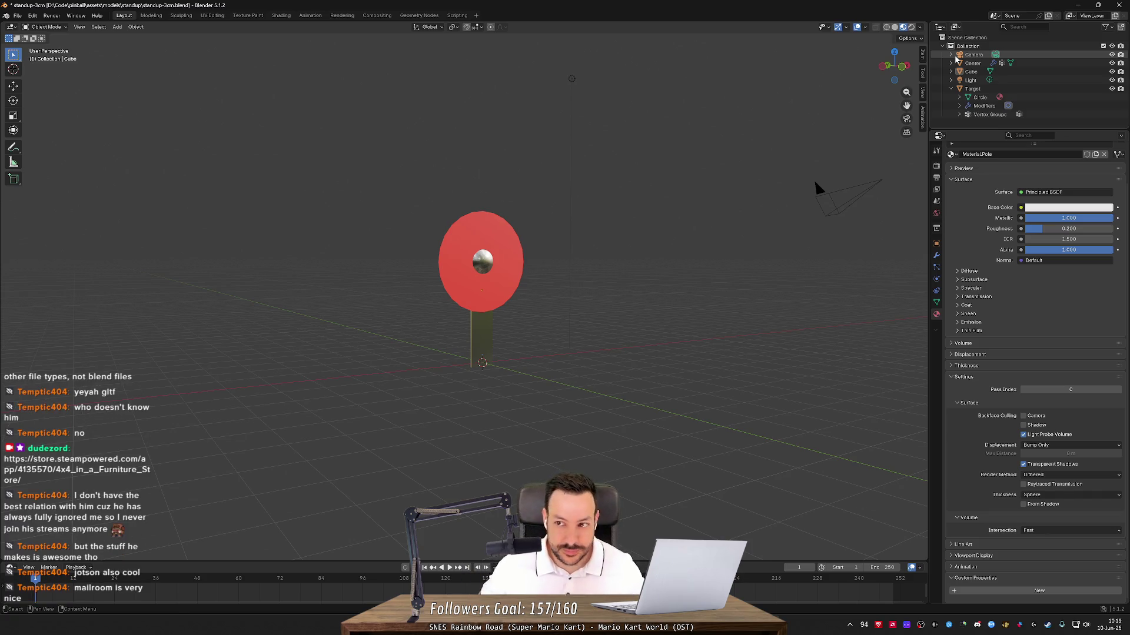
{"action": "left_click", "coordinate": [1082, 7]}
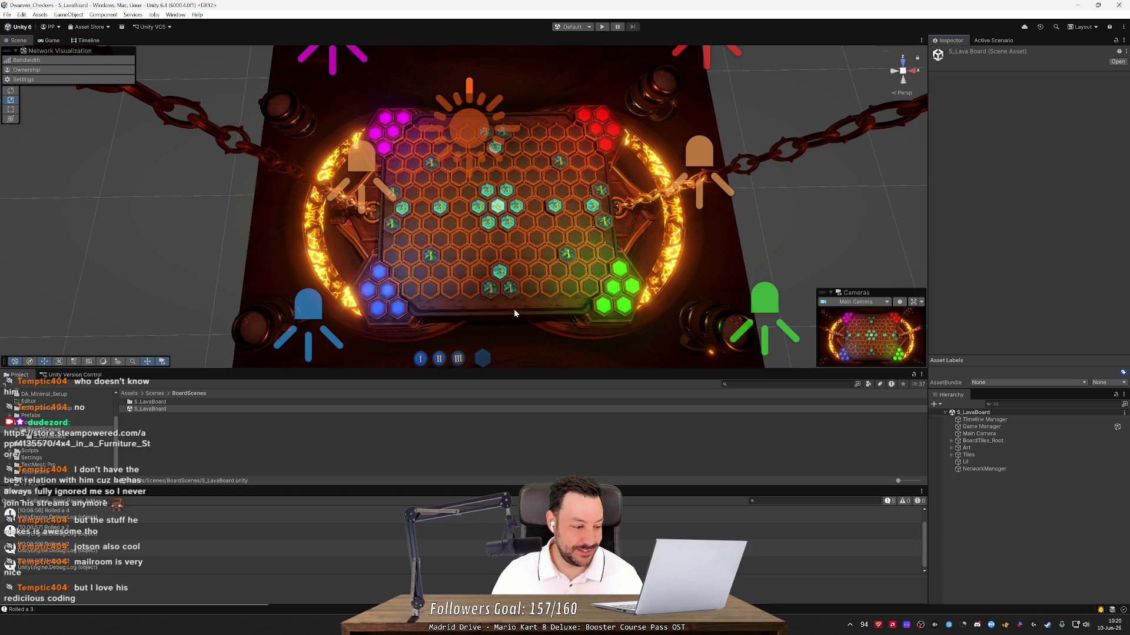
- Orbit in close on the lava board's hex tokens, then bring Steam's 4x4 in a Furniture Store page forward
{"action": "left_click_drag", "start_coordinate": [515, 313], "coordinate": [573, 171]}
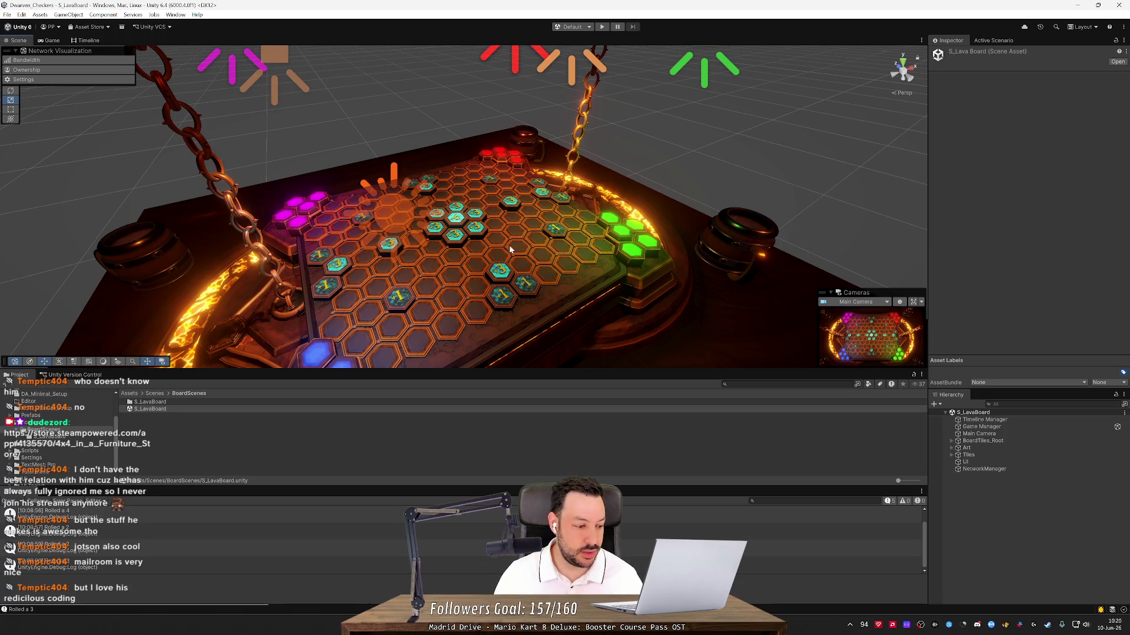
{"action": "left_click", "coordinate": [997, 617]}
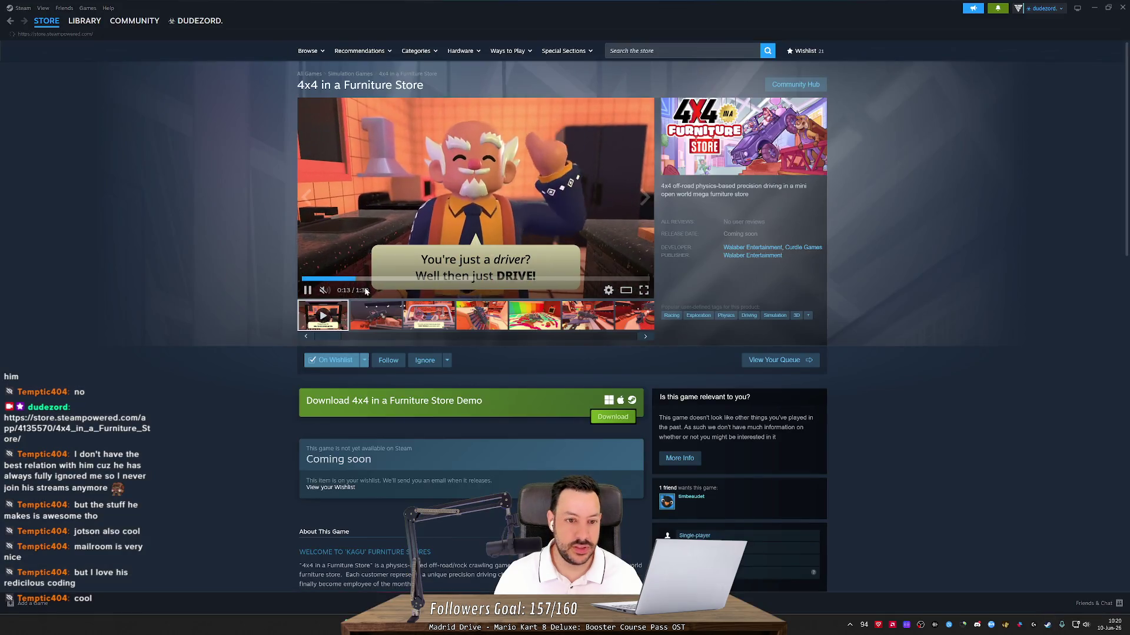
- Search the Steam store for 'jotson', which returns no matching games
{"action": "left_click", "coordinate": [46, 20]}
{"action": "left_click", "coordinate": [84, 21]}
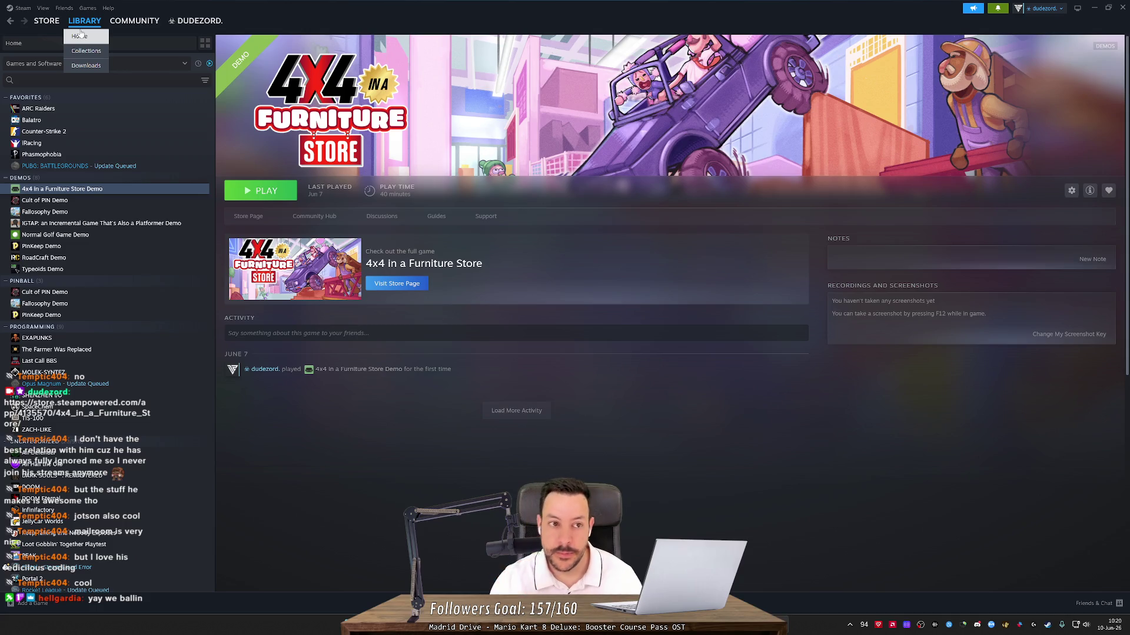
{"action": "left_click", "coordinate": [46, 20]}
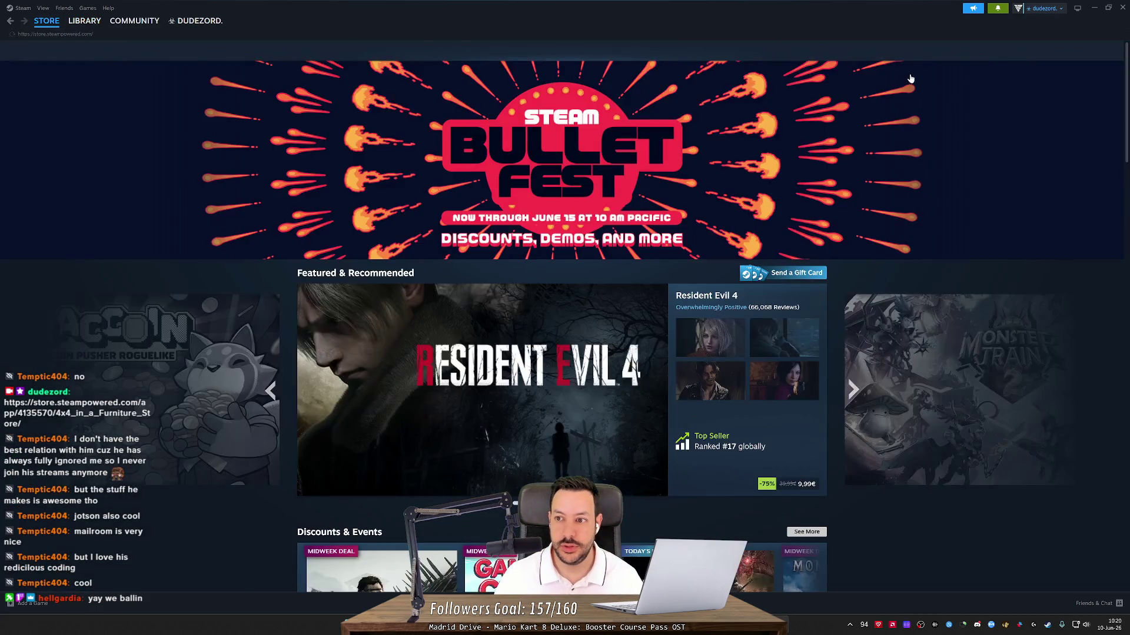
{"action": "left_click", "coordinate": [676, 50]}
{"action": "type", "text": "j"}
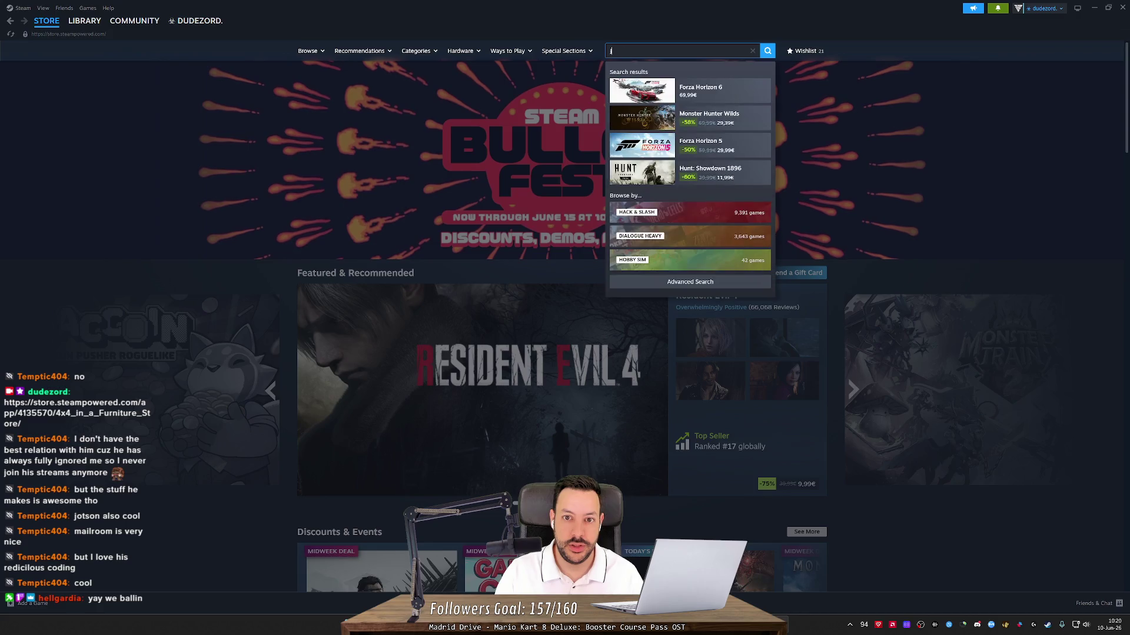
{"action": "type", "text": "otson"}
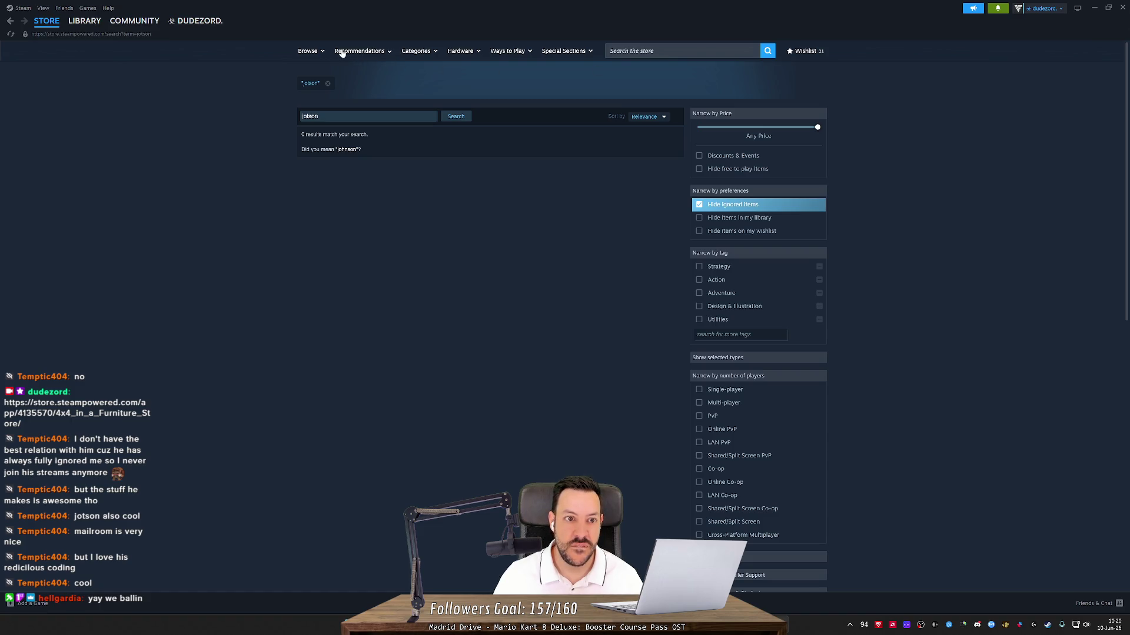
{"action": "mouse_move", "coordinate": [315, 53]}
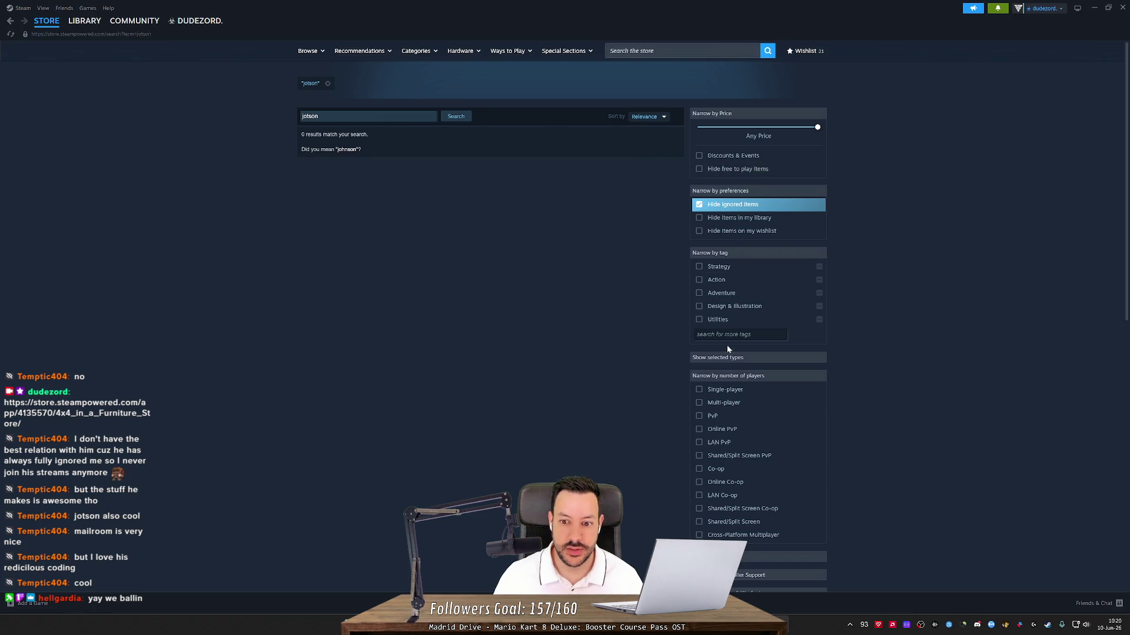
- Go back to the store home, open the 4x4 In a Furniture Store Demo library page, then hide Steam
{"action": "key", "text": "alt+Left"}
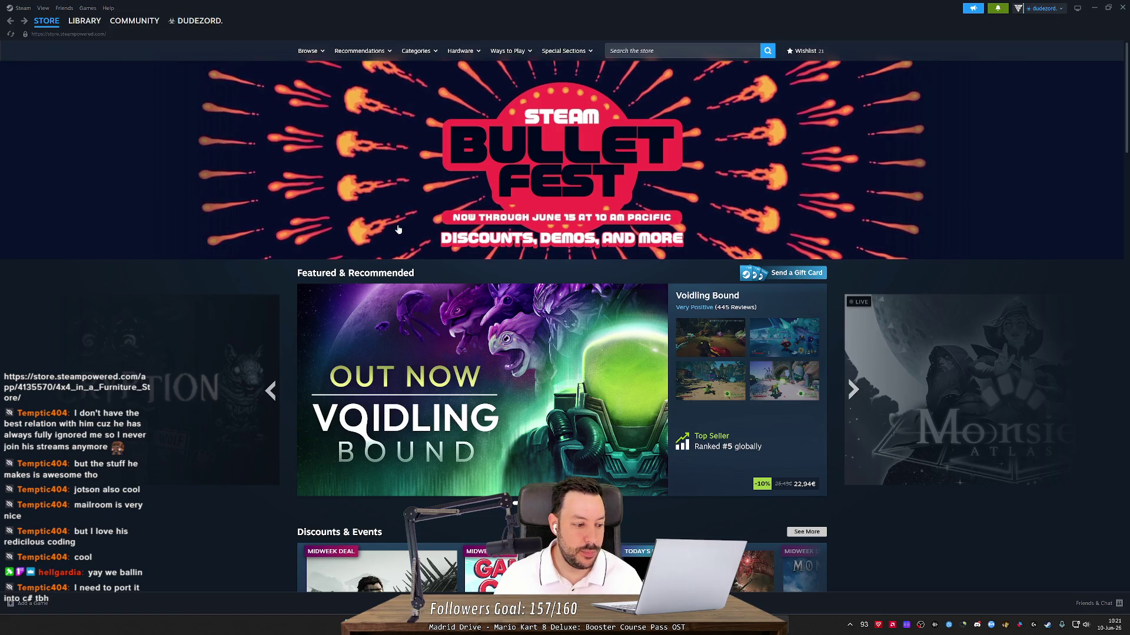
{"action": "scroll", "coordinate": [255, 233], "scroll_direction": "down", "scroll_amount": 4}
{"action": "left_click", "coordinate": [255, 233]}
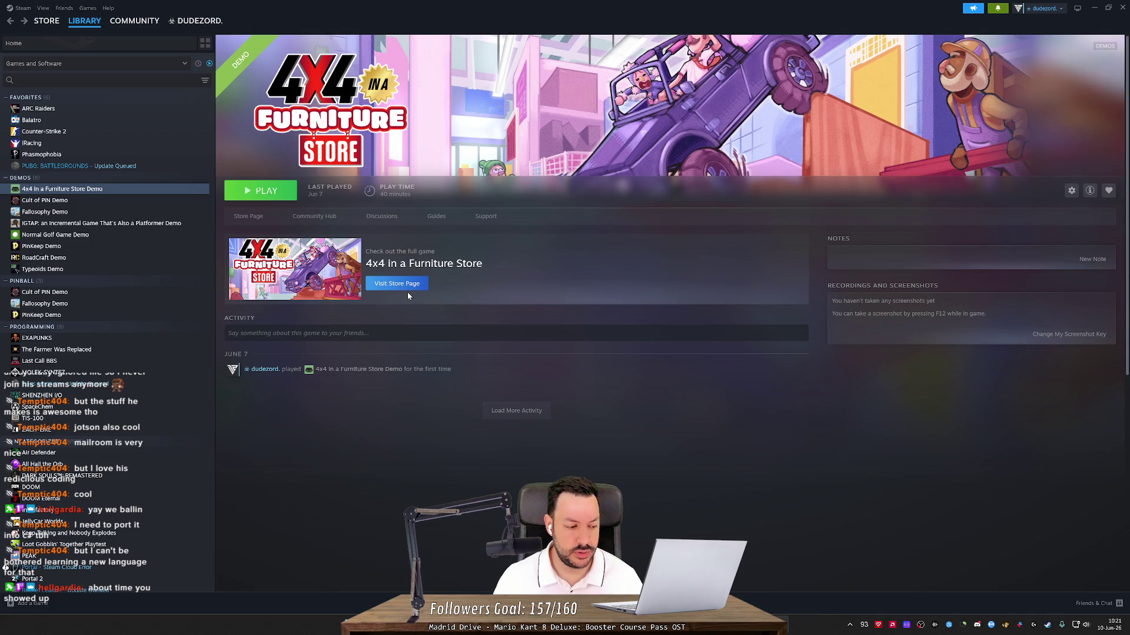
{"action": "left_click", "coordinate": [1088, 7]}
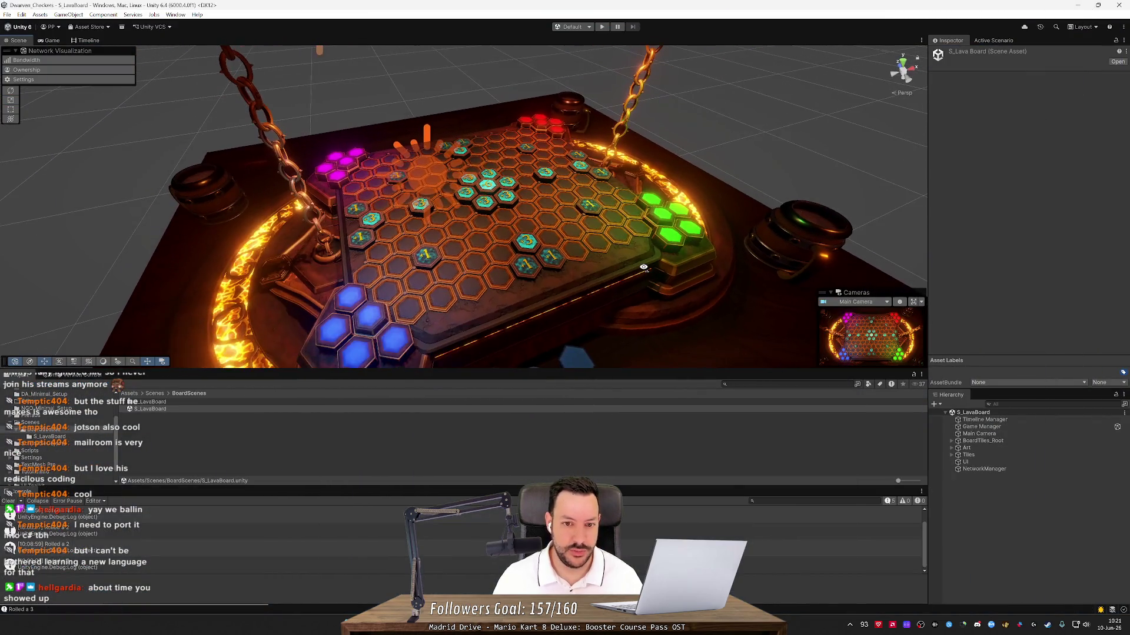
- Orbit and zoom around the whole lava board and its player markers, then bring Blender forward
{"action": "left_click_drag", "start_coordinate": [643, 267], "coordinate": [639, 280]}
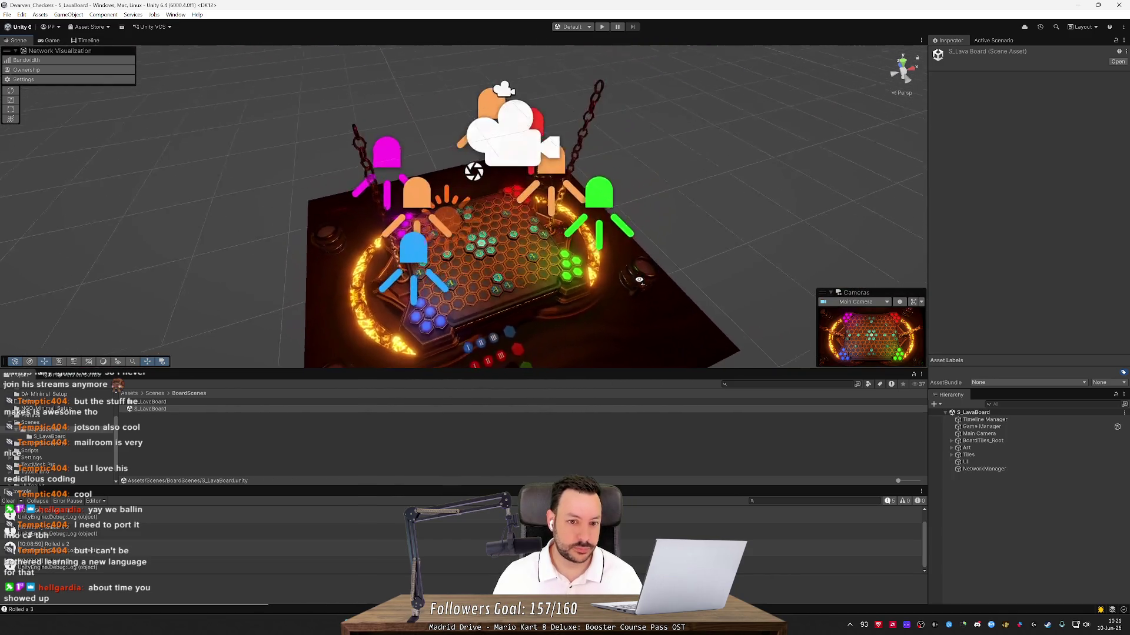
{"action": "scroll", "coordinate": [639, 280], "scroll_direction": "up", "scroll_amount": 5}
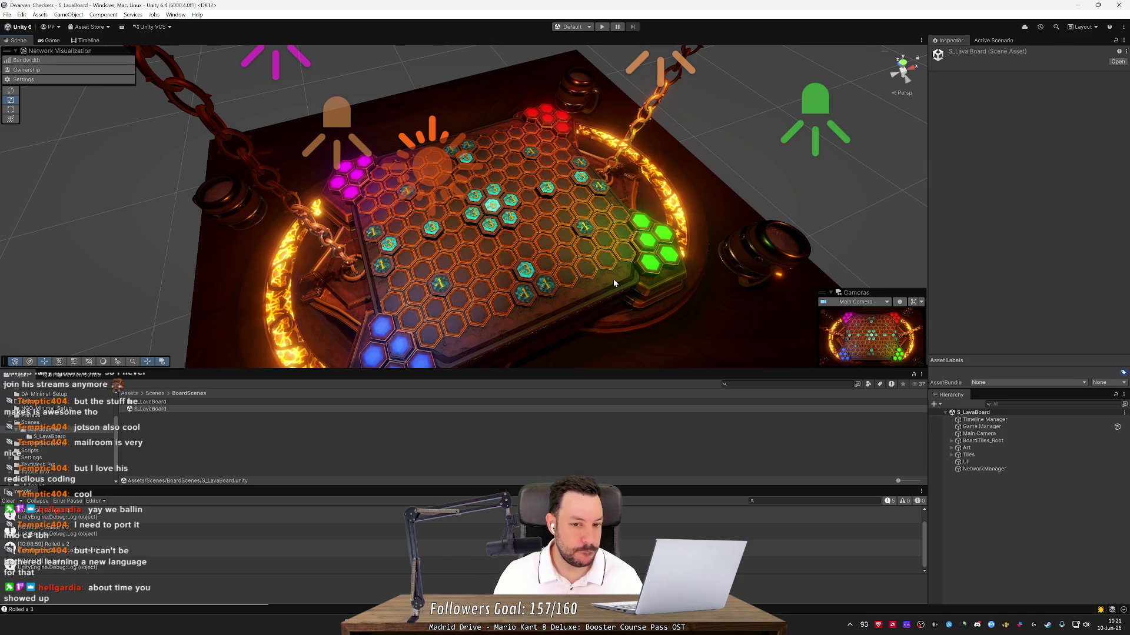
{"action": "mouse_move", "coordinate": [613, 283]}
{"action": "left_mouse_down"}
{"action": "mouse_move", "coordinate": [613, 229]}
{"action": "mouse_move", "coordinate": [613, 254]}
{"action": "mouse_move", "coordinate": [615, 242]}
{"action": "left_mouse_up"}
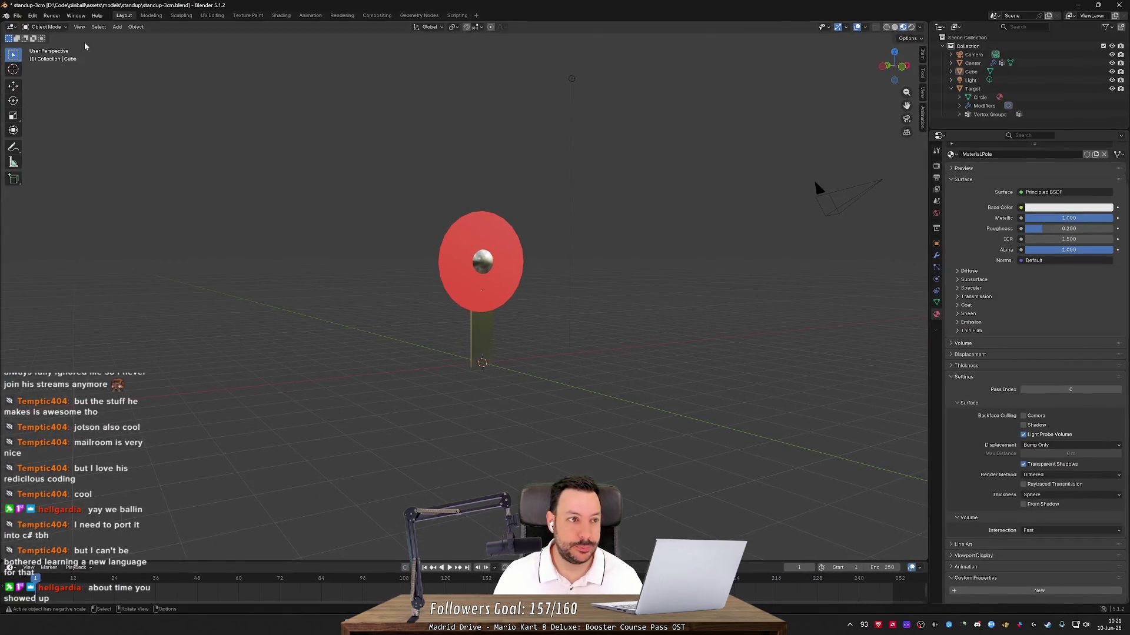
{"action": "left_click", "coordinate": [18, 16]}
- Open donut_final.blend from recent files, discarding the standup file's unsaved changes
{"action": "mouse_move", "coordinate": [39, 43]}
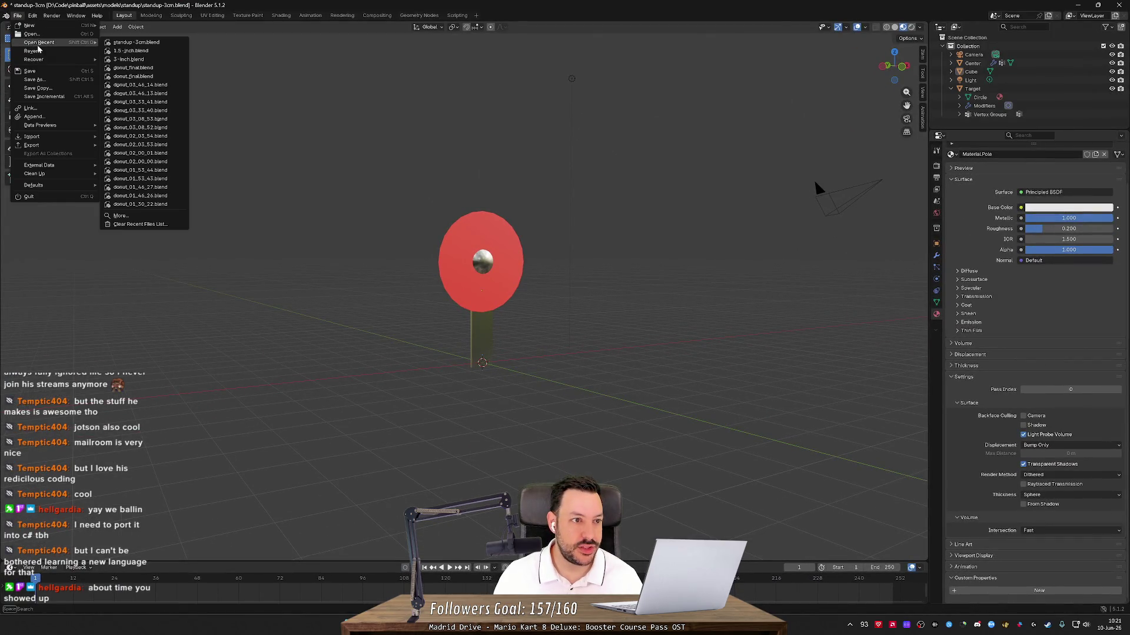
{"action": "left_click", "coordinate": [150, 69]}
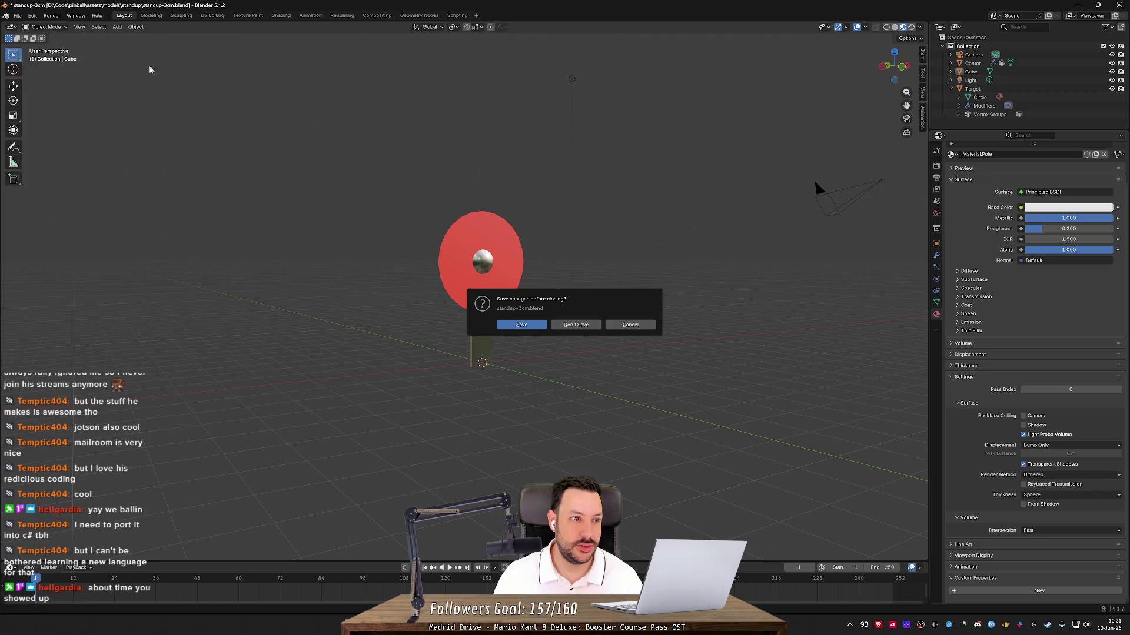
{"action": "left_click", "coordinate": [576, 326]}
{"action": "right_click", "coordinate": [558, 348]}
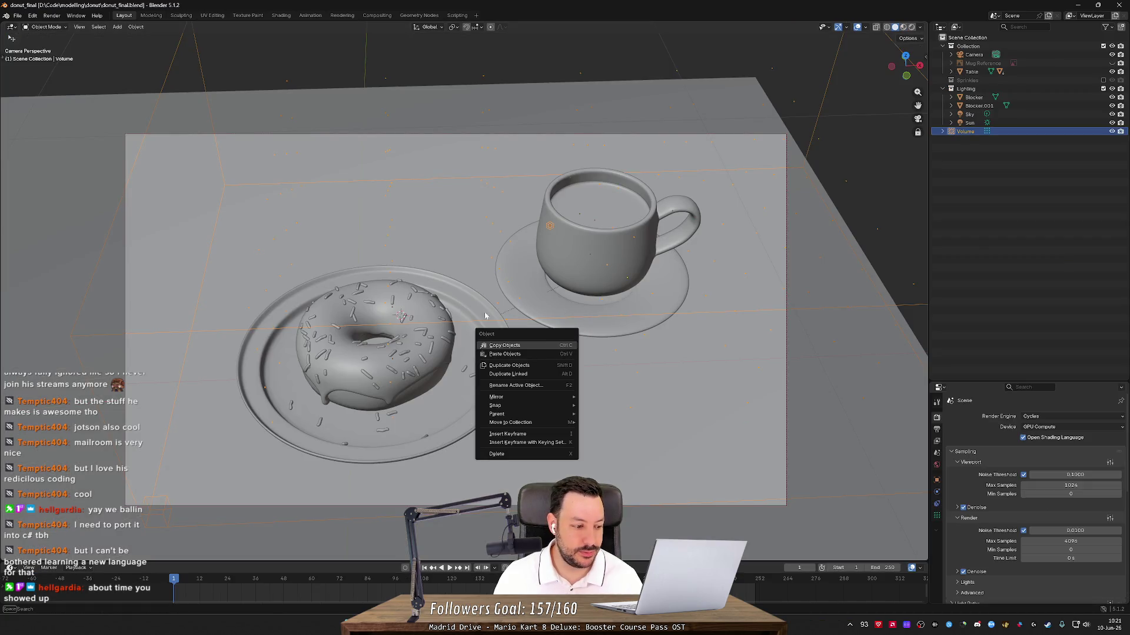
{"action": "key", "text": "Escape"}
- Preview the donut table scene in Rendered shading from a couple of angles
{"action": "mouse_move", "coordinate": [497, 305]}
{"action": "left_mouse_down"}
{"action": "mouse_move", "coordinate": [582, 320]}
{"action": "mouse_move", "coordinate": [517, 317]}
{"action": "mouse_move", "coordinate": [506, 351]}
{"action": "mouse_move", "coordinate": [574, 337]}
{"action": "mouse_move", "coordinate": [564, 323]}
{"action": "mouse_move", "coordinate": [524, 342]}
{"action": "mouse_move", "coordinate": [518, 371]}
{"action": "mouse_move", "coordinate": [578, 337]}
{"action": "mouse_move", "coordinate": [712, 323]}
{"action": "mouse_move", "coordinate": [495, 334]}
{"action": "mouse_move", "coordinate": [594, 330]}
{"action": "left_mouse_up"}
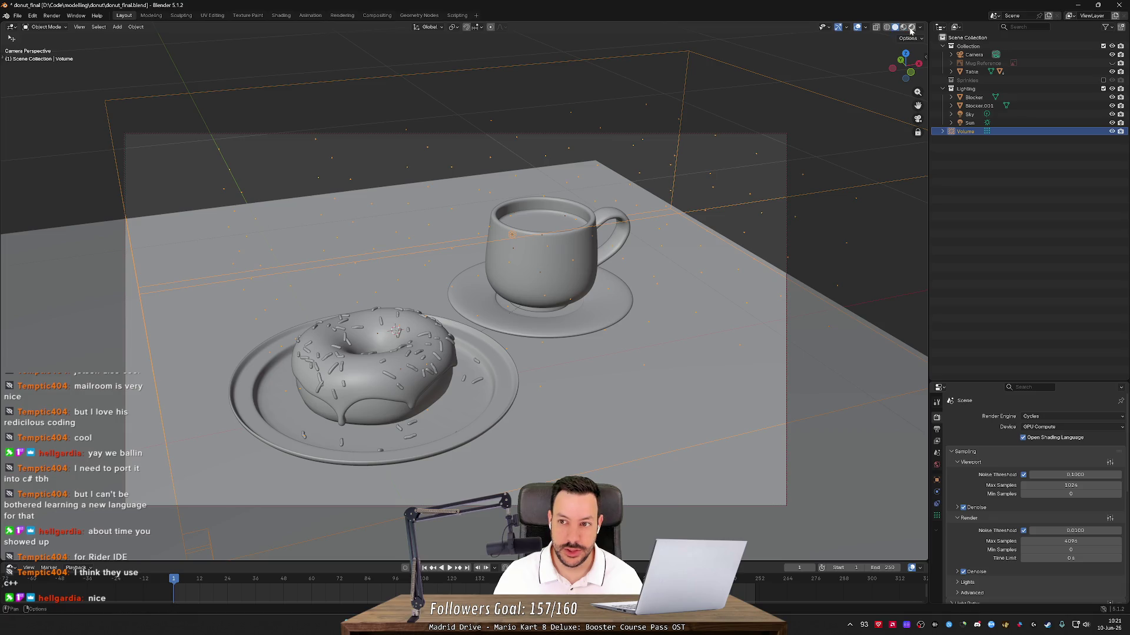
{"action": "left_click", "coordinate": [911, 28]}
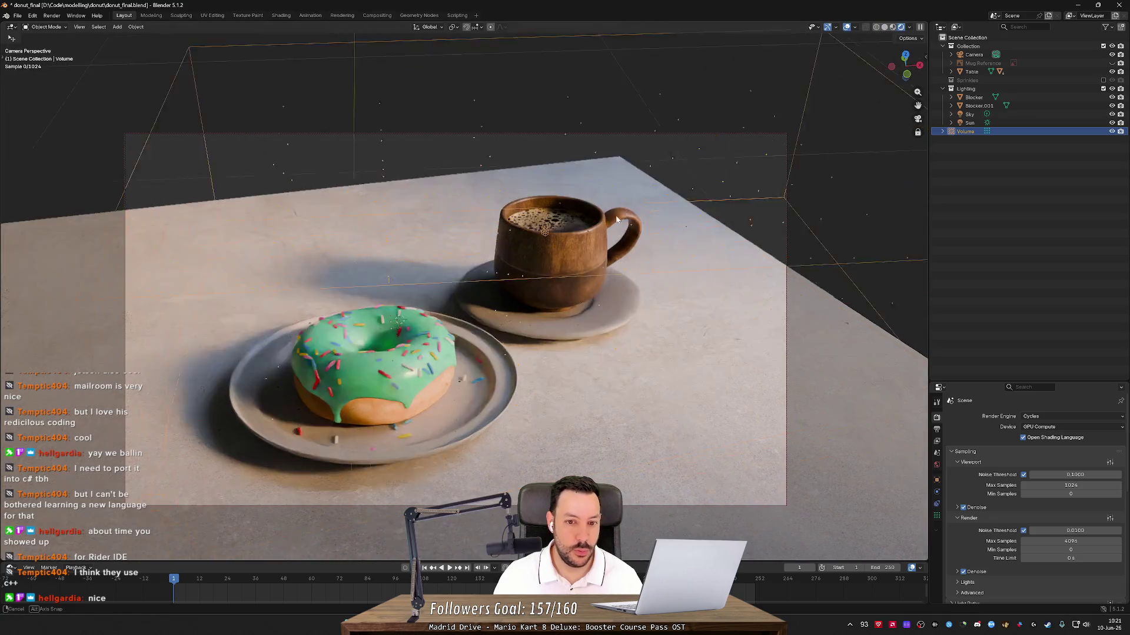
{"action": "mouse_move", "coordinate": [646, 199]}
{"action": "left_mouse_down"}
{"action": "mouse_move", "coordinate": [575, 305]}
{"action": "mouse_move", "coordinate": [576, 282]}
{"action": "left_mouse_up"}
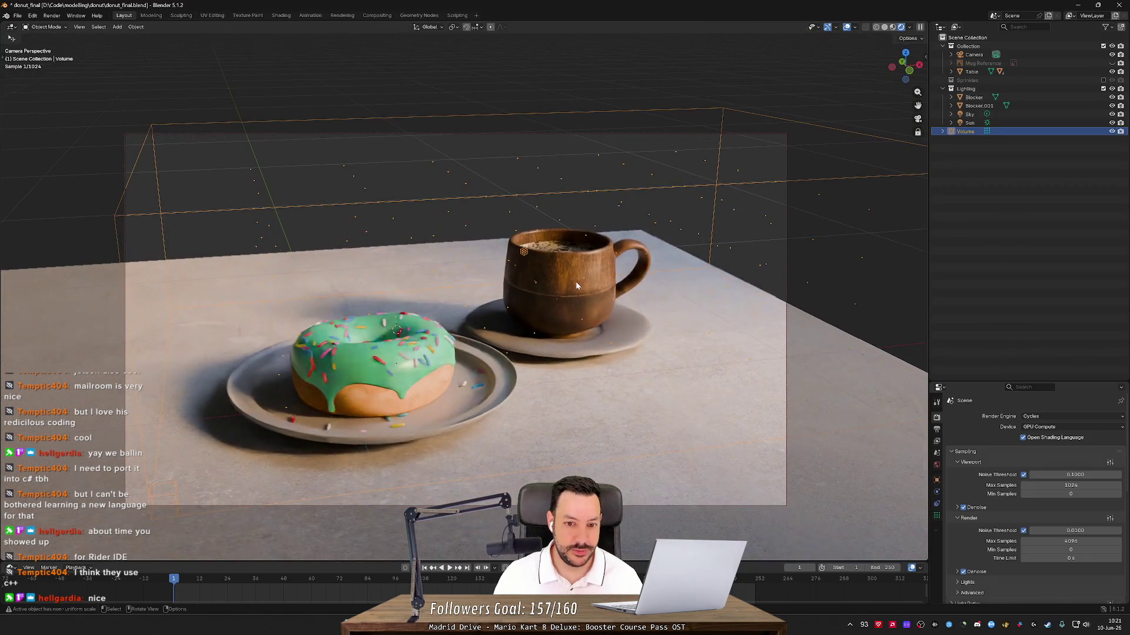
{"action": "left_click", "coordinate": [527, 84]}
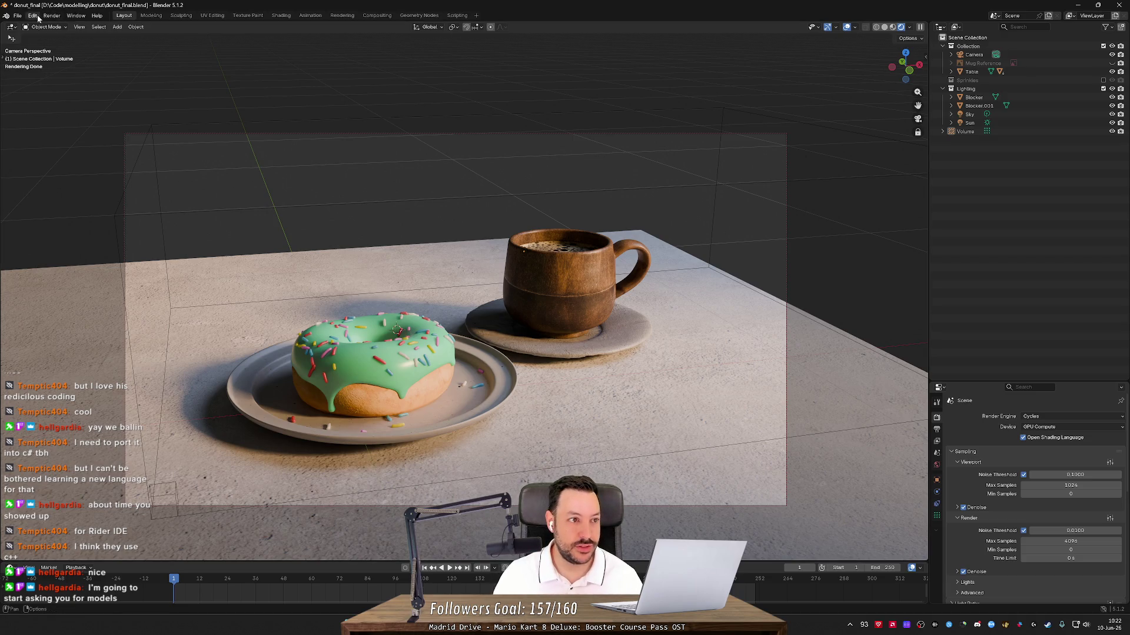
- Switch through Material Preview to Solid shading and turn X-ray off
{"action": "left_click", "coordinate": [893, 28]}
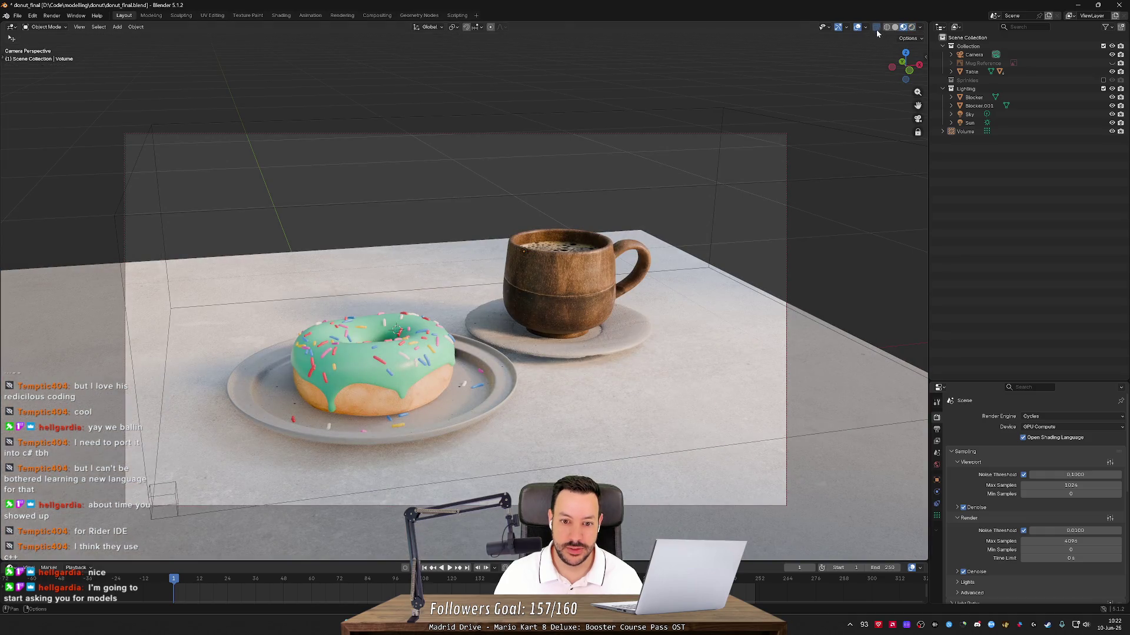
{"action": "mouse_move", "coordinate": [876, 34]}
{"action": "left_mouse_down"}
{"action": "mouse_move", "coordinate": [793, 126]}
{"action": "mouse_move", "coordinate": [855, 44]}
{"action": "left_mouse_up"}
{"action": "left_click", "coordinate": [894, 27]}
{"action": "mouse_move", "coordinate": [765, 118]}
{"action": "left_mouse_down"}
{"action": "mouse_move", "coordinate": [691, 126]}
{"action": "mouse_move", "coordinate": [718, 141]}
{"action": "mouse_move", "coordinate": [739, 116]}
{"action": "left_mouse_up"}
{"action": "left_click", "coordinate": [871, 30]}
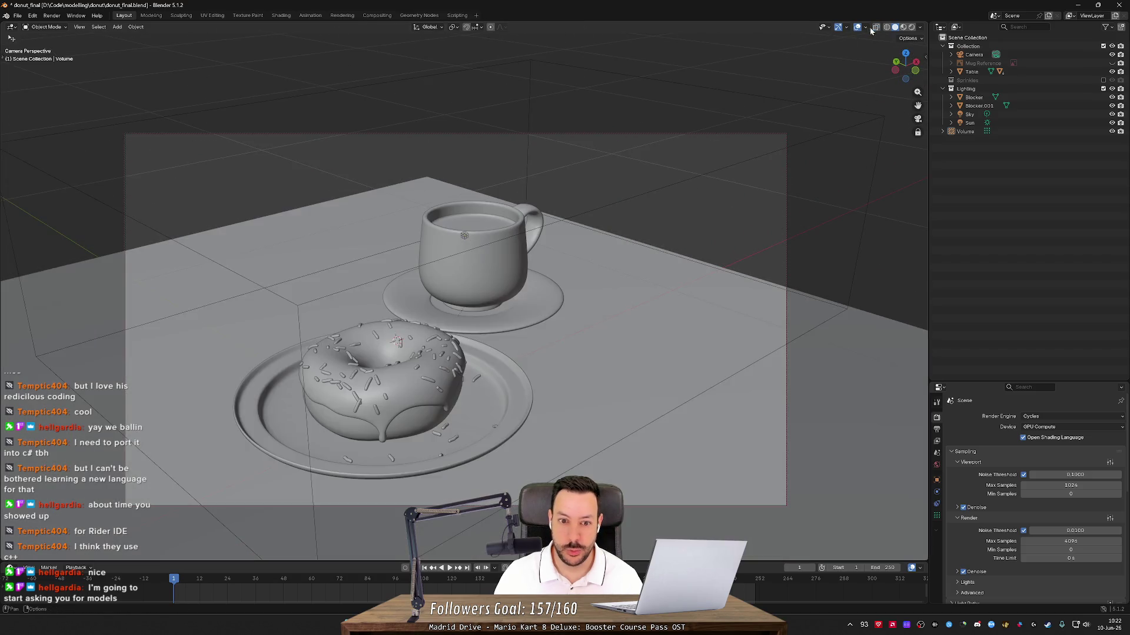
{"action": "key", "text": "ctrl+z"}
- Open 3-inch.blend from recent files, discarding the donut scene's changes
{"action": "left_click", "coordinate": [16, 16]}
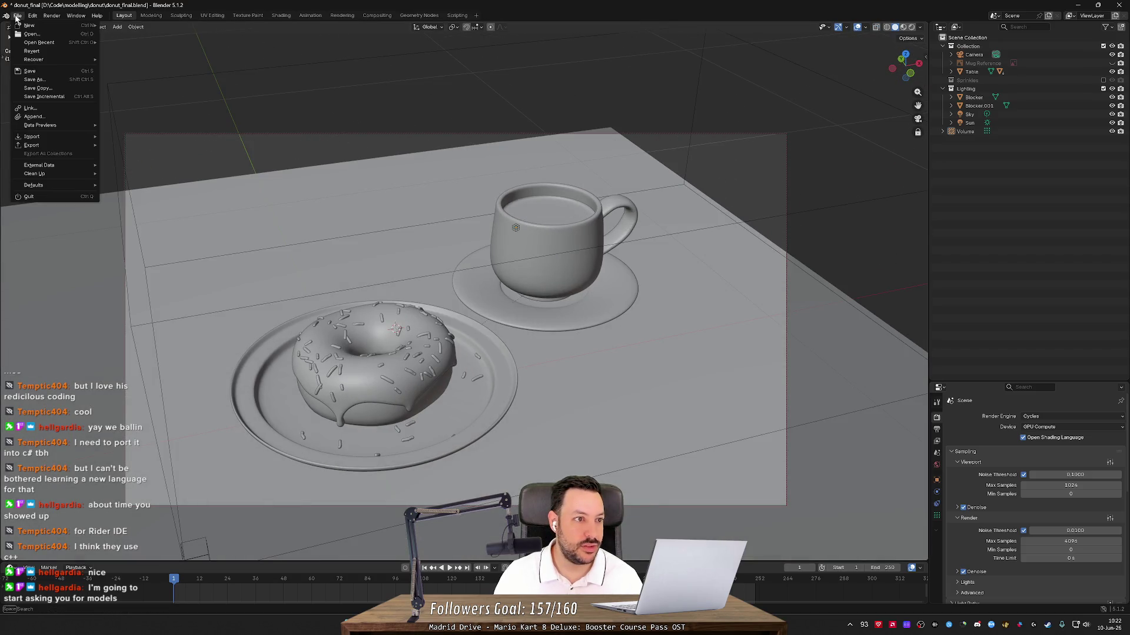
{"action": "mouse_move", "coordinate": [41, 43]}
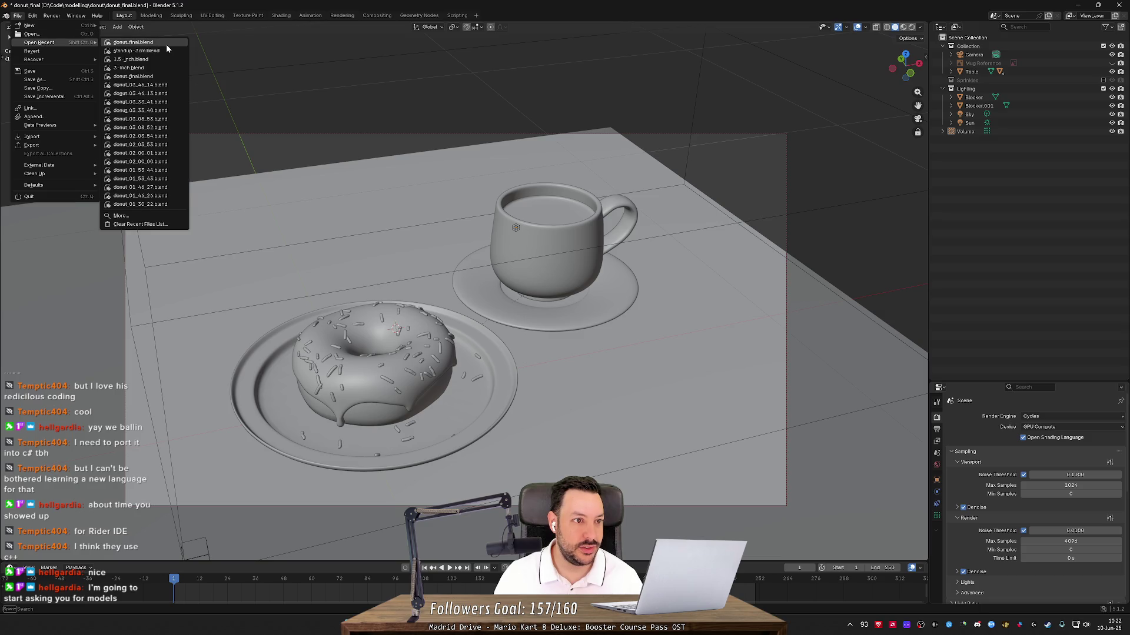
{"action": "left_click", "coordinate": [153, 73]}
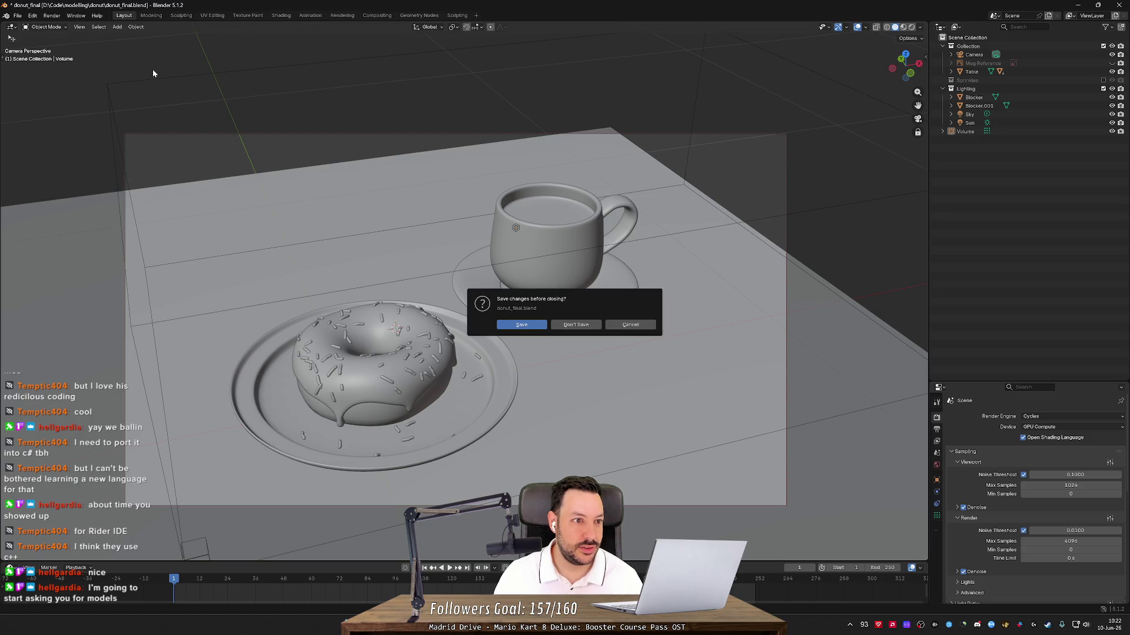
{"action": "left_click", "coordinate": [573, 324]}
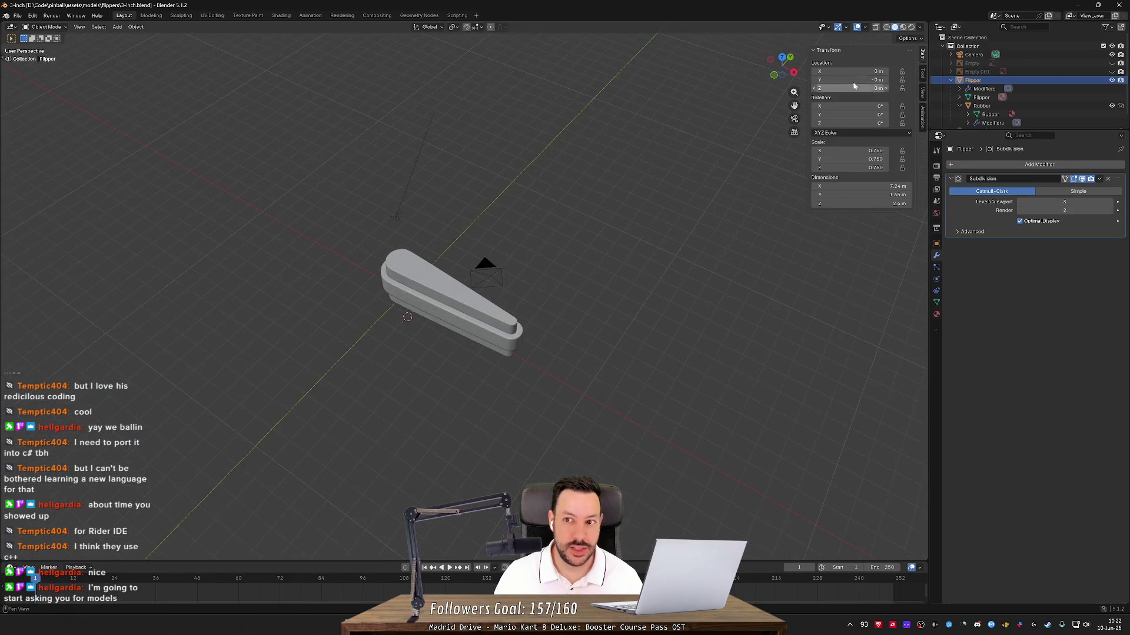
- View the flipper in Material Preview from a raised three-quarter angle, cancelling a stray Z rotation
{"action": "left_click", "coordinate": [903, 30]}
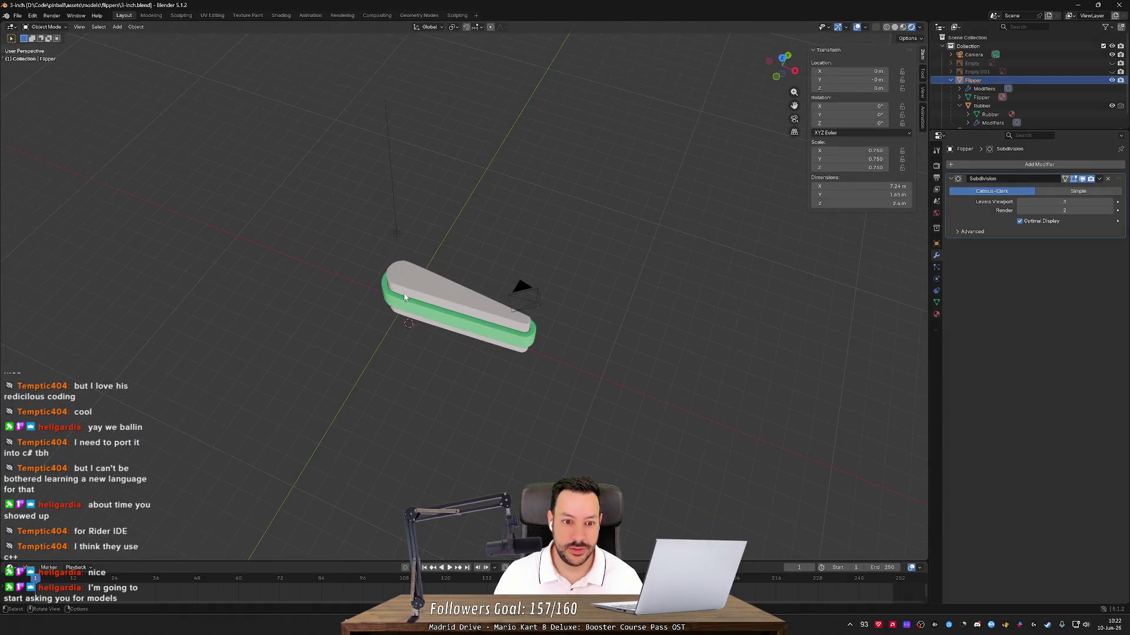
{"action": "key", "text": "r"}
{"action": "key", "text": "z"}
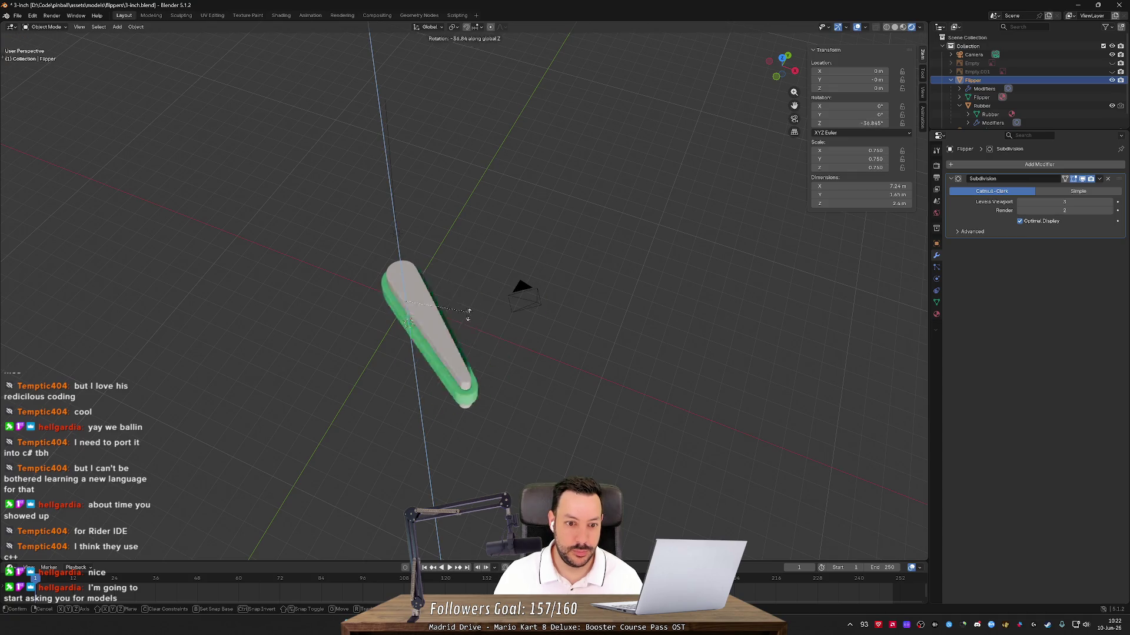
{"action": "key", "text": "Escape"}
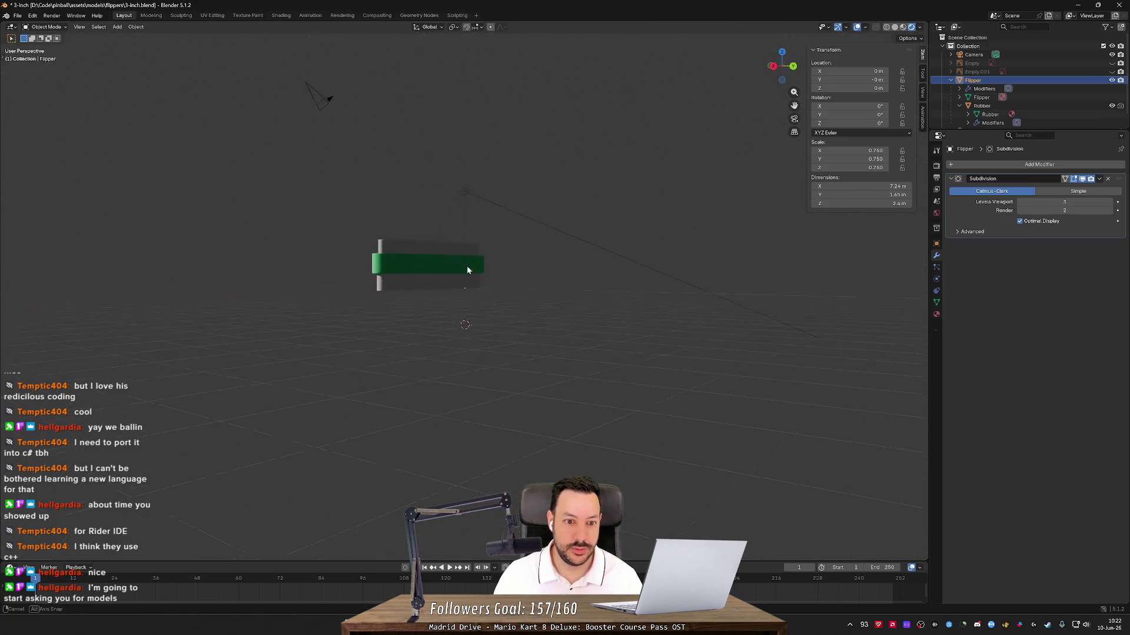
{"action": "mouse_move", "coordinate": [487, 273]}
{"action": "left_mouse_down"}
{"action": "mouse_move", "coordinate": [557, 284]}
{"action": "mouse_move", "coordinate": [683, 335]}
{"action": "mouse_move", "coordinate": [668, 312]}
{"action": "mouse_move", "coordinate": [157, 72]}
{"action": "left_mouse_up"}
- Look at the File > Recover options, then minimize Blender
{"action": "left_click", "coordinate": [18, 15]}
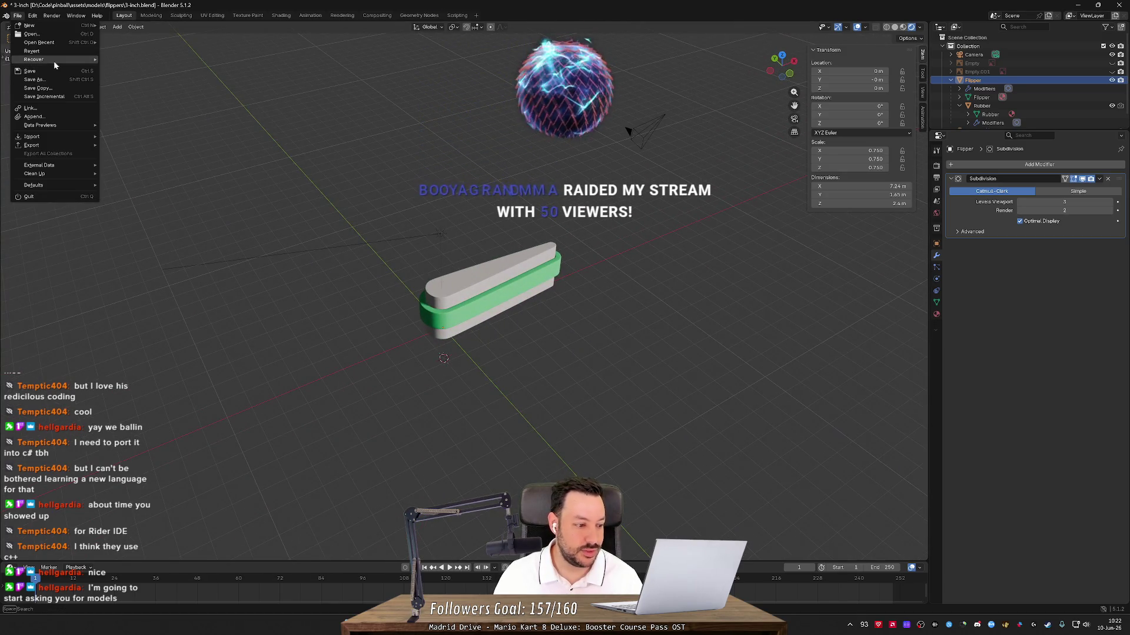
{"action": "mouse_move", "coordinate": [54, 62]}
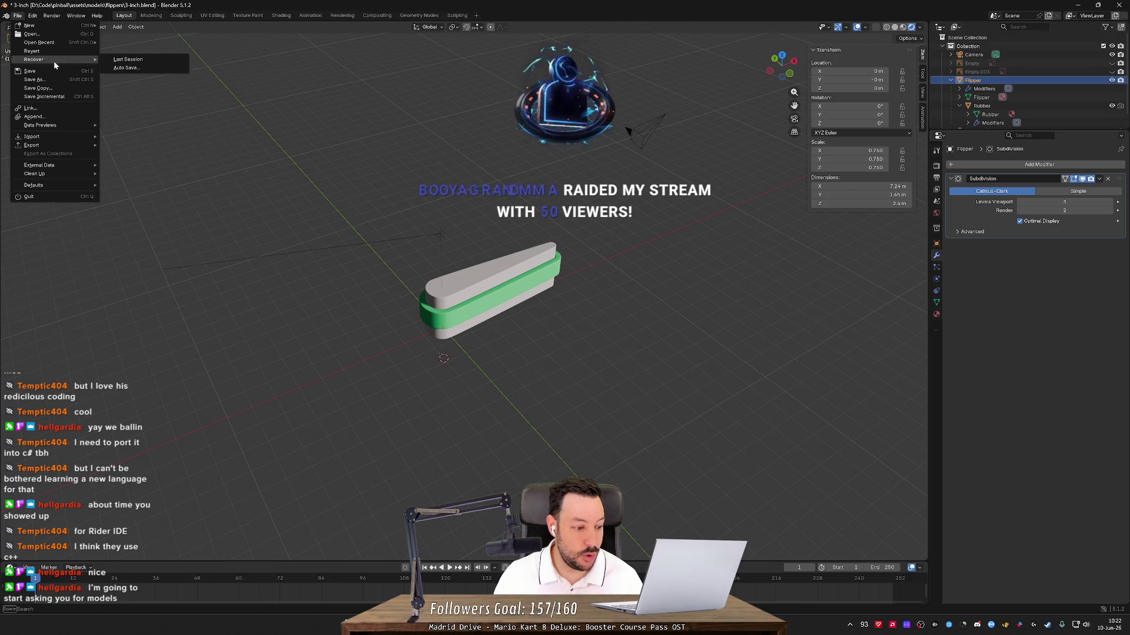
{"action": "left_click", "coordinate": [1077, 5]}
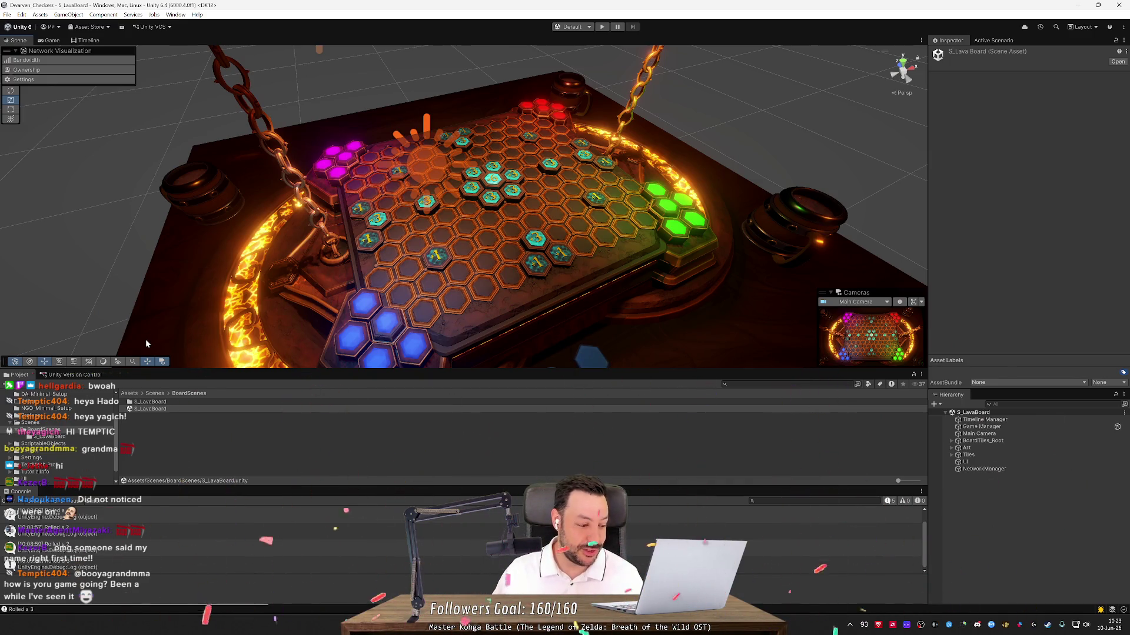
- Orbit the Scene view camera slightly around the S_LavaBoard hex board
{"action": "left_click_drag", "start_coordinate": [465, 234], "coordinate": [477, 231], "text": "alt"}
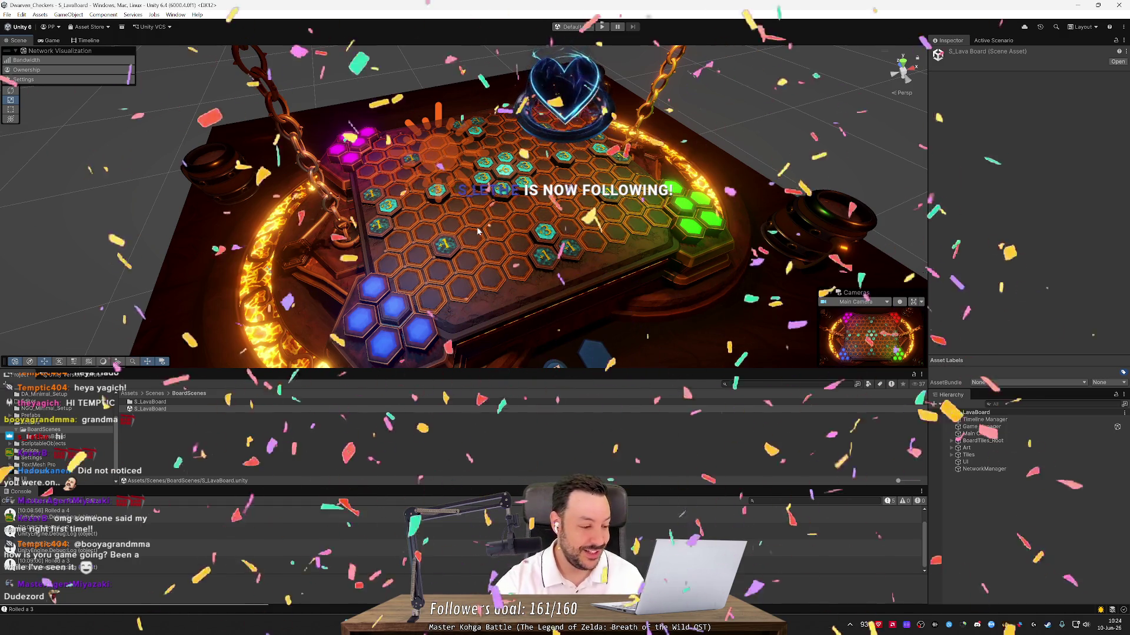
- Lower the camera to a flatter angle and switch to the Game view with score panels and End Turn
{"action": "left_click_drag", "start_coordinate": [480, 231], "coordinate": [517, 248]}
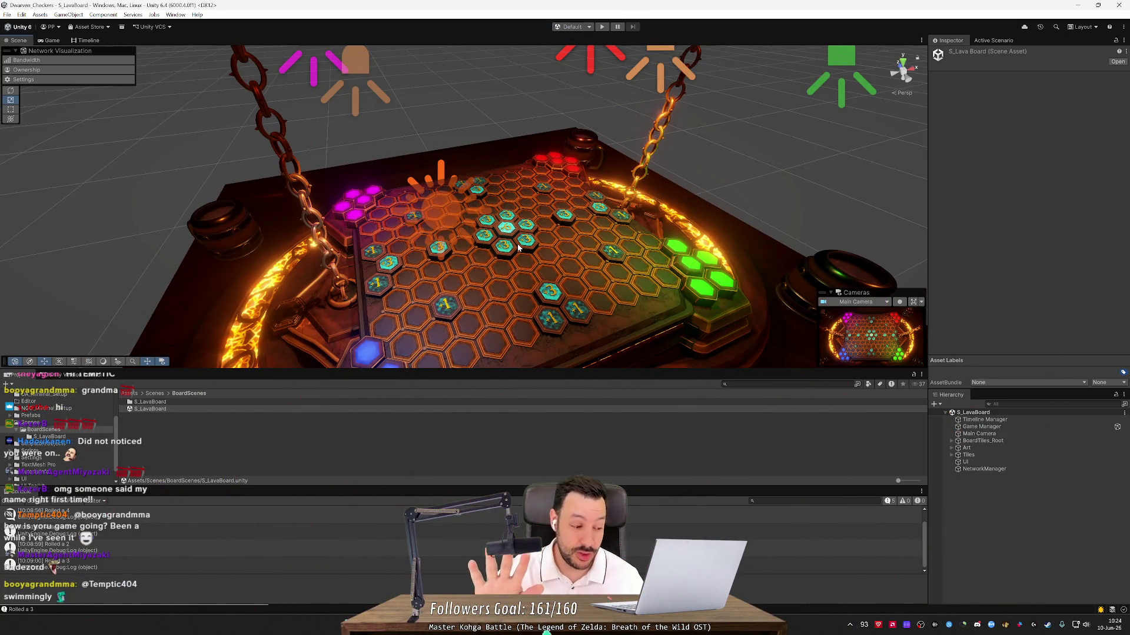
{"action": "left_click", "coordinate": [49, 40]}
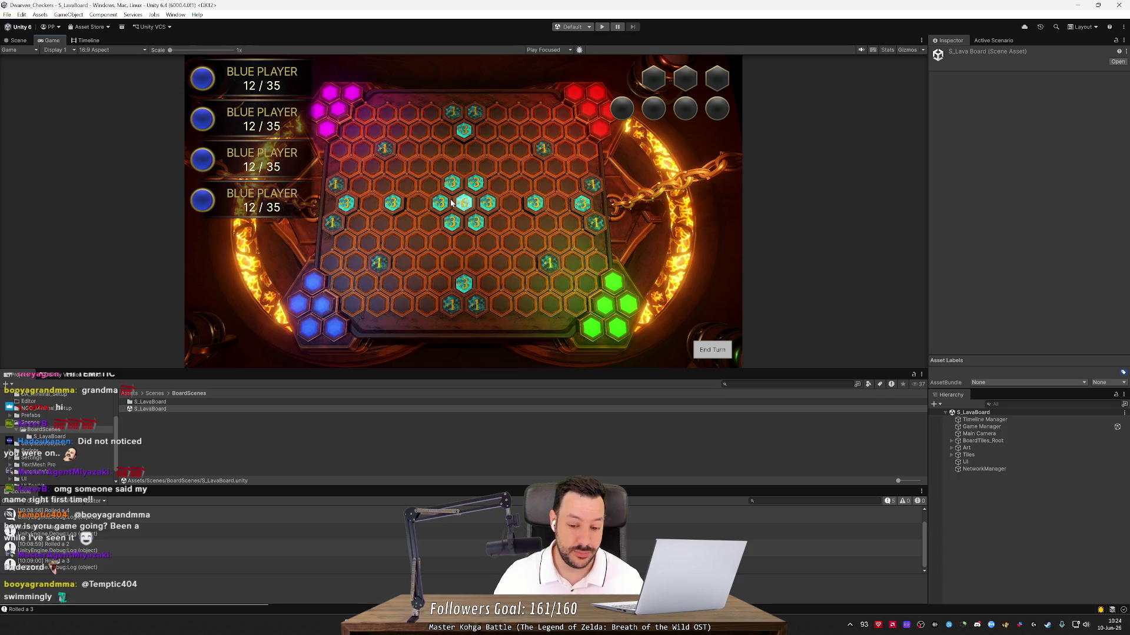
{"action": "key", "text": "super"}
- Launch Unreal Engine by searching 'unreal' in Windows Search
{"action": "type", "text": "unreal"}
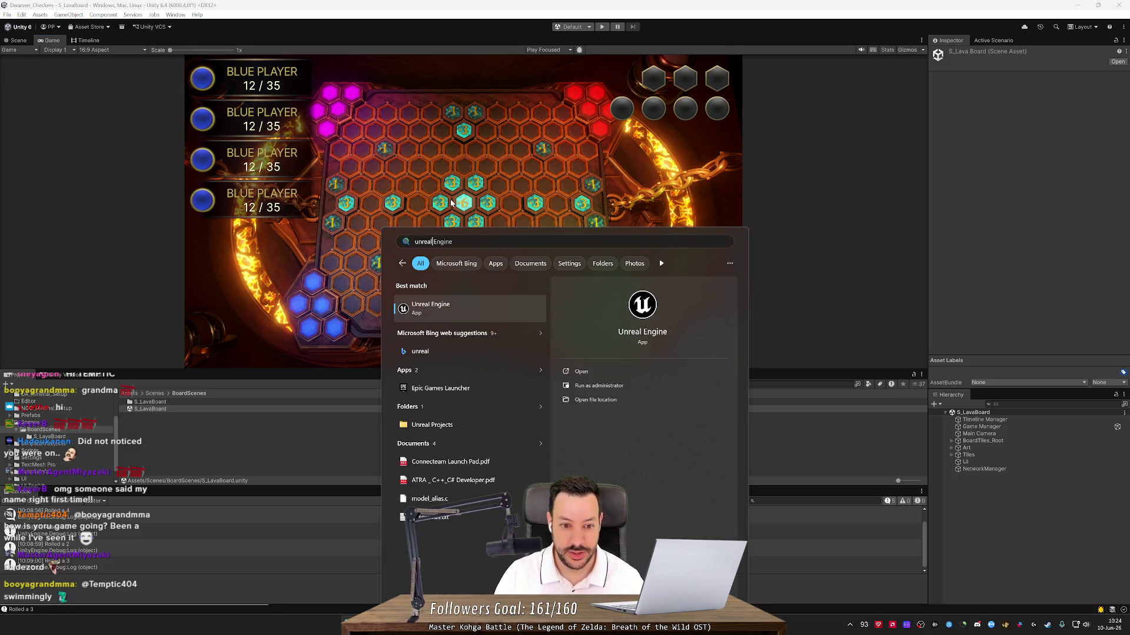
{"action": "key", "text": "Return"}
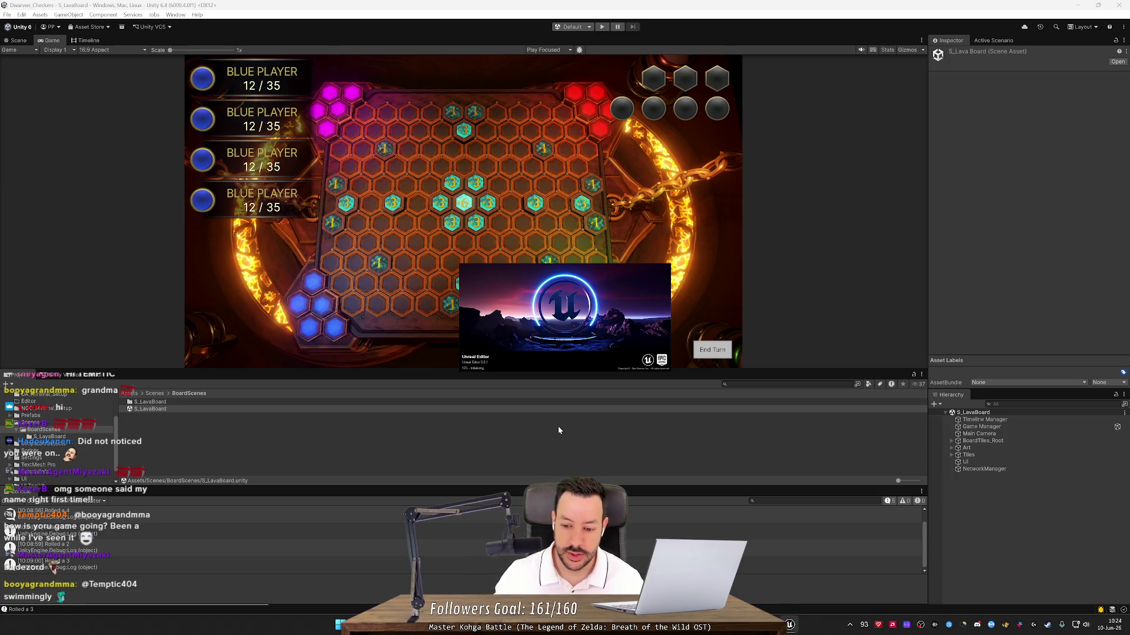
{"action": "mouse_move", "coordinate": [795, 621]}
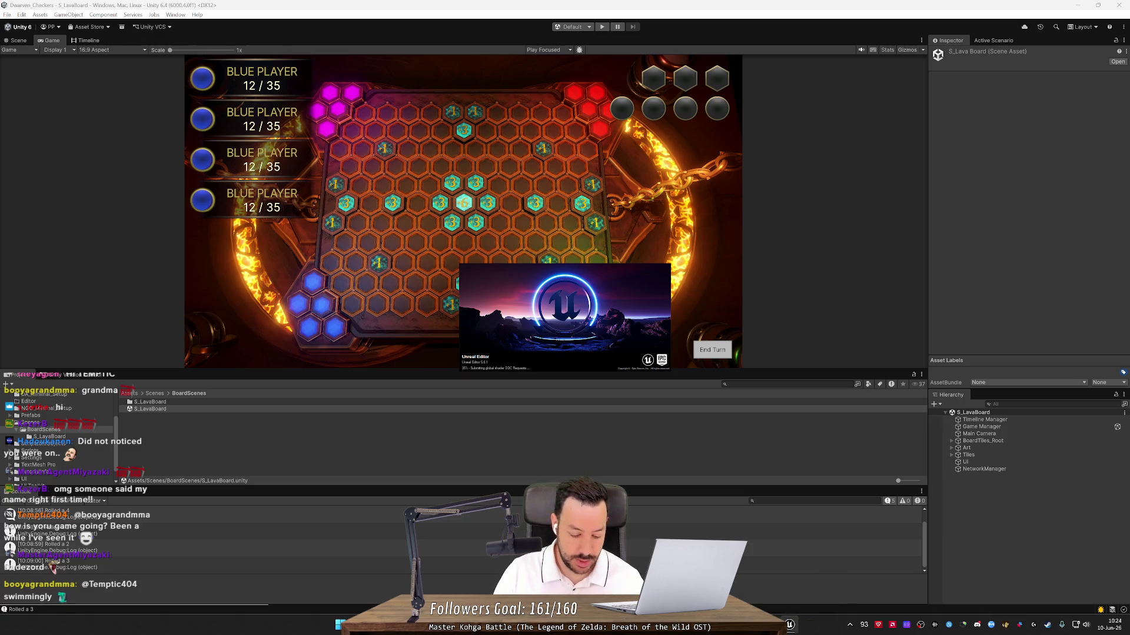
{"action": "key", "text": "super+e"}
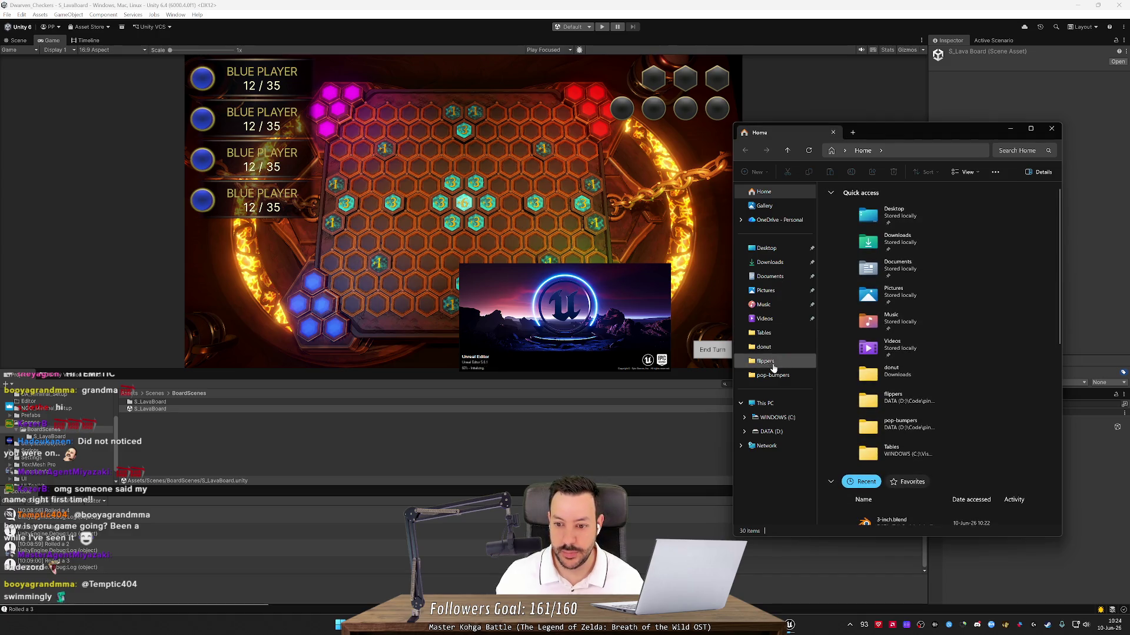
- Browse in File Explorer to the D:\Code\godot folder
{"action": "left_click", "coordinate": [765, 361]}
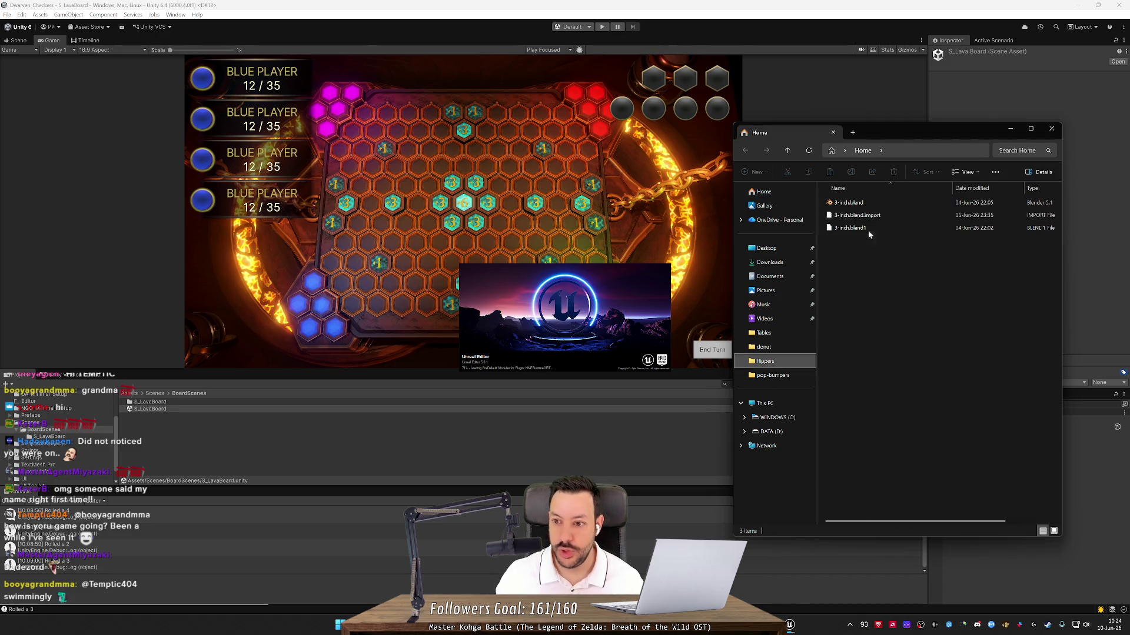
{"action": "left_click", "coordinate": [875, 151]}
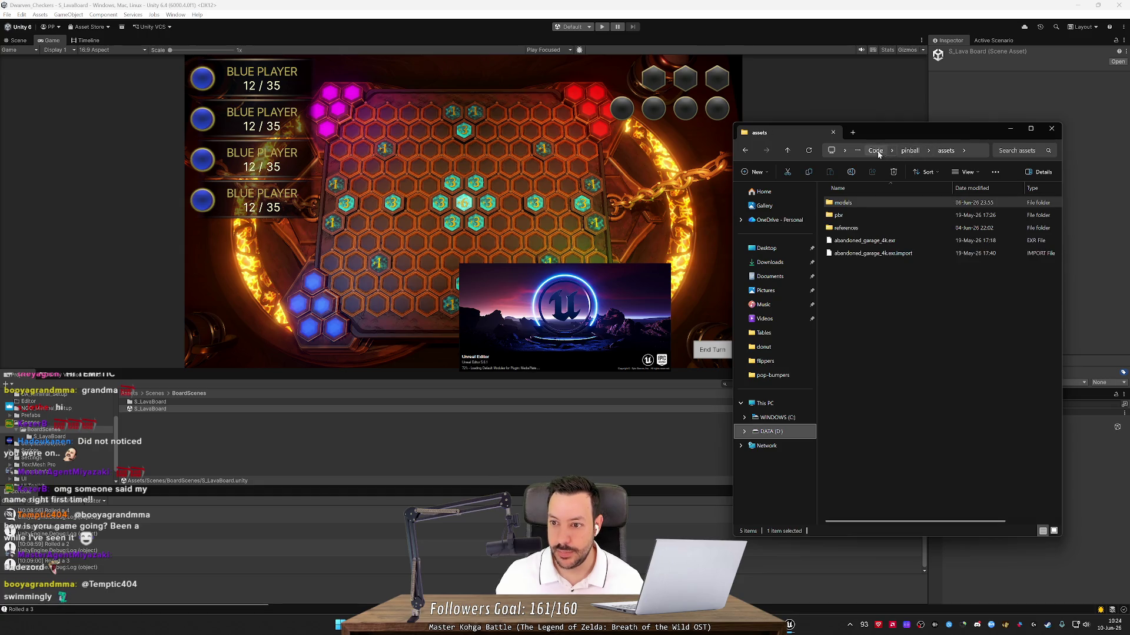
{"action": "left_click", "coordinate": [876, 151]}
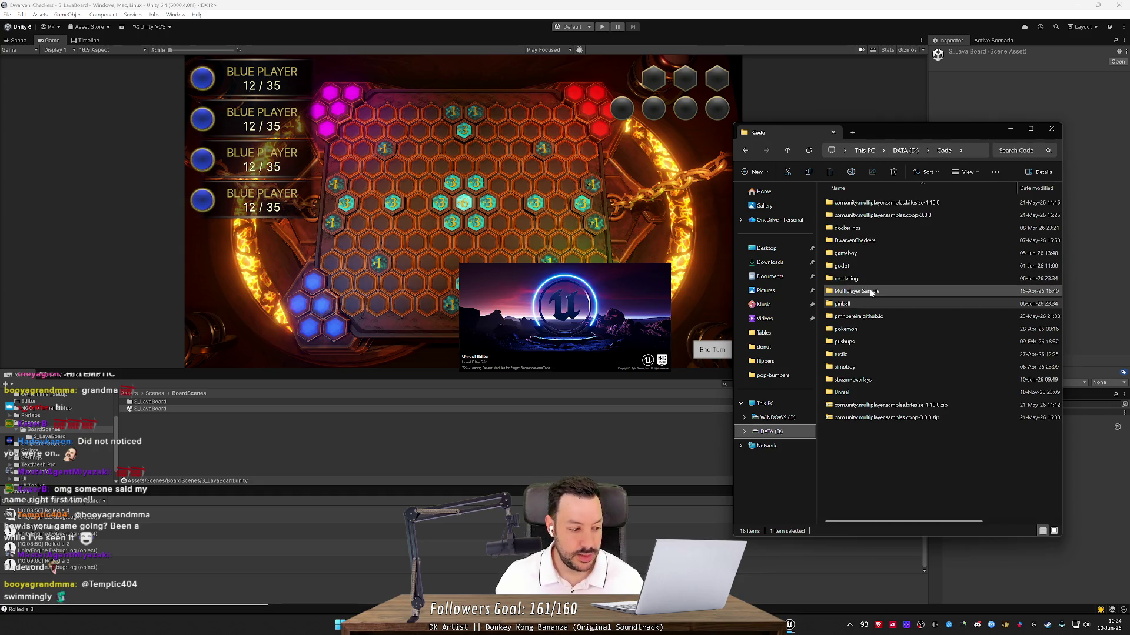
{"action": "double_click", "coordinate": [854, 304]}
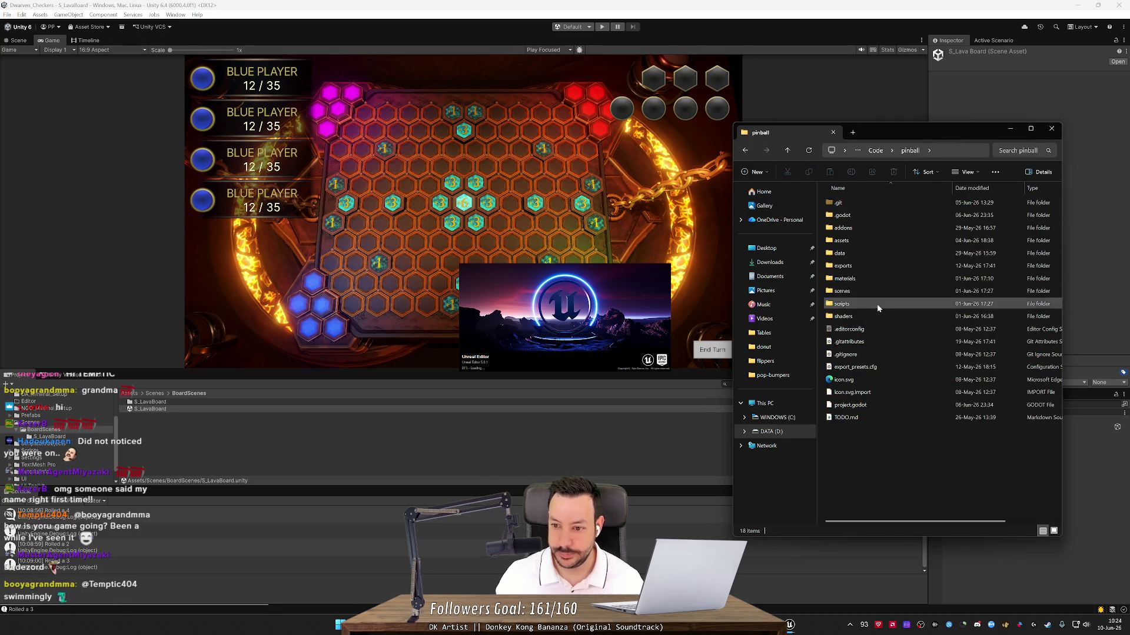
{"action": "key", "text": "alt+Left"}
{"action": "double_click", "coordinate": [863, 262]}
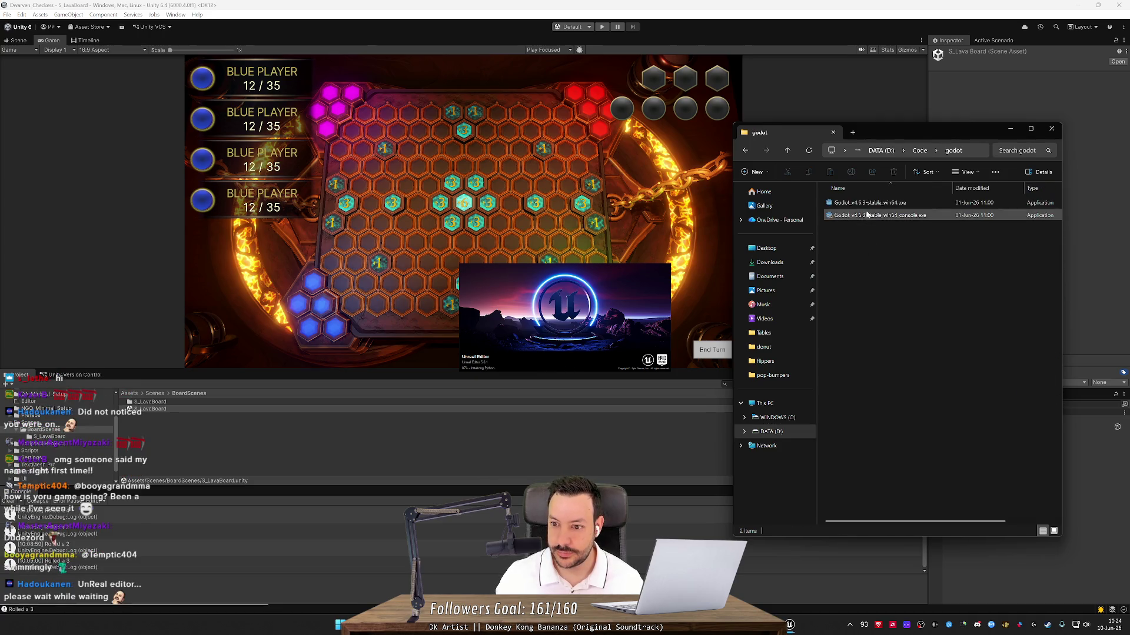
- Start Godot_v4.6.3-stable_win64.exe and open the Pinball project
{"action": "left_click", "coordinate": [869, 203]}
{"action": "double_click", "coordinate": [869, 203]}
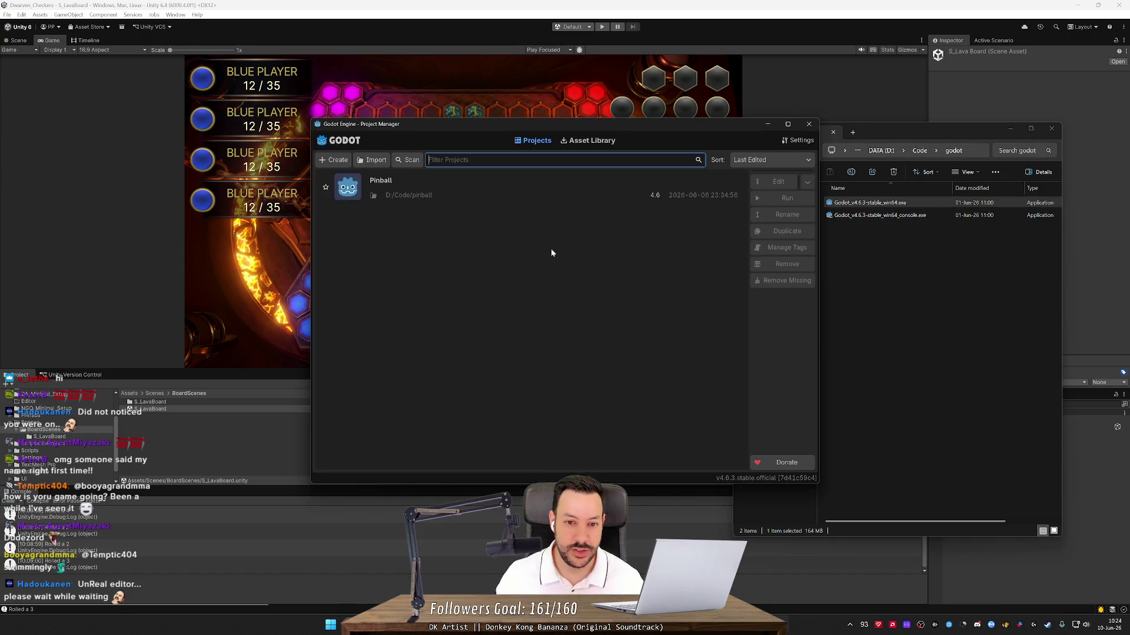
{"action": "double_click", "coordinate": [414, 200]}
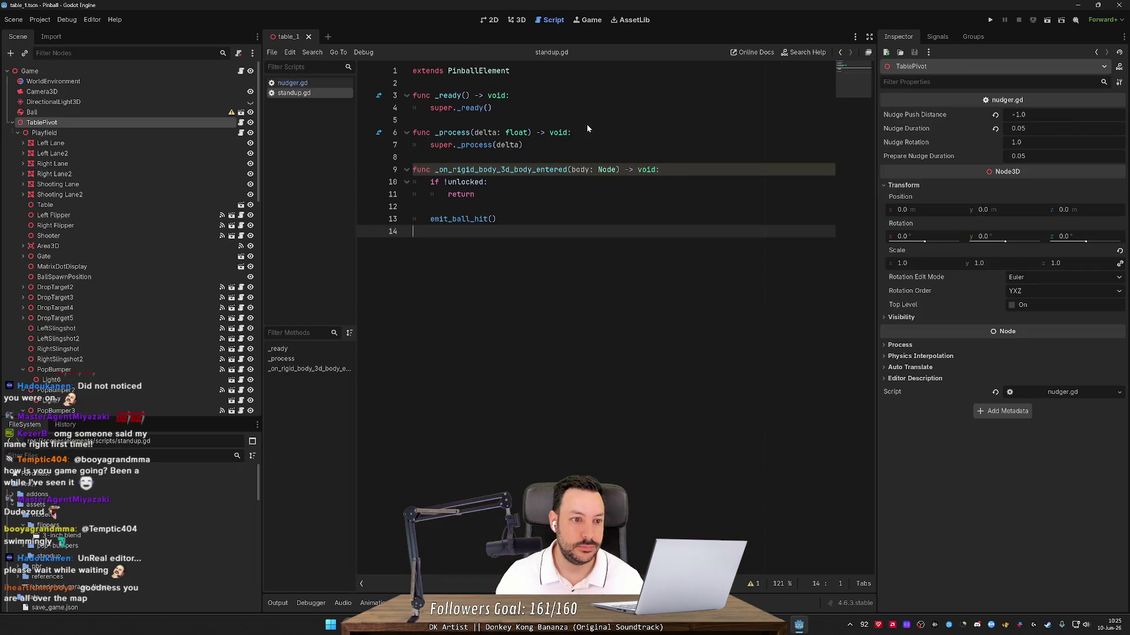
- Switch to the 3D table_1 view, zoom in and look down the table from the flipper end
{"action": "left_click", "coordinate": [521, 20]}
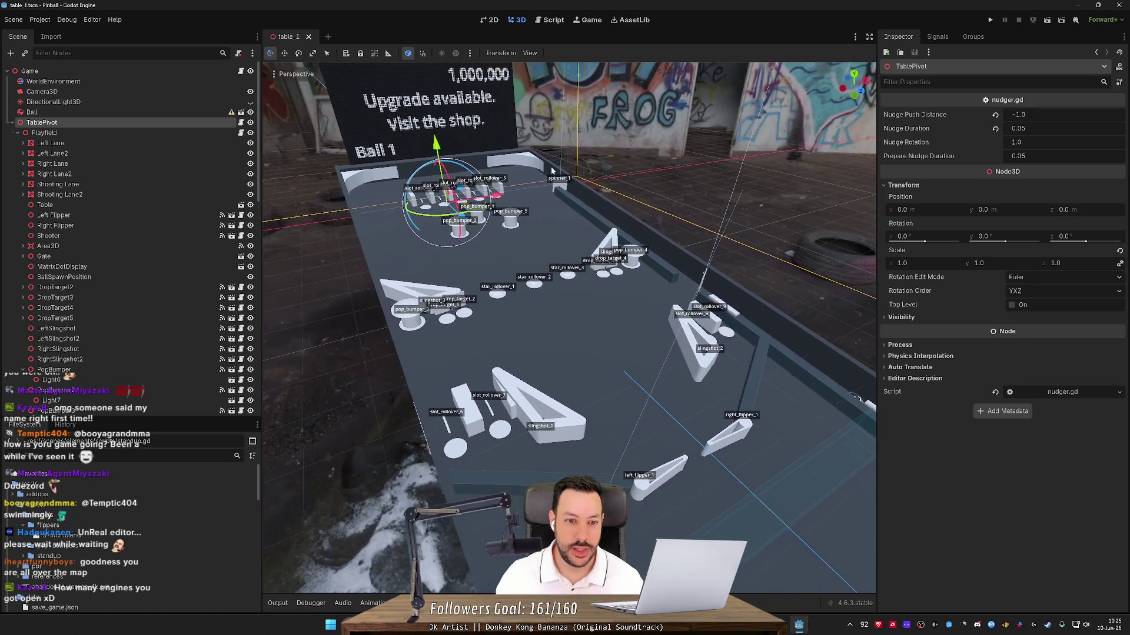
{"action": "left_click", "coordinate": [313, 282]}
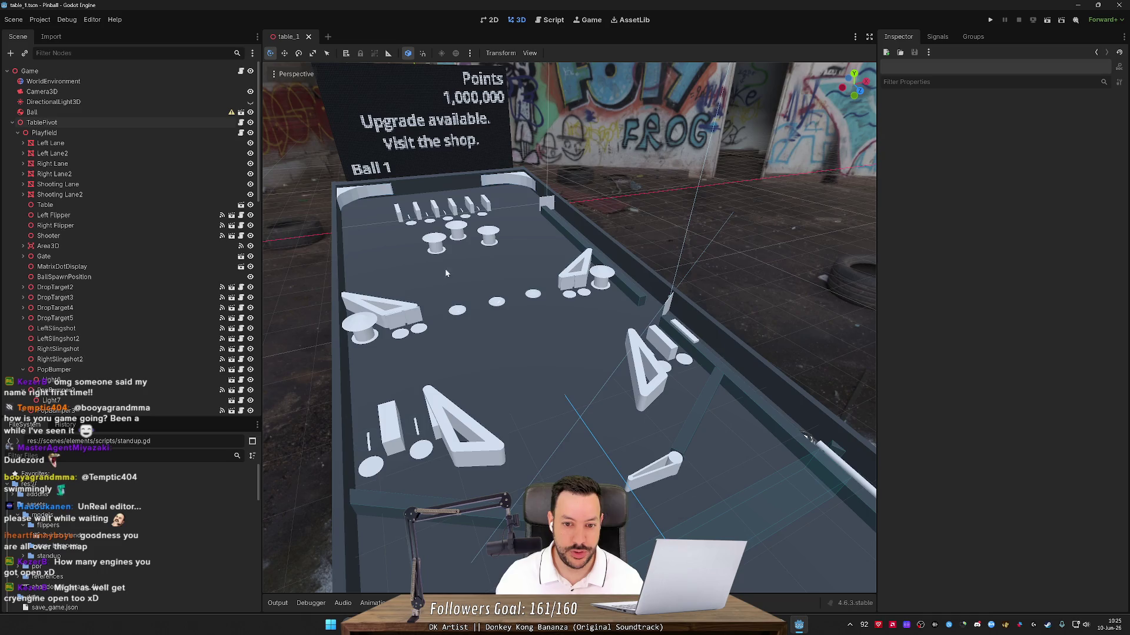
{"action": "scroll", "coordinate": [446, 273], "scroll_direction": "up", "scroll_amount": 2}
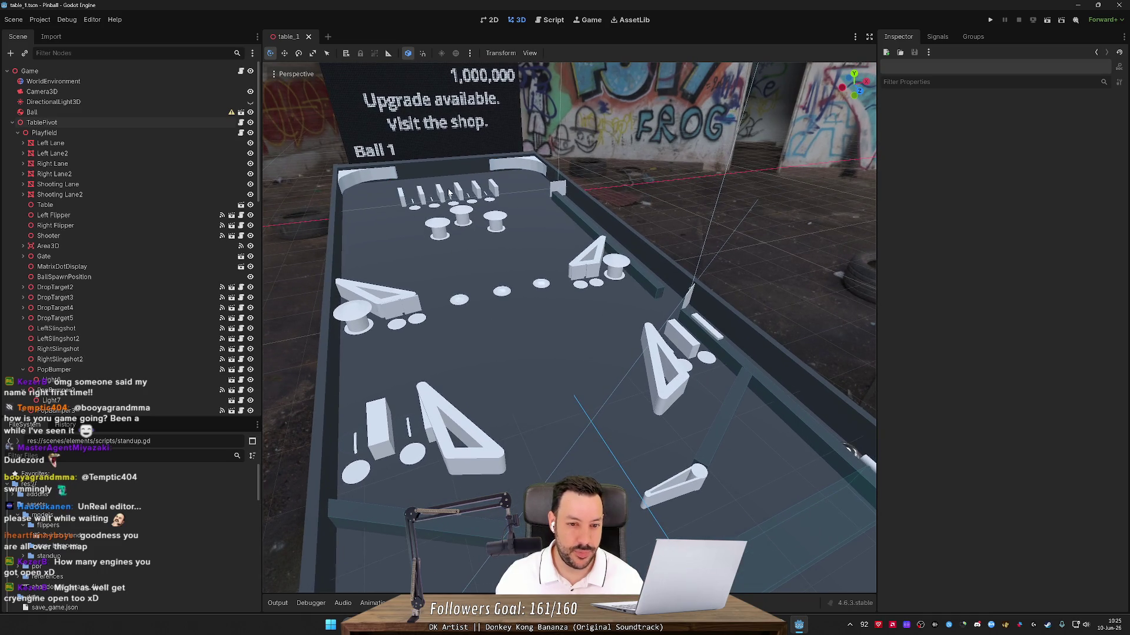
{"action": "scroll", "coordinate": [570, 327], "scroll_direction": "up", "scroll_amount": 1}
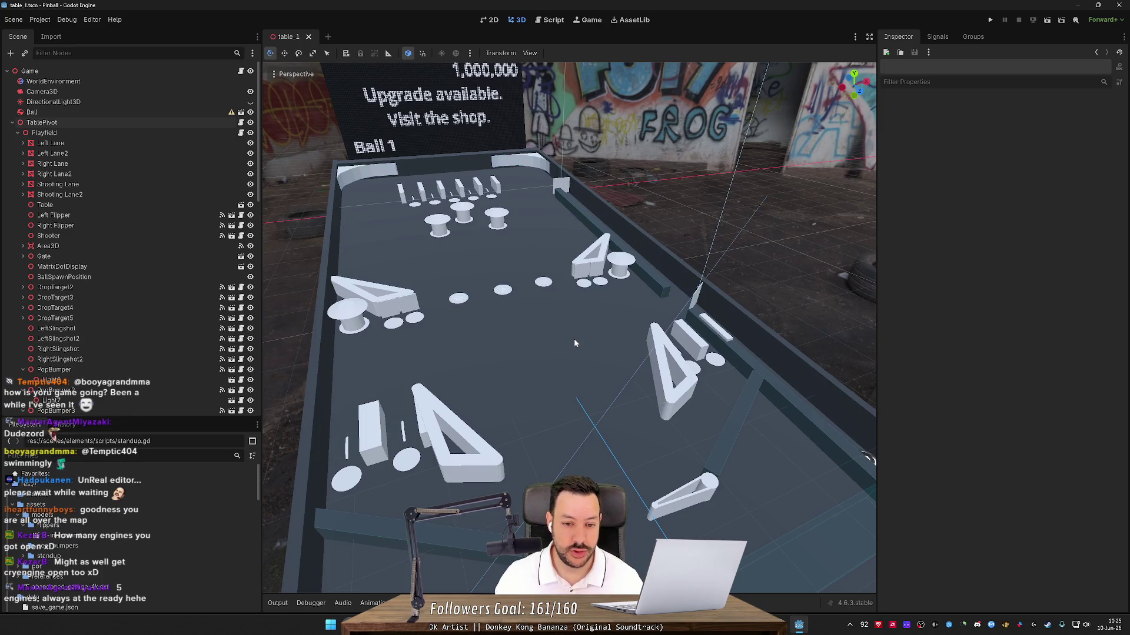
{"action": "scroll", "coordinate": [574, 338], "scroll_direction": "up", "scroll_amount": 1}
{"action": "mouse_move", "coordinate": [573, 338]}
{"action": "left_mouse_down"}
{"action": "mouse_move", "coordinate": [600, 318]}
{"action": "mouse_move", "coordinate": [548, 450]}
{"action": "left_mouse_up"}
- Select the Left Flipper and Right Flipper to check their properties, then deselect
{"action": "left_click", "coordinate": [548, 450]}
{"action": "left_click", "coordinate": [549, 450]}
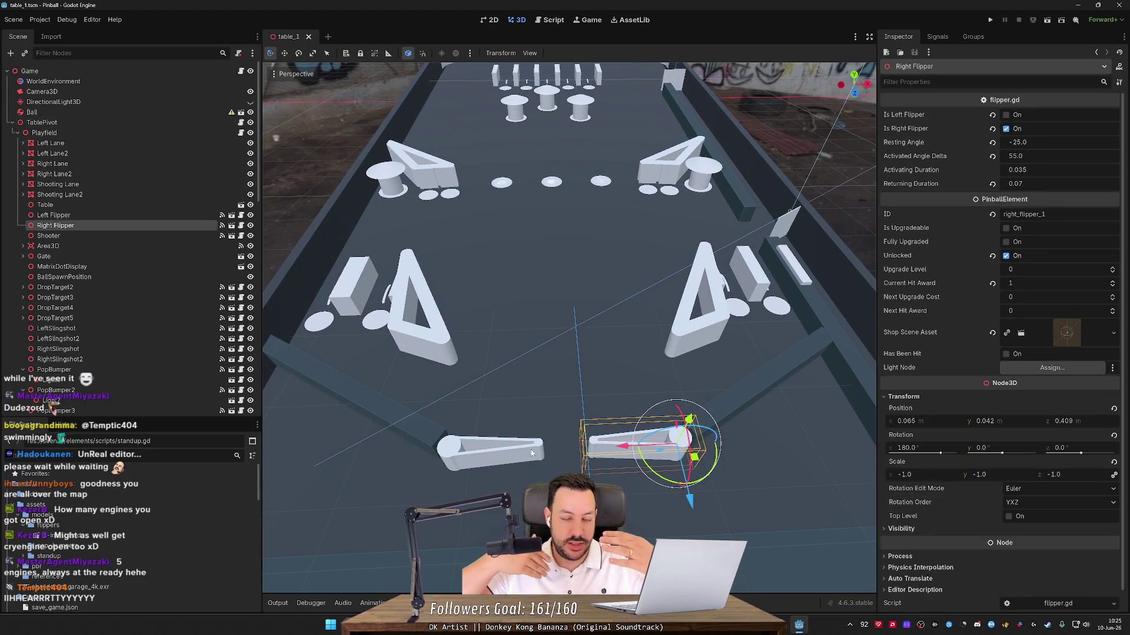
{"action": "left_click", "coordinate": [768, 167]}
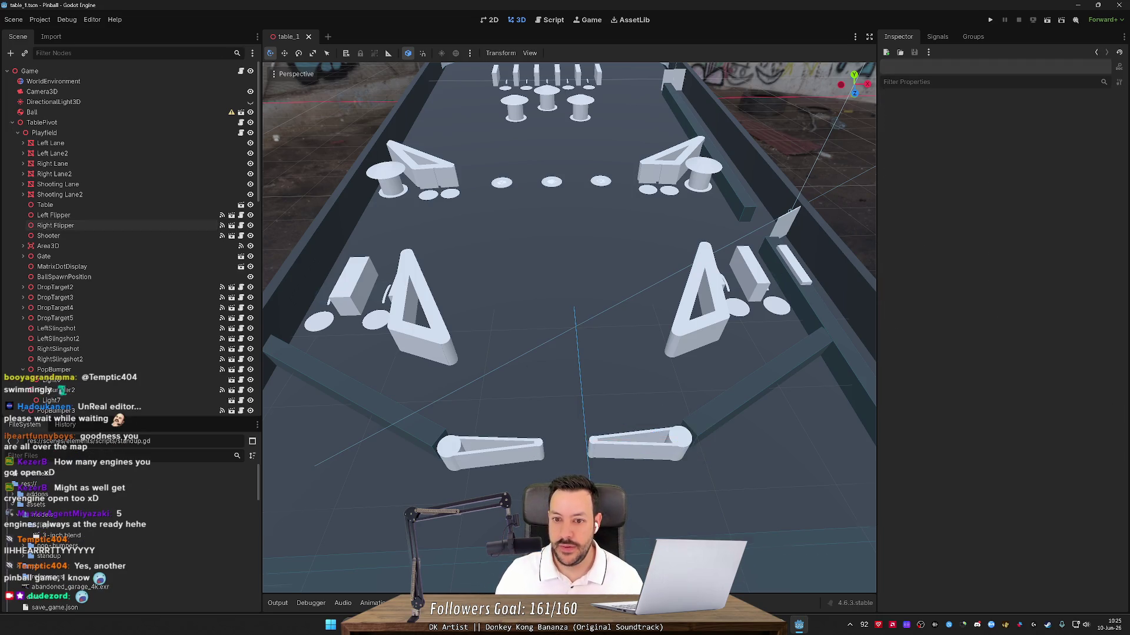
{"action": "scroll", "coordinate": [768, 167], "scroll_direction": "down", "scroll_amount": 3}
{"action": "scroll", "coordinate": [436, 347], "scroll_direction": "down", "scroll_amount": 4}
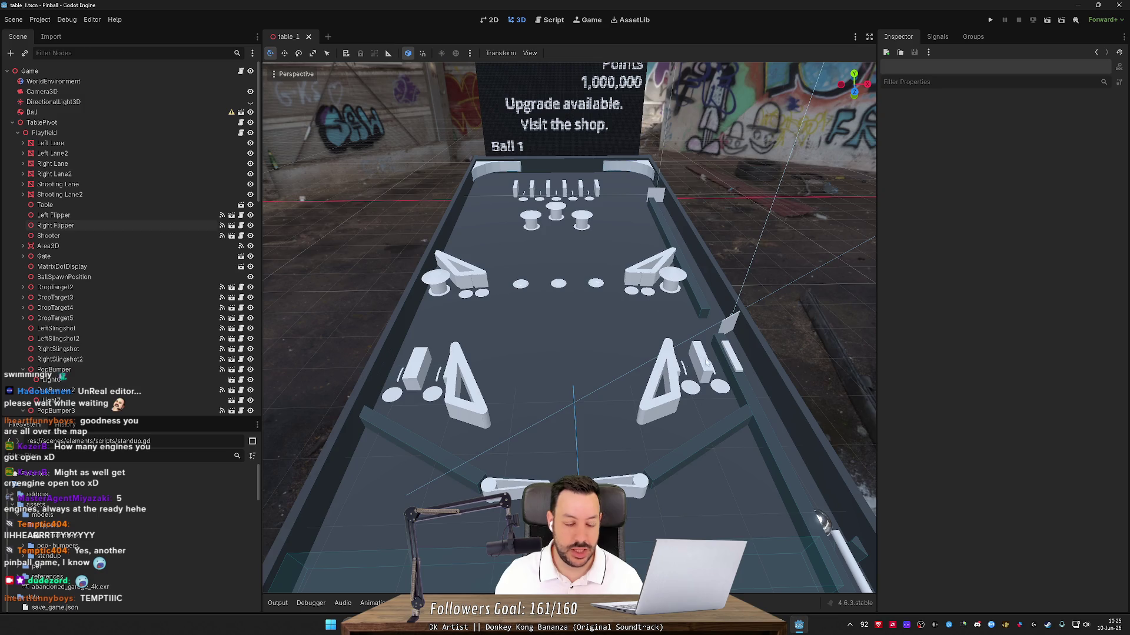
{"action": "mouse_move", "coordinate": [623, 340]}
{"action": "left_mouse_down"}
{"action": "mouse_move", "coordinate": [606, 333]}
{"action": "mouse_move", "coordinate": [594, 347]}
{"action": "mouse_move", "coordinate": [624, 338]}
{"action": "mouse_move", "coordinate": [626, 436]}
{"action": "left_mouse_up"}
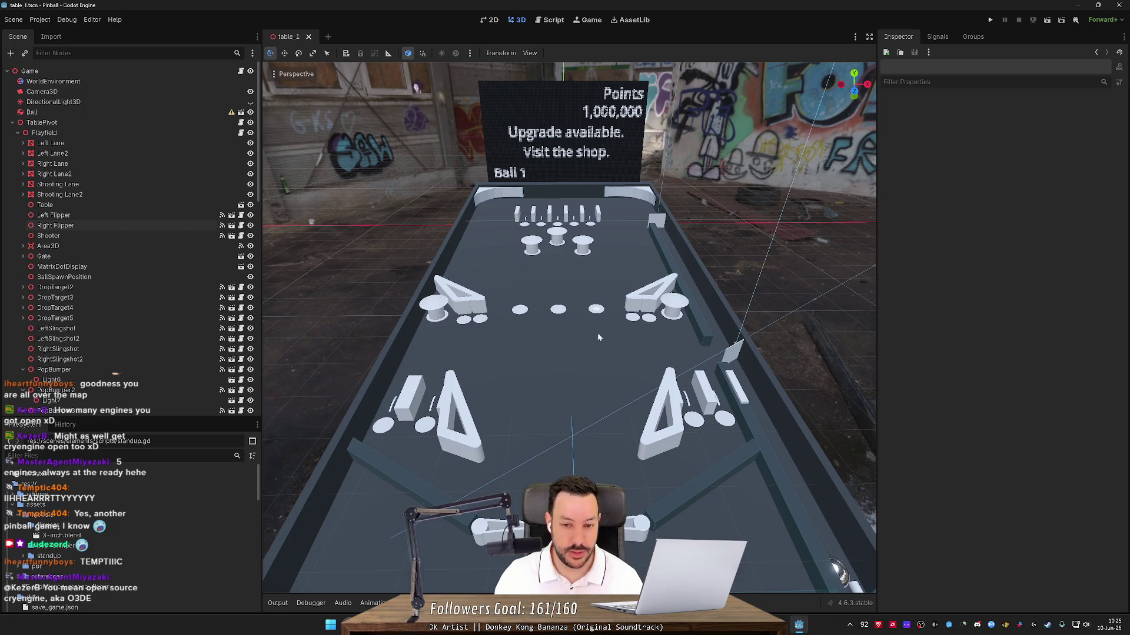
{"action": "left_click_drag", "start_coordinate": [598, 333], "coordinate": [598, 423]}
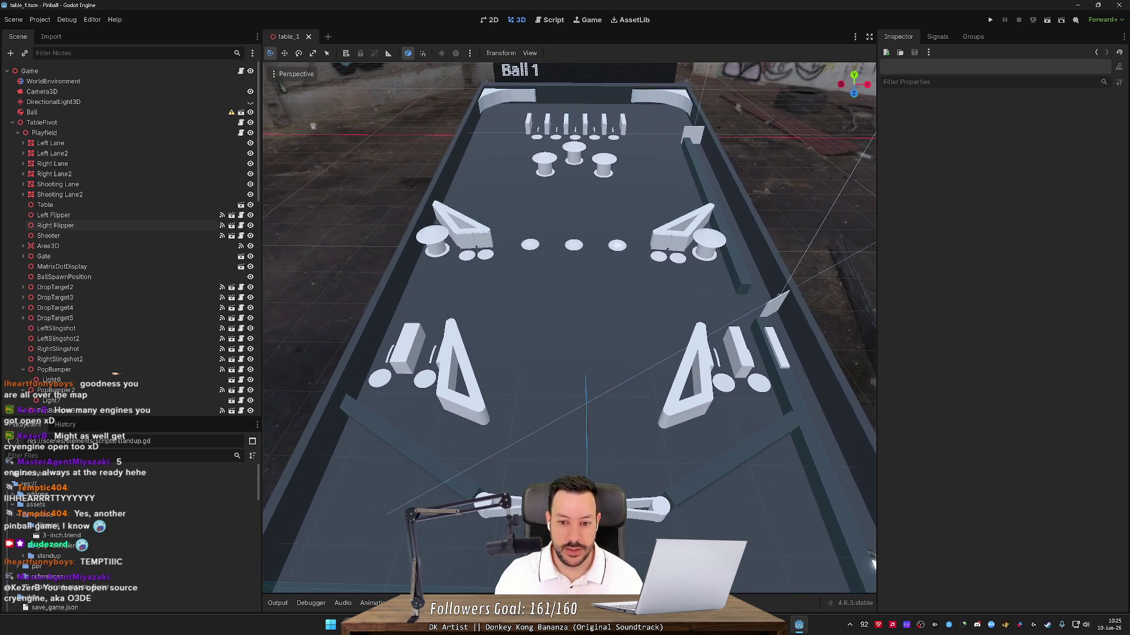
{"action": "left_click_drag", "start_coordinate": [567, 192], "coordinate": [567, 158]}
{"action": "key", "text": "w"}
{"action": "scroll", "coordinate": [569, 327], "scroll_direction": "up", "scroll_amount": 8}
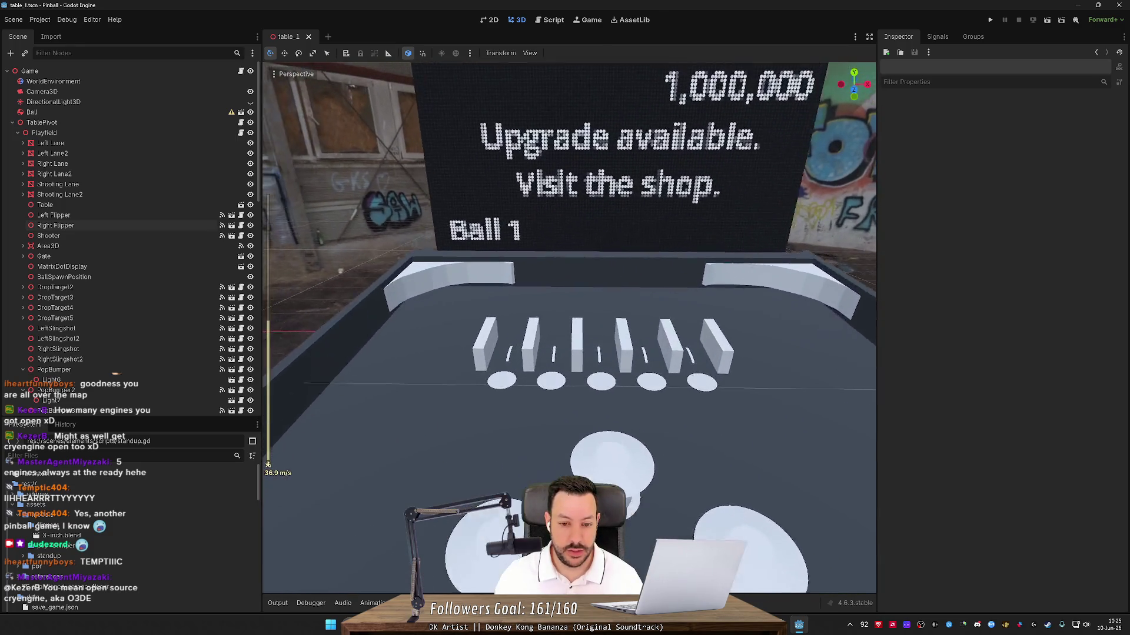
{"action": "left_click", "coordinate": [459, 345]}
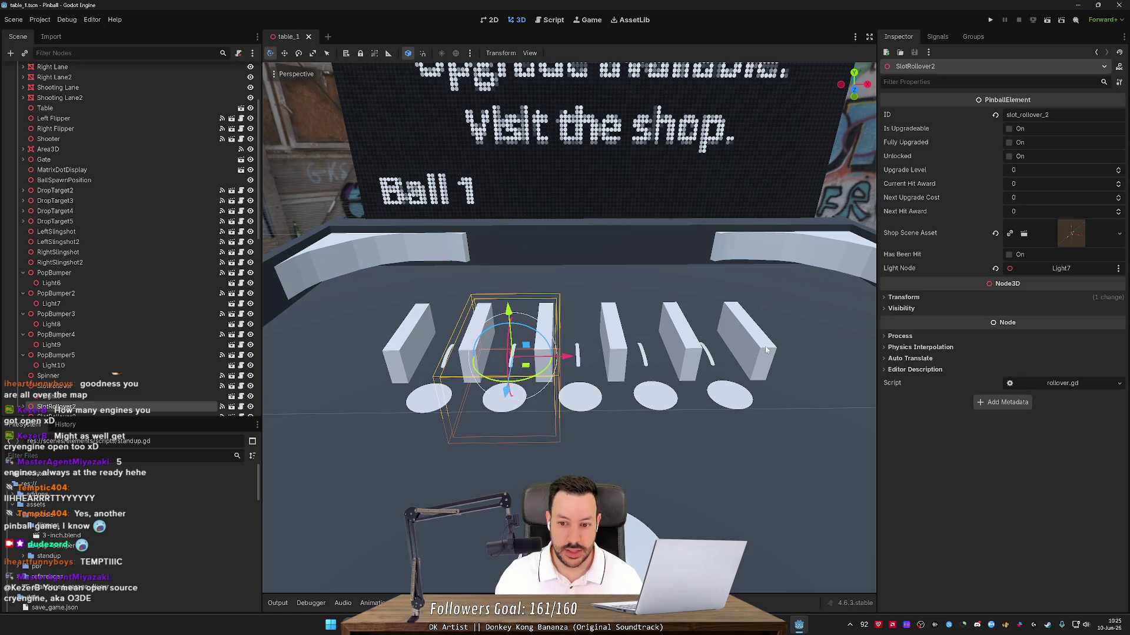
{"action": "left_click", "coordinate": [701, 353]}
{"action": "left_click", "coordinate": [341, 327]}
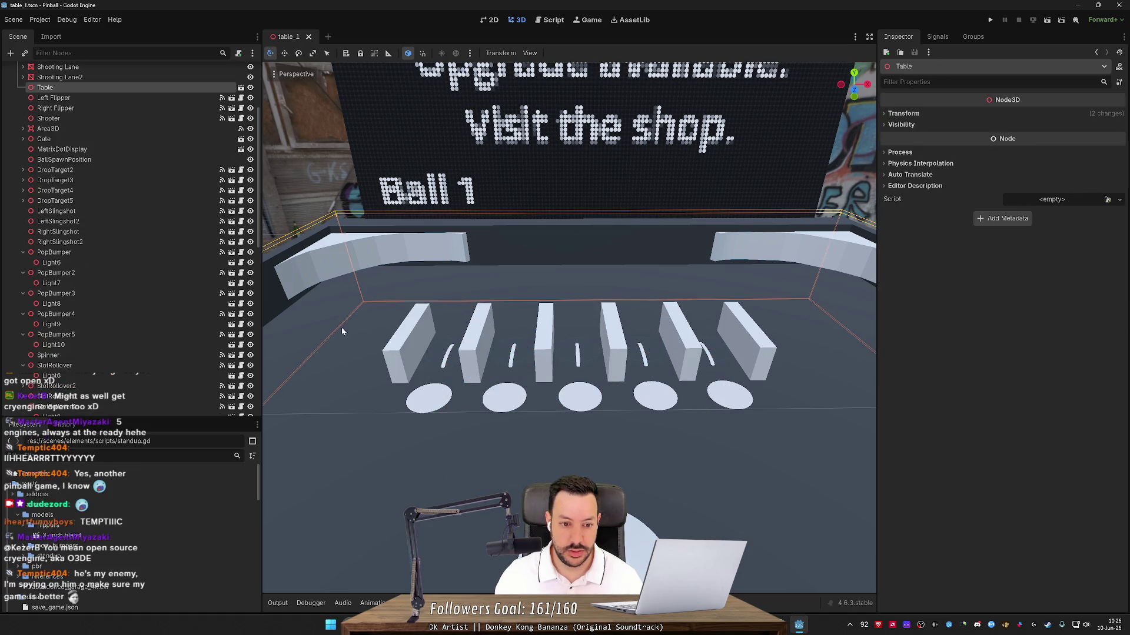
{"action": "left_click_drag", "start_coordinate": [527, 294], "coordinate": [527, 313]}
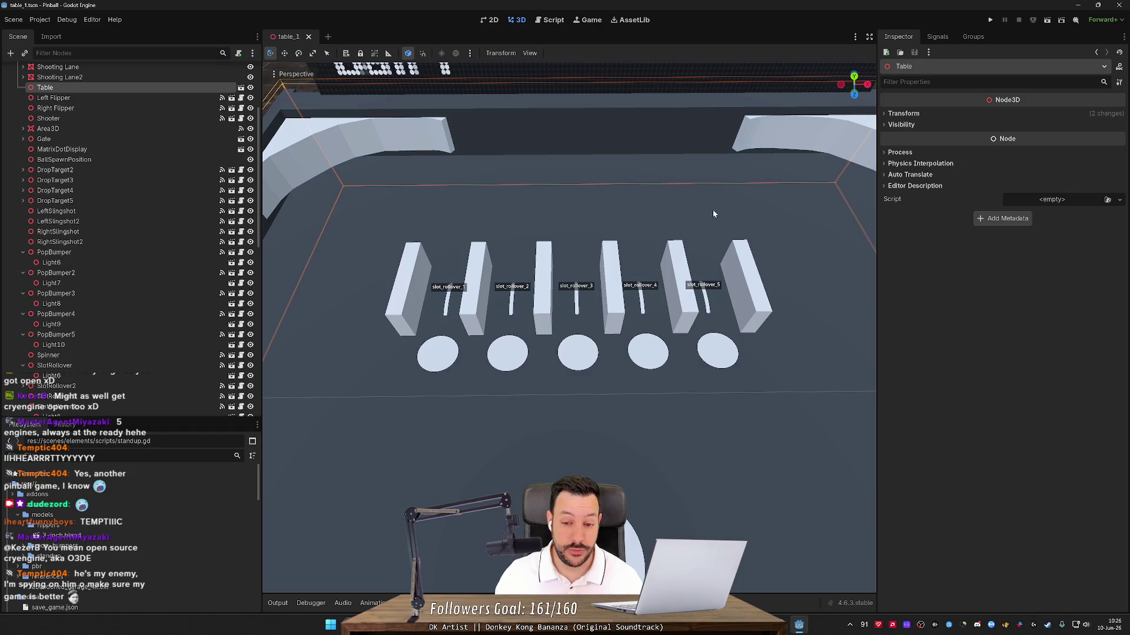
{"action": "scroll", "coordinate": [713, 246], "scroll_direction": "down", "scroll_amount": 5}
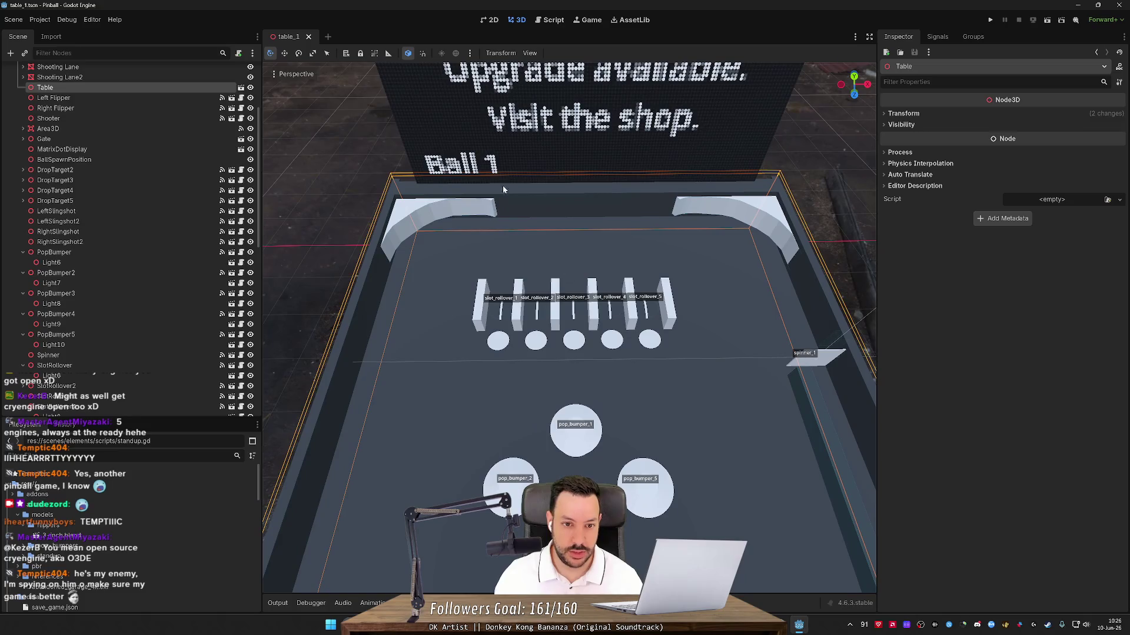
{"action": "scroll", "coordinate": [526, 161], "scroll_direction": "down", "scroll_amount": 5}
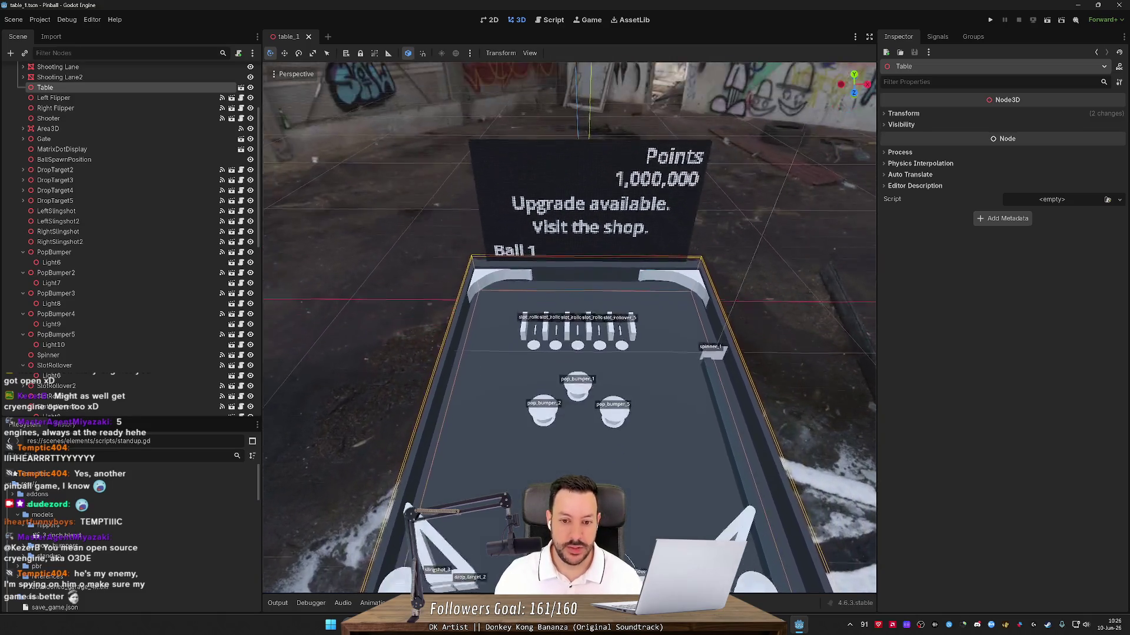
{"action": "scroll", "coordinate": [569, 328], "scroll_direction": "down", "scroll_amount": 3}
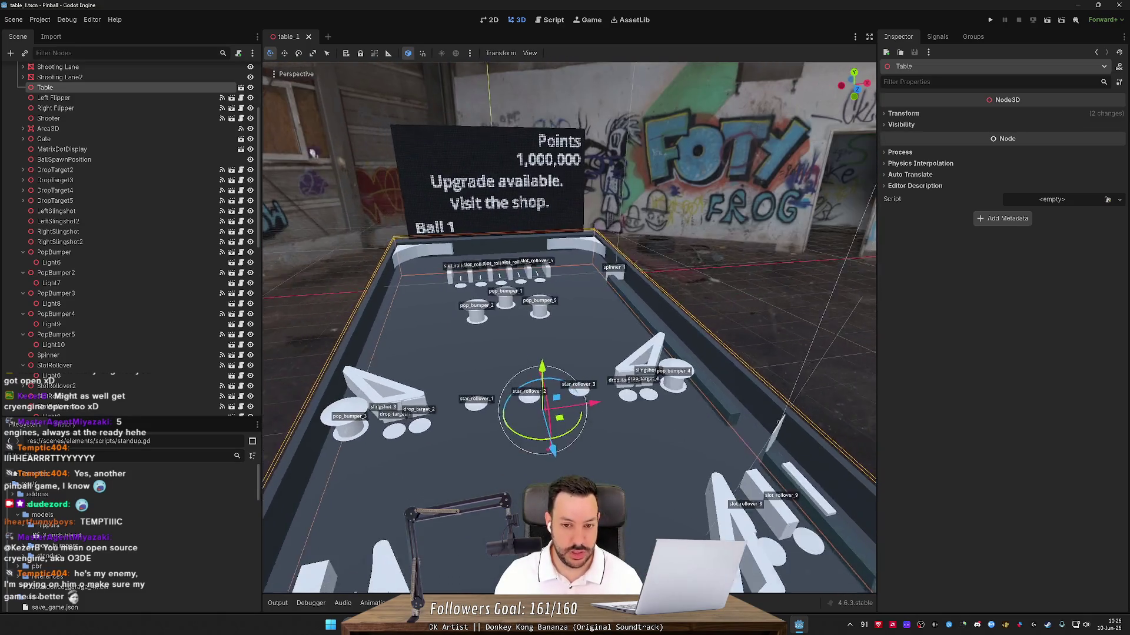
{"action": "scroll", "coordinate": [584, 306], "scroll_direction": "down", "scroll_amount": 3}
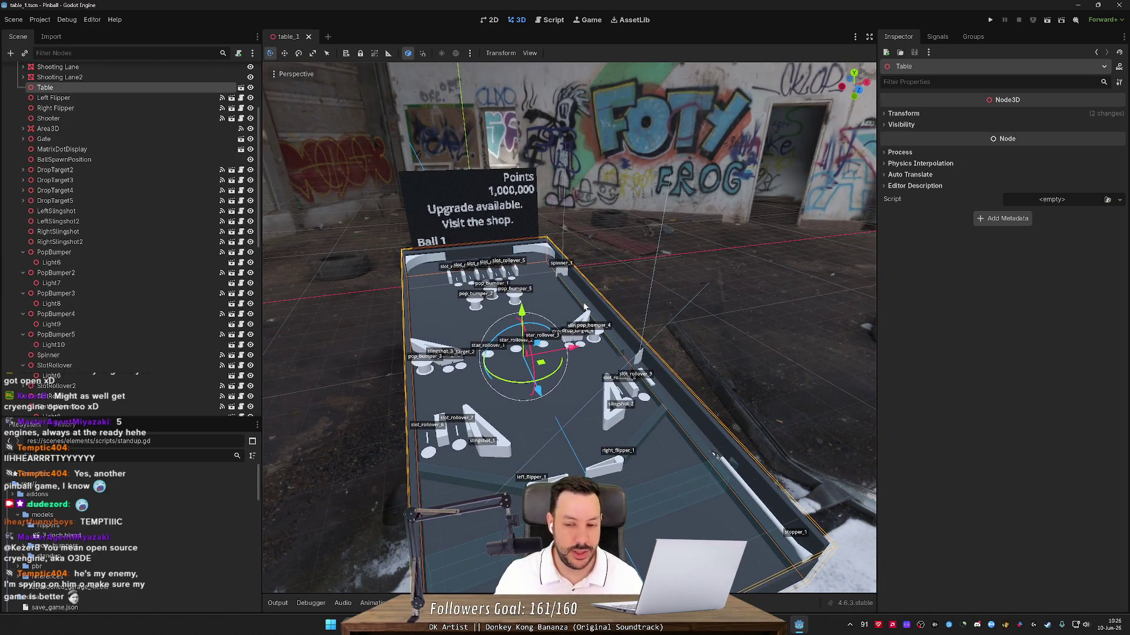
{"action": "scroll", "coordinate": [615, 275], "scroll_direction": "up", "scroll_amount": 3}
{"action": "left_click", "coordinate": [655, 255]}
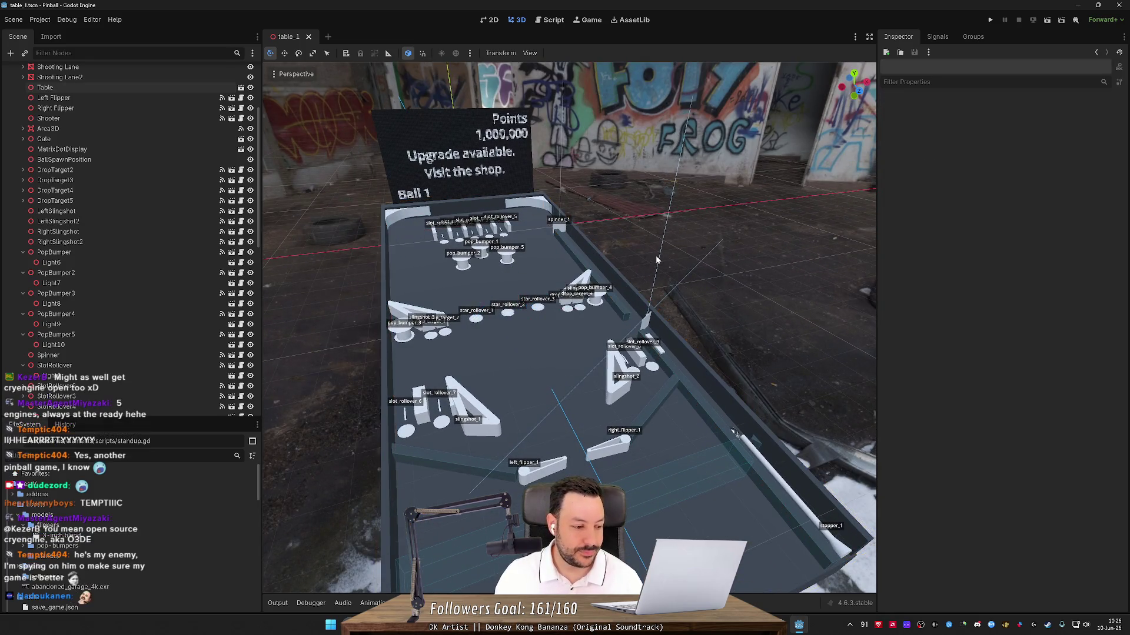
{"action": "scroll", "coordinate": [655, 256], "scroll_direction": "up", "scroll_amount": 2}
{"action": "scroll", "coordinate": [655, 255], "scroll_direction": "down", "scroll_amount": 1}
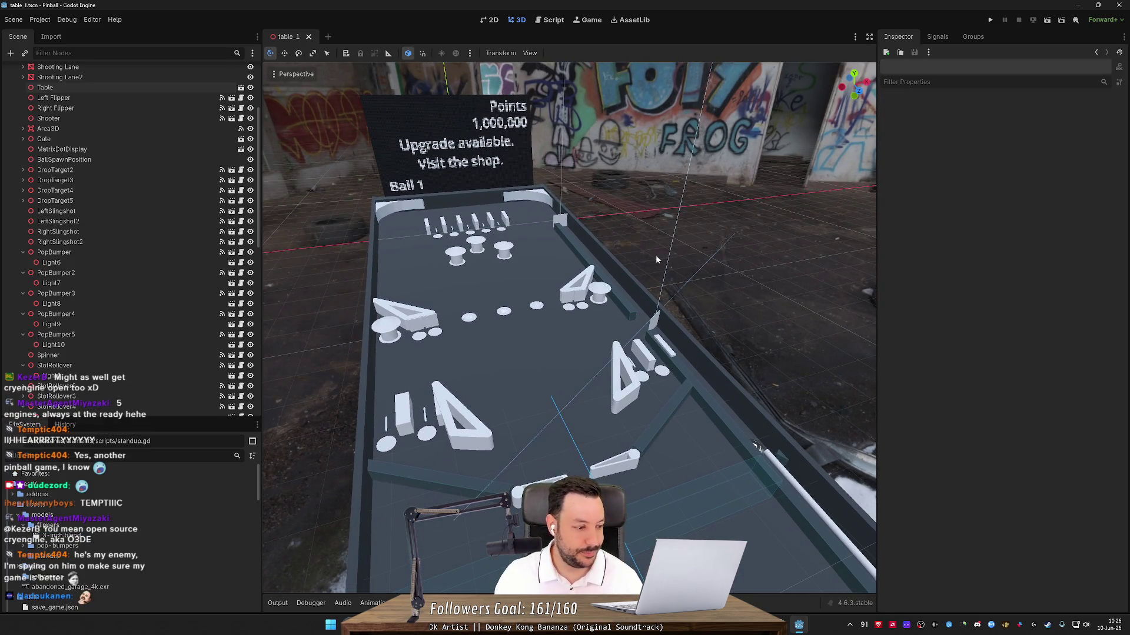
{"action": "mouse_move", "coordinate": [655, 255]}
{"action": "left_mouse_down"}
{"action": "mouse_move", "coordinate": [788, 236]}
{"action": "mouse_move", "coordinate": [308, 176]}
{"action": "mouse_move", "coordinate": [429, 215]}
{"action": "left_mouse_up"}
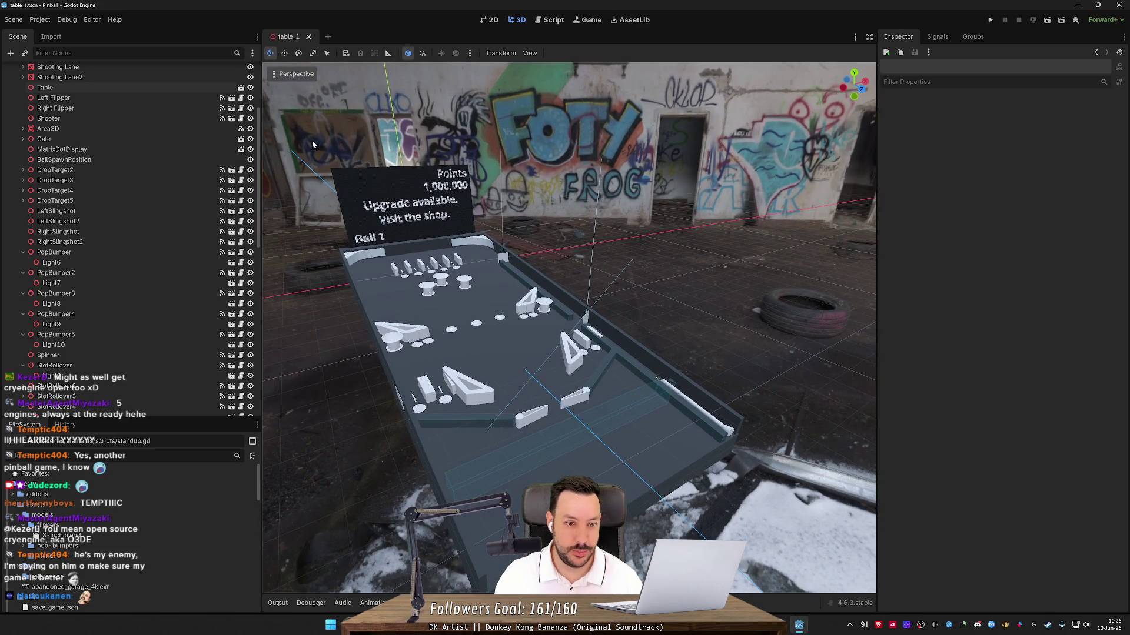
{"action": "mouse_move", "coordinate": [313, 144]}
{"action": "left_mouse_down"}
{"action": "mouse_move", "coordinate": [591, 423]}
{"action": "mouse_move", "coordinate": [529, 382]}
{"action": "mouse_move", "coordinate": [501, 329]}
{"action": "mouse_move", "coordinate": [640, 286]}
{"action": "mouse_move", "coordinate": [535, 270]}
{"action": "mouse_move", "coordinate": [530, 253]}
{"action": "left_mouse_up"}
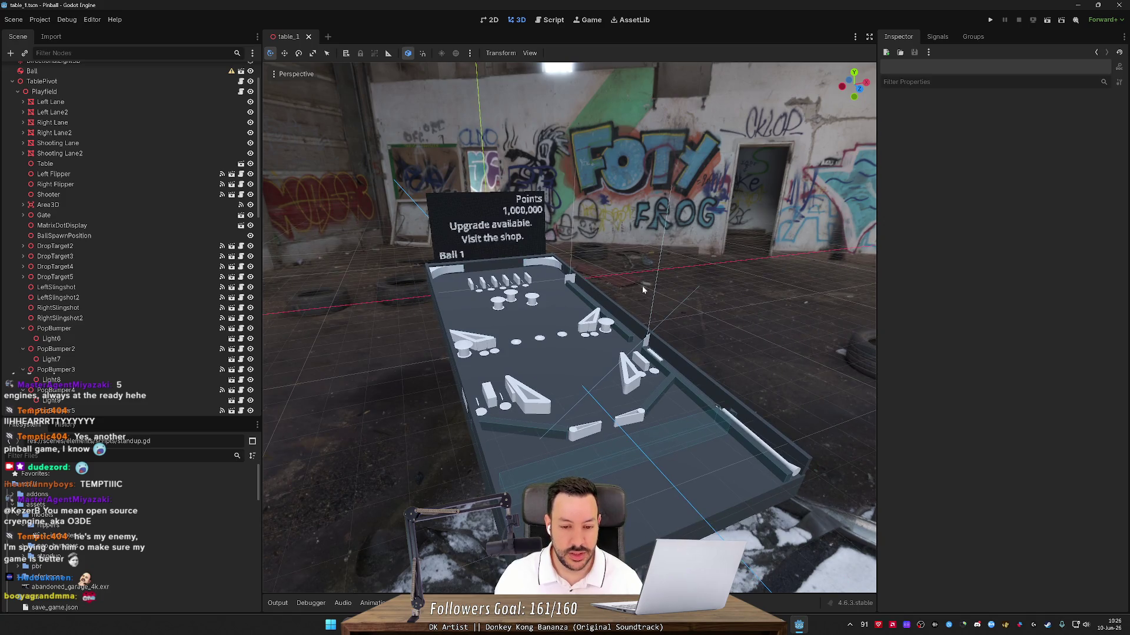
{"action": "mouse_move", "coordinate": [642, 289]}
{"action": "left_mouse_down"}
{"action": "mouse_move", "coordinate": [624, 279]}
{"action": "mouse_move", "coordinate": [643, 289]}
{"action": "left_mouse_up"}
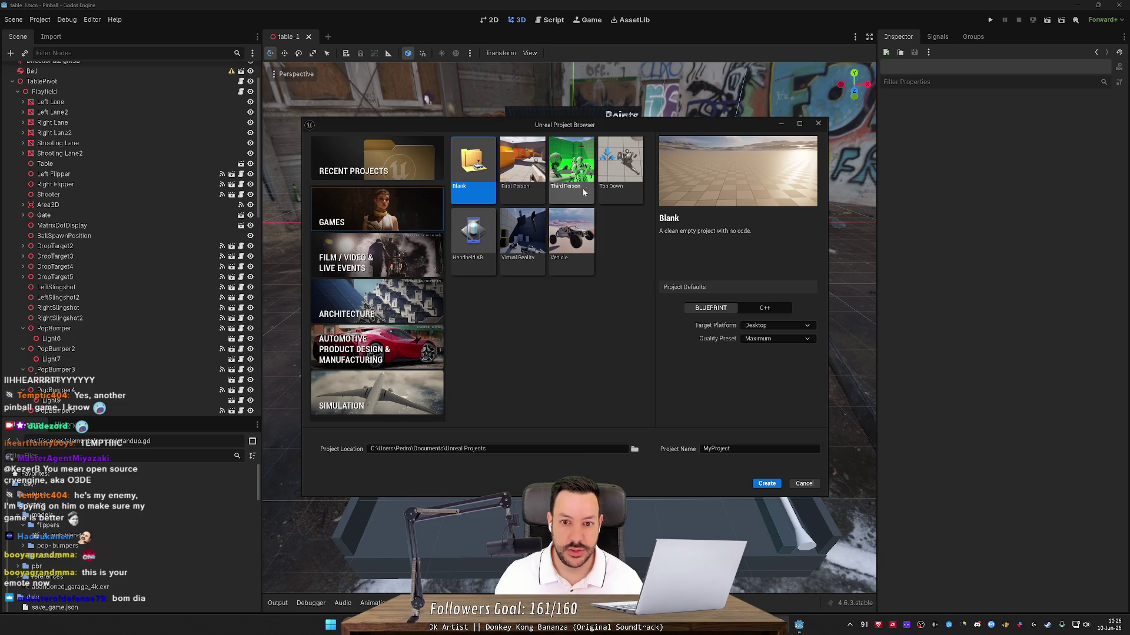
{"action": "left_click", "coordinate": [805, 485]}
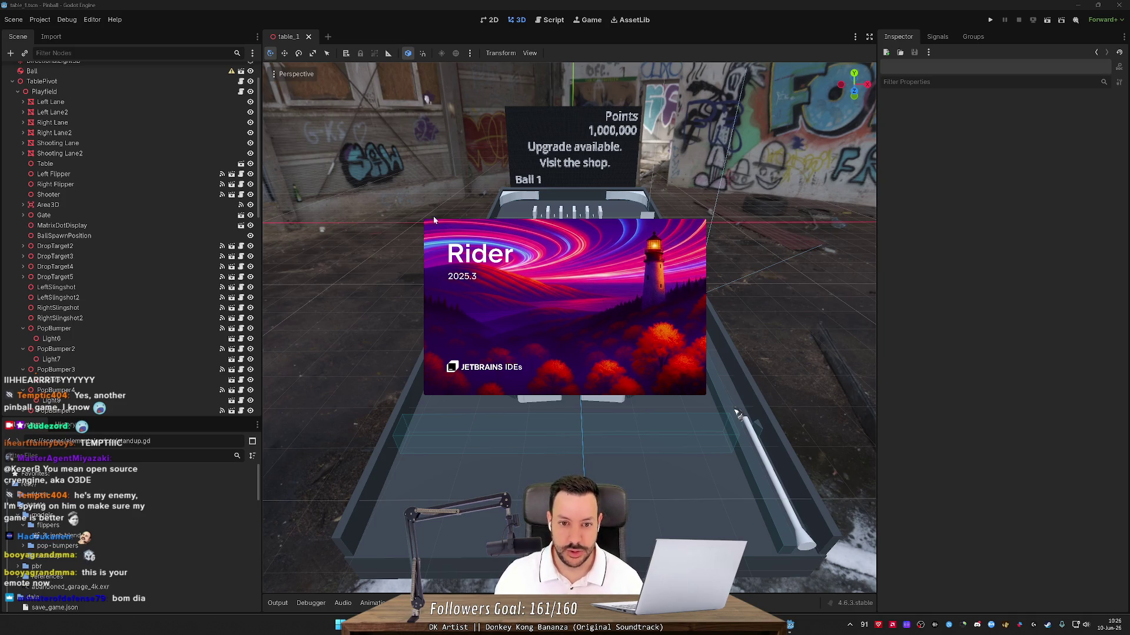
{"action": "mouse_move", "coordinate": [776, 152]}
{"action": "left_mouse_down"}
{"action": "mouse_move", "coordinate": [589, 235]}
{"action": "mouse_move", "coordinate": [471, 324]}
{"action": "left_mouse_up"}
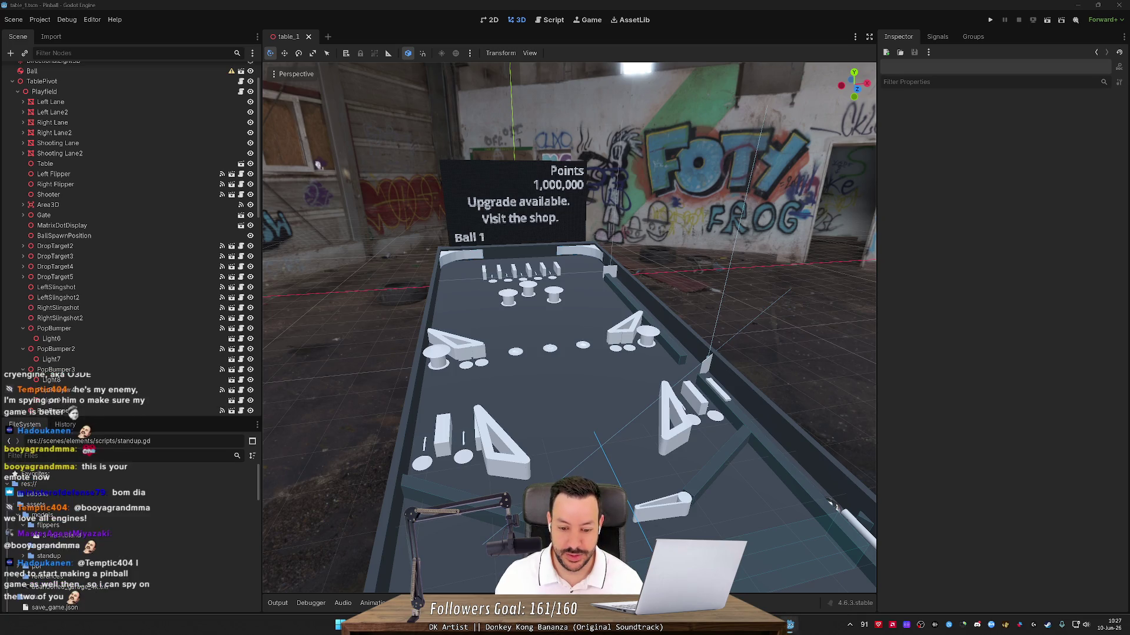
{"action": "left_click", "coordinate": [506, 142]}
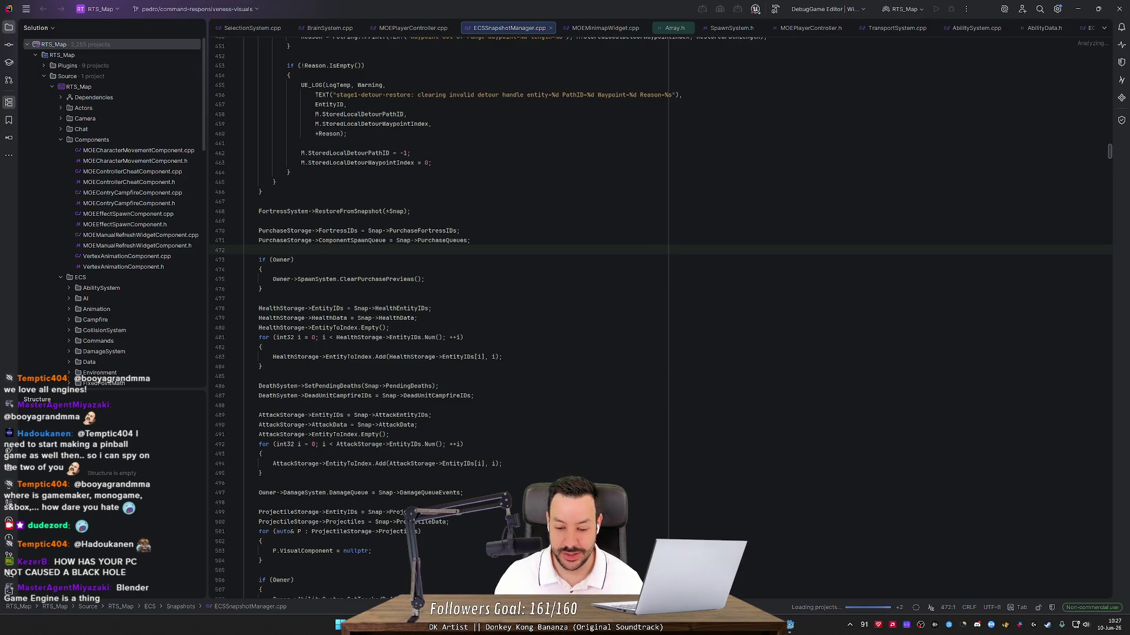
- Place the cursor at the end of line 460 in ECSSnapshotManager.cpp
{"action": "left_click", "coordinate": [348, 134]}
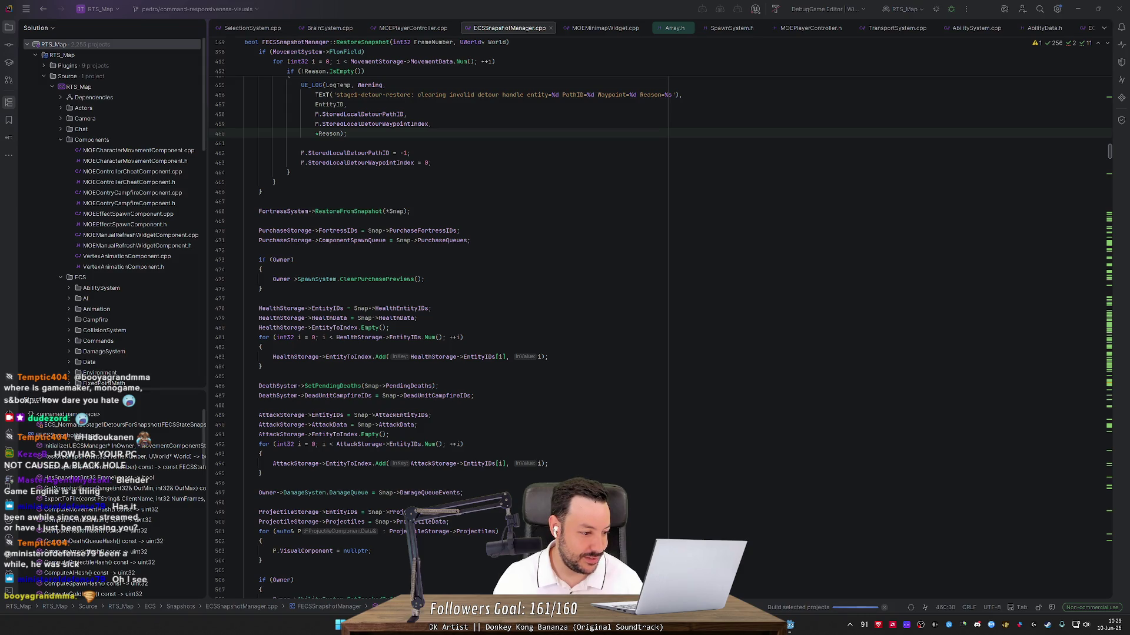
{"action": "key", "text": "alt+Tab"}
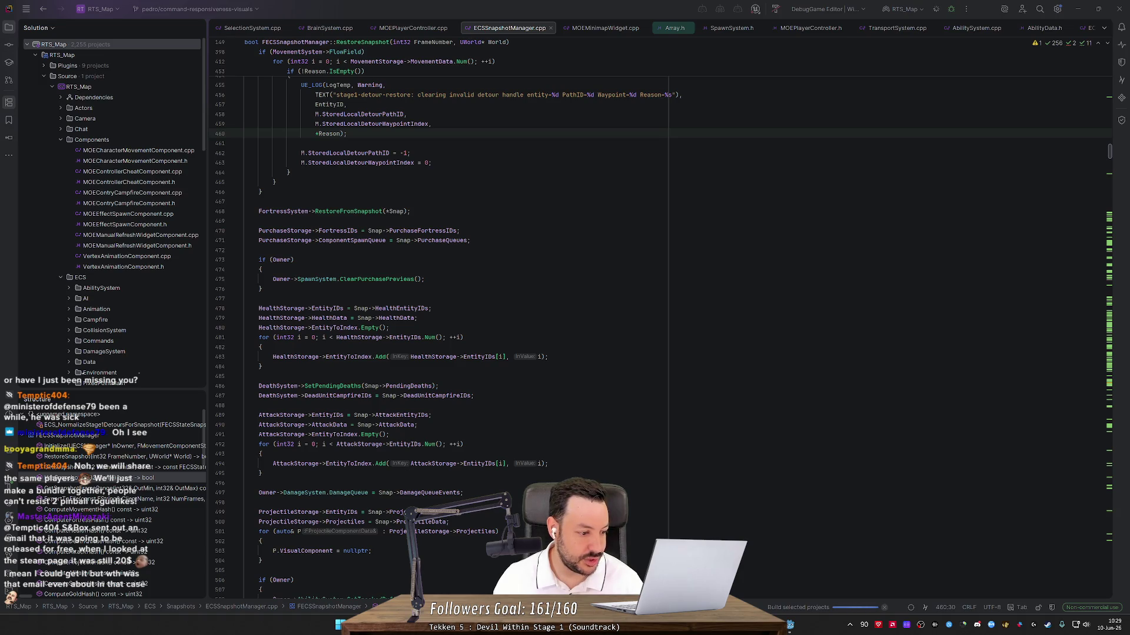
{"action": "key", "text": "alt+Tab"}
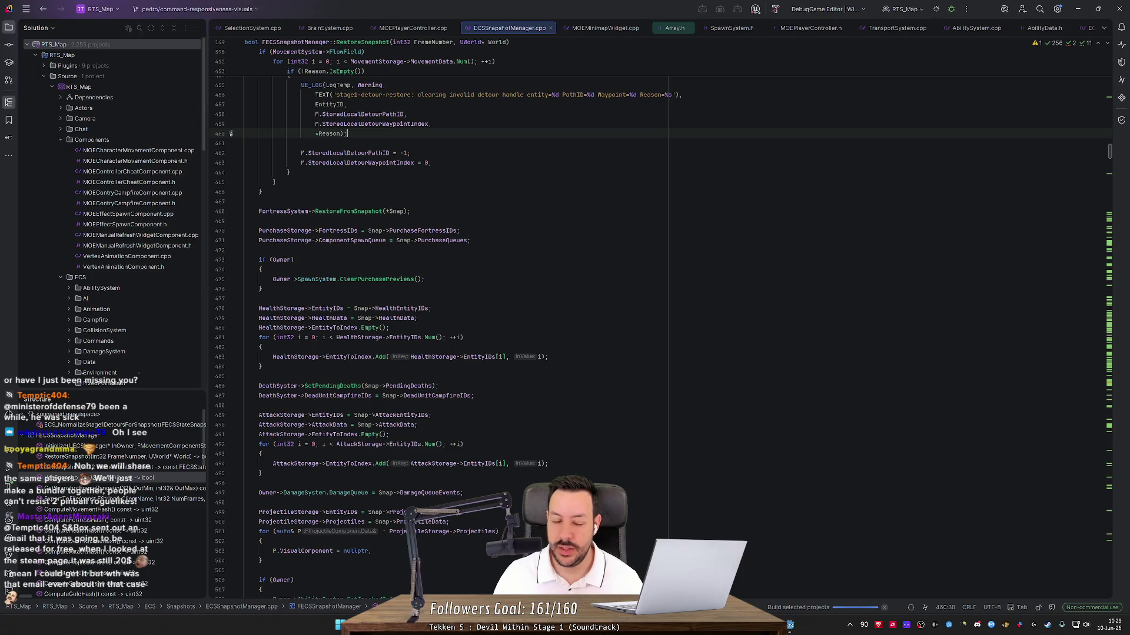
{"action": "scroll", "coordinate": [339, 270], "scroll_direction": "down", "scroll_amount": 2}
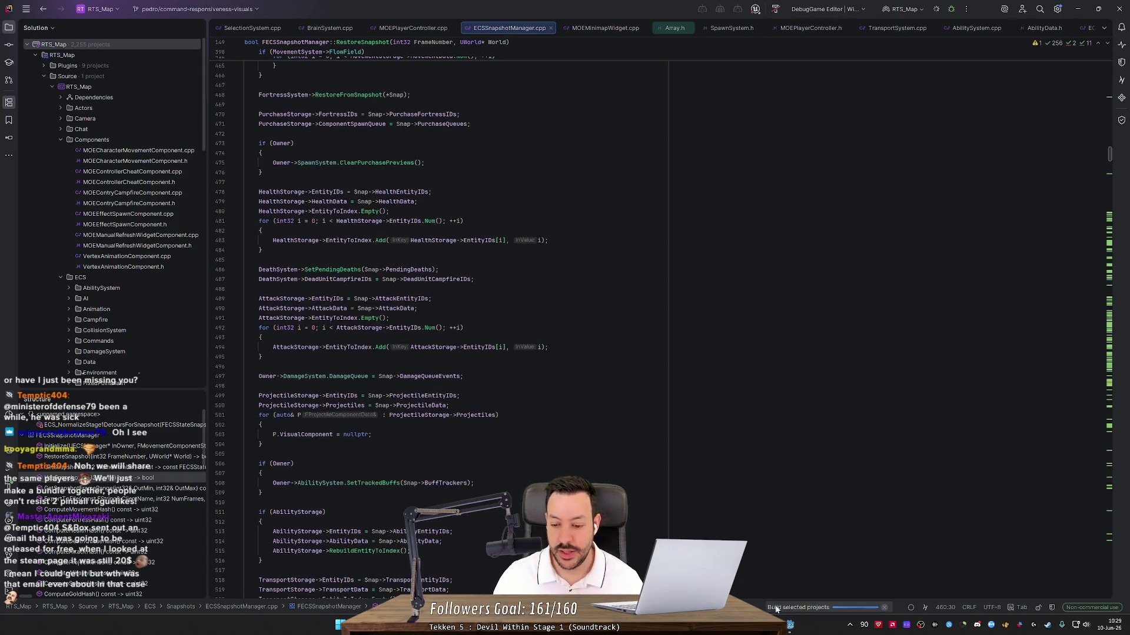
- Keep the code at line 472 in focus while the DebugGame Editor launches, then switch to Unreal
{"action": "scroll", "coordinate": [588, 324], "scroll_direction": "down", "scroll_amount": 2}
{"action": "left_click", "coordinate": [245, 133]}
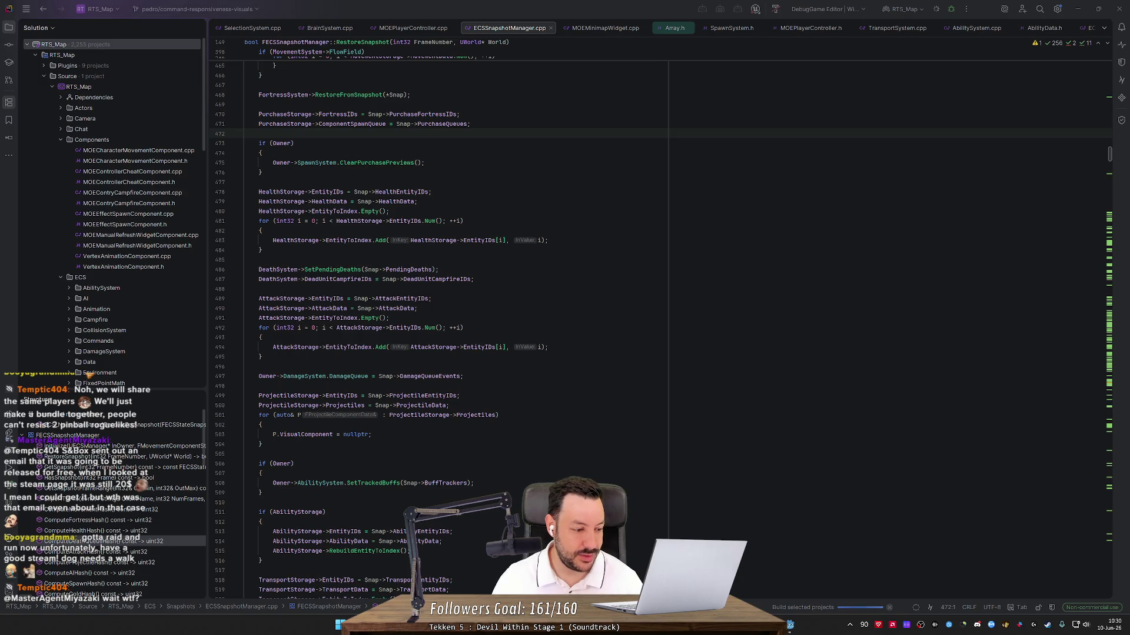
{"action": "key", "text": "alt+Tab"}
{"action": "key", "text": "alt+Tab"}
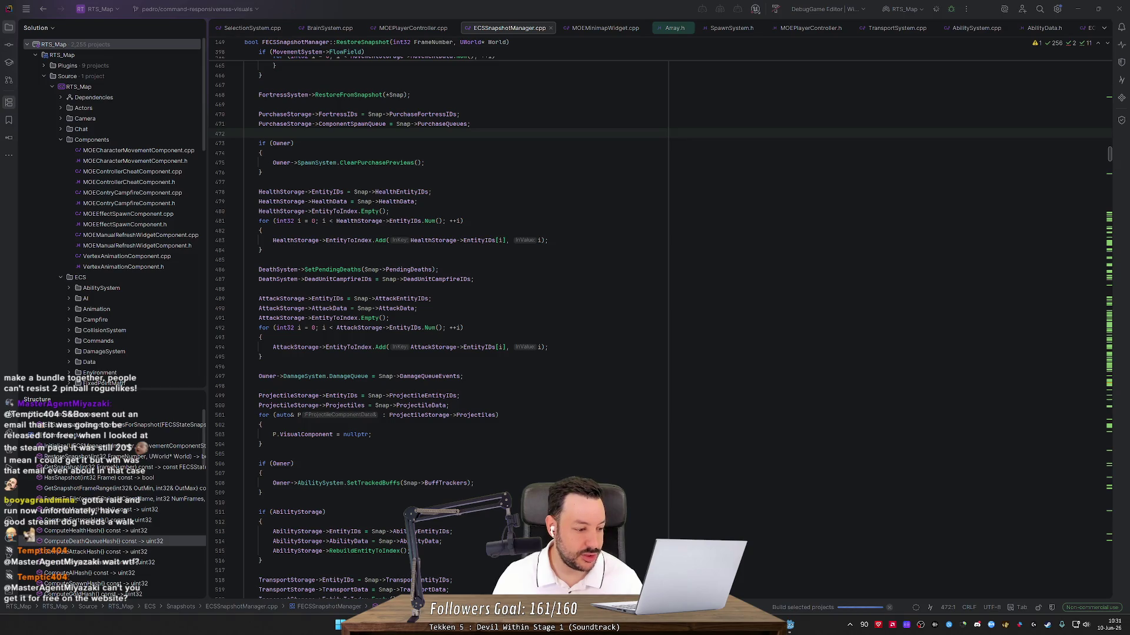
{"action": "left_click", "coordinate": [245, 133]}
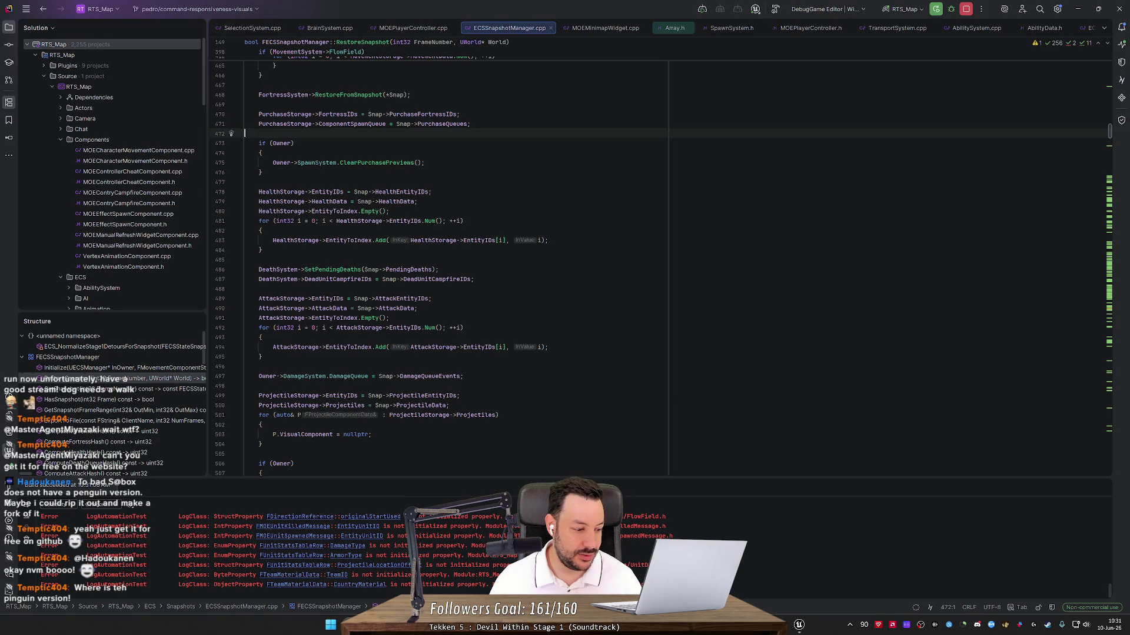
{"action": "left_click", "coordinate": [798, 629]}
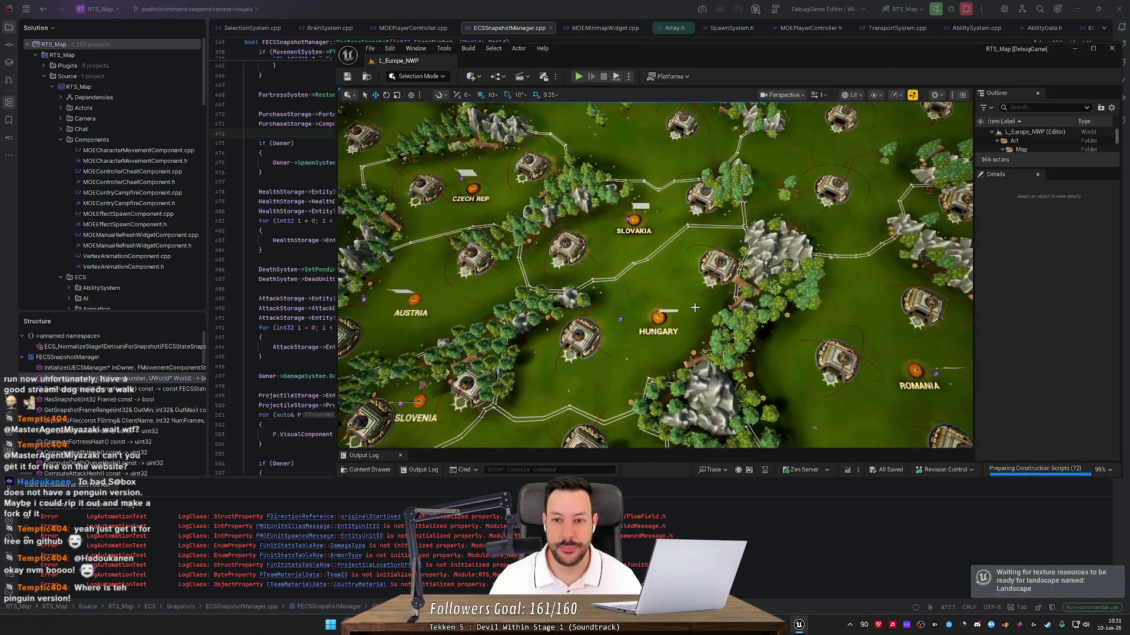
{"action": "double_click", "coordinate": [776, 52]}
{"action": "scroll", "coordinate": [459, 318], "scroll_direction": "down", "scroll_amount": 5}
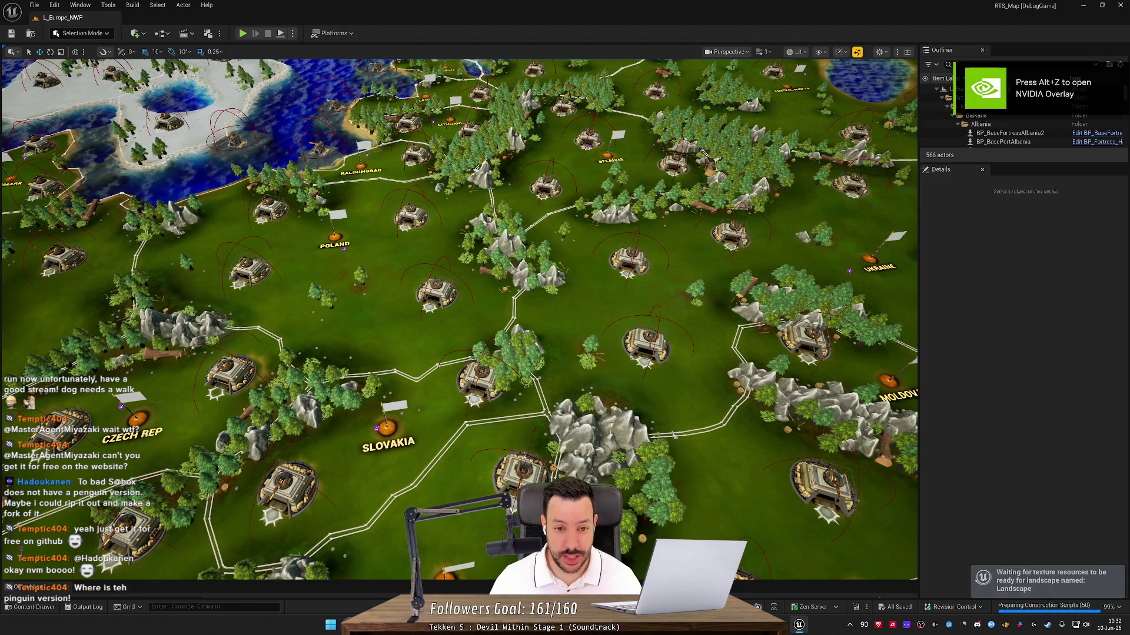
{"action": "left_click", "coordinate": [674, 435]}
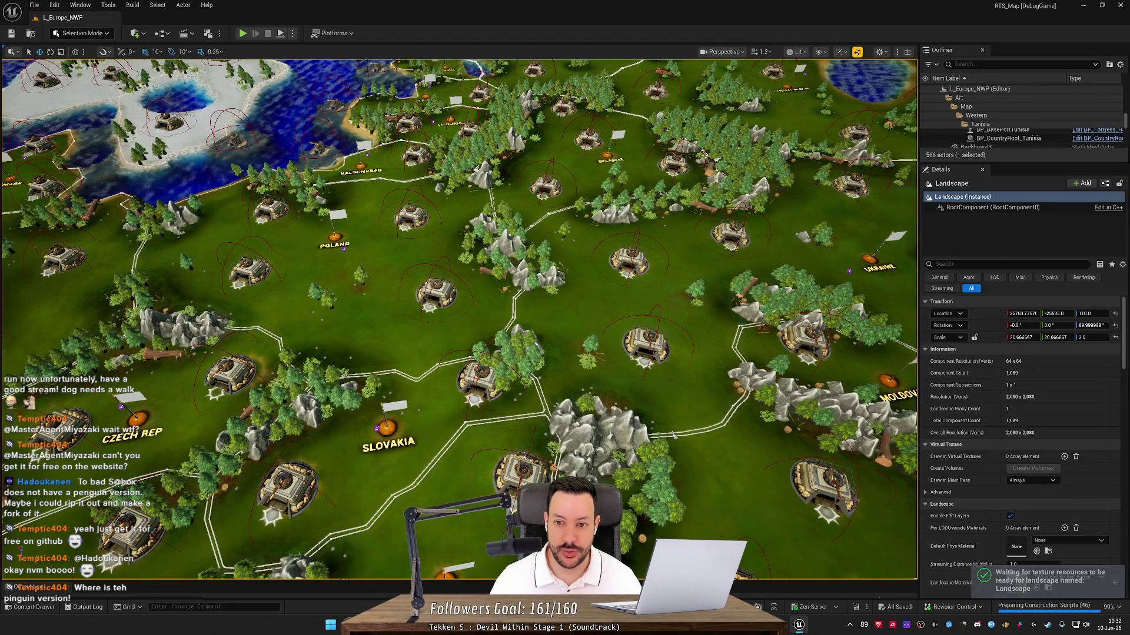
{"action": "scroll", "coordinate": [675, 435], "scroll_direction": "down", "scroll_amount": 5}
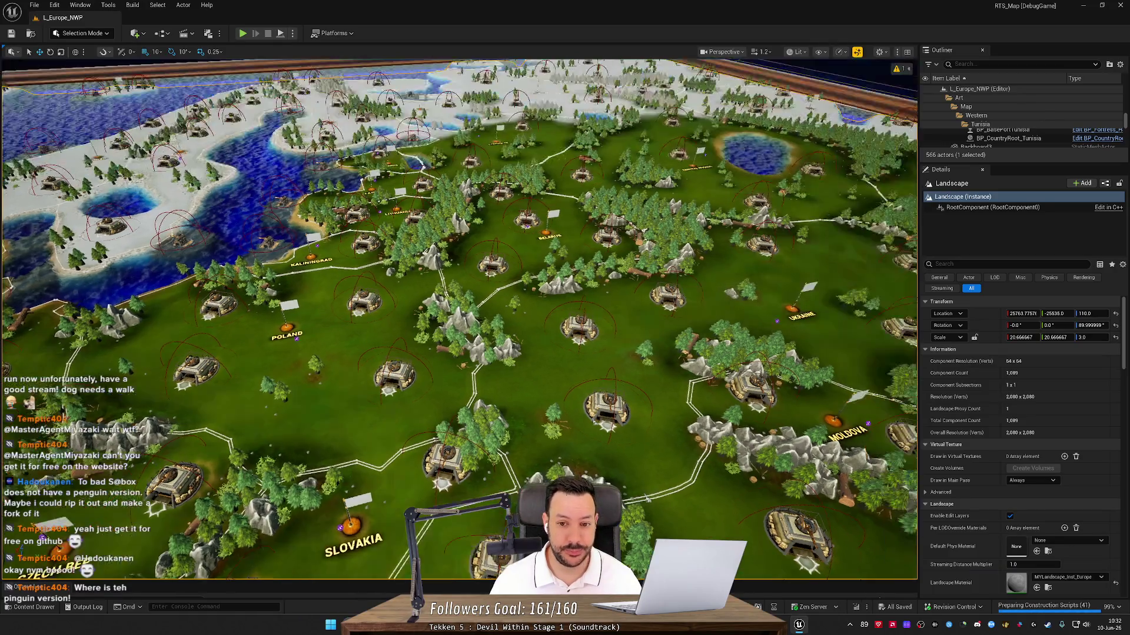
{"action": "scroll", "coordinate": [785, 218], "scroll_direction": "down", "scroll_amount": 3}
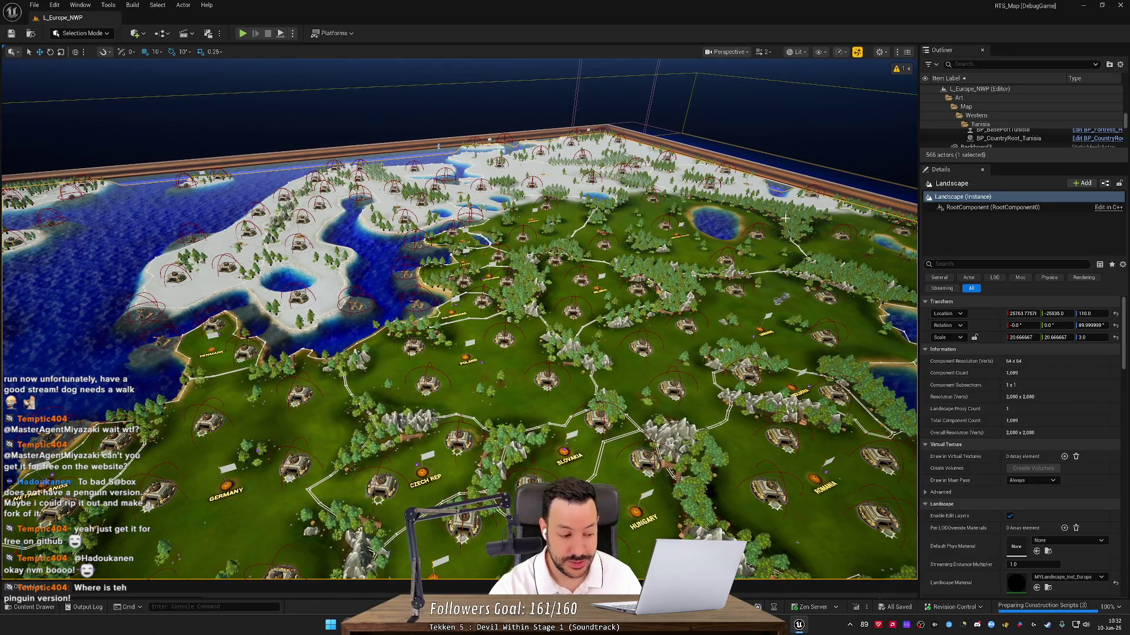
{"action": "mouse_move", "coordinate": [710, 200]}
{"action": "left_mouse_down"}
{"action": "mouse_move", "coordinate": [647, 188]}
{"action": "mouse_move", "coordinate": [686, 171]}
{"action": "mouse_move", "coordinate": [650, 223]}
{"action": "mouse_move", "coordinate": [682, 212]}
{"action": "mouse_move", "coordinate": [682, 168]}
{"action": "mouse_move", "coordinate": [683, 221]}
{"action": "mouse_move", "coordinate": [647, 197]}
{"action": "mouse_move", "coordinate": [699, 237]}
{"action": "left_mouse_up"}
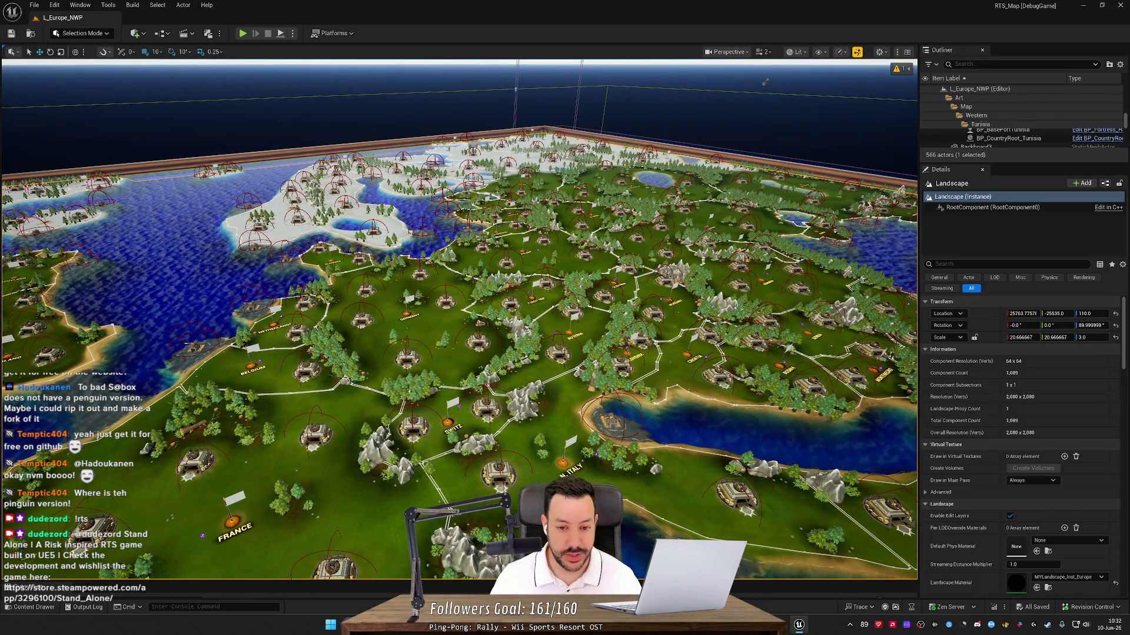
{"action": "left_click_drag", "start_coordinate": [699, 237], "coordinate": [679, 213]}
{"action": "scroll", "coordinate": [459, 318], "scroll_direction": "down", "scroll_amount": 5}
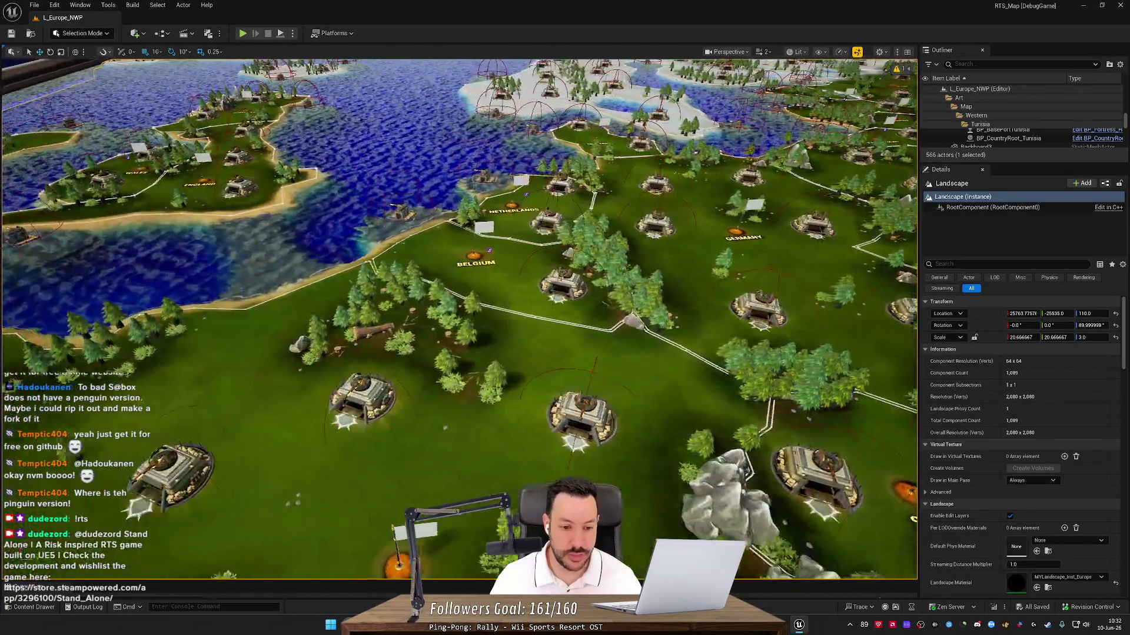
- Find BP_GameMode by searching the Content Drawer for 'gamemode' and open it
{"action": "left_click", "coordinate": [36, 607]}
{"action": "type", "text": "gamemode"}
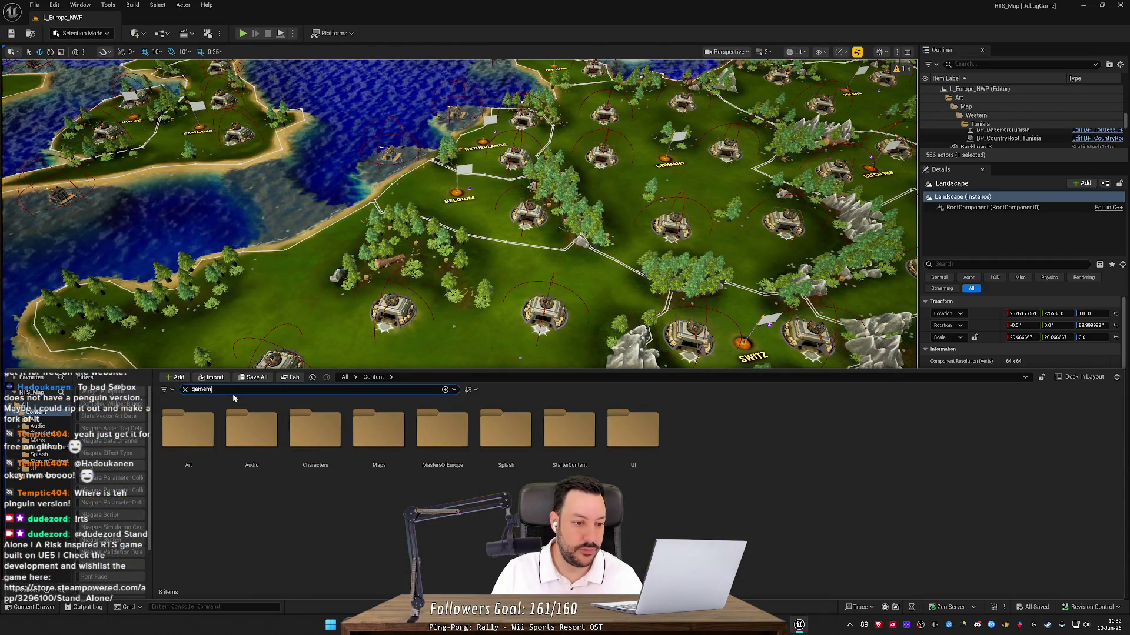
{"action": "left_click", "coordinate": [300, 435]}
{"action": "double_click", "coordinate": [300, 434]}
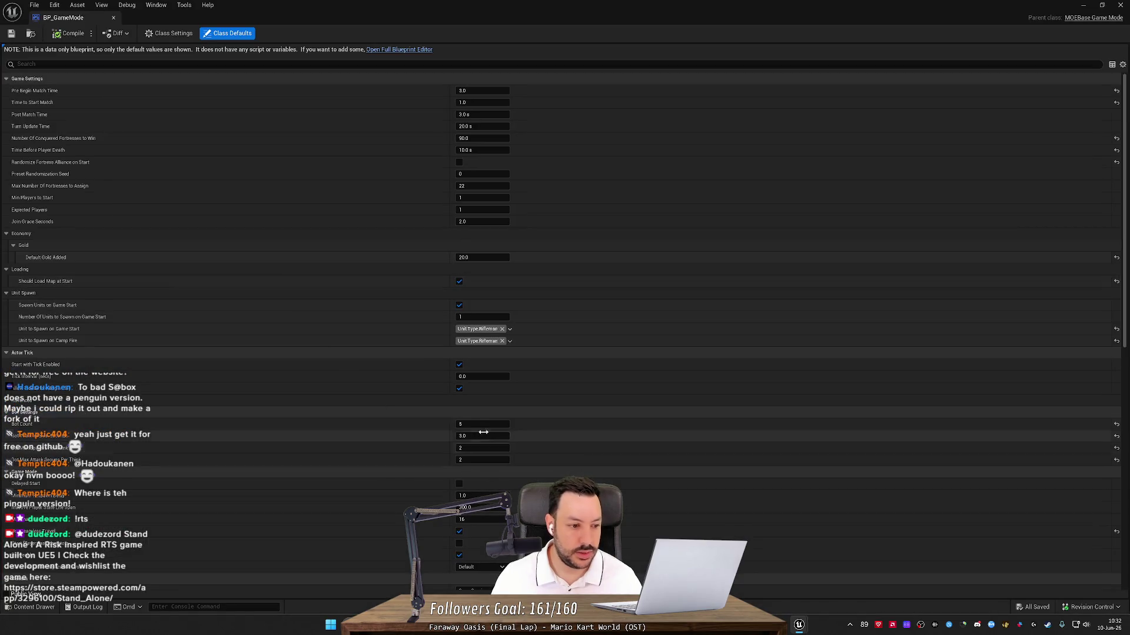
- Raise the 3.0 class default to 6.0, save the blueprint and close its tab
{"action": "left_click", "coordinate": [491, 436]}
{"action": "type", "text": "6"}
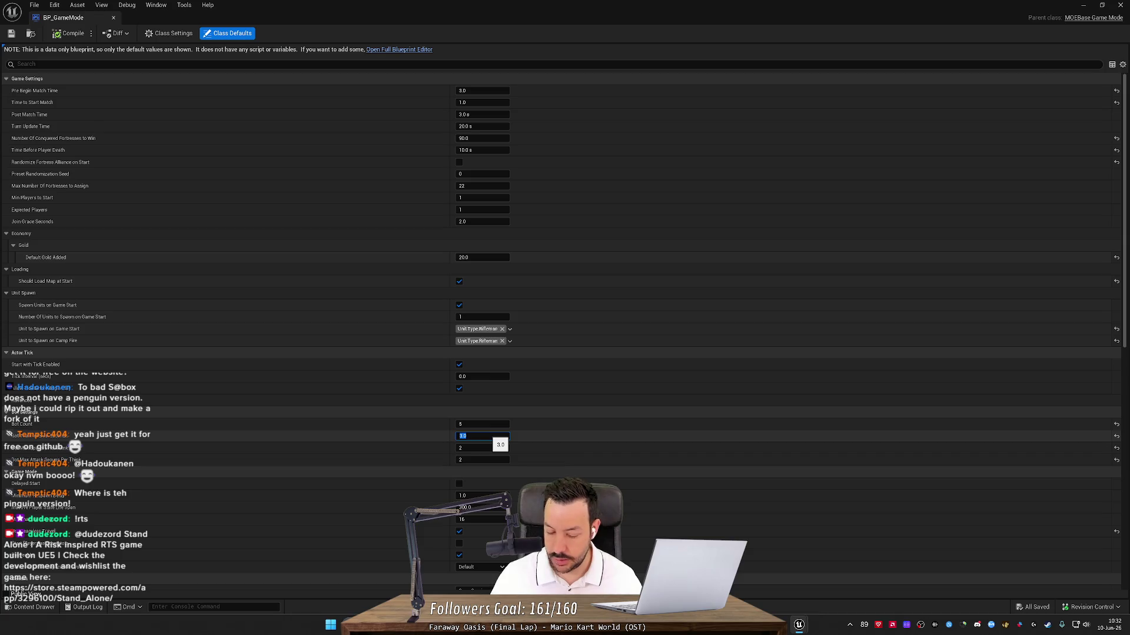
{"action": "key", "text": "Return"}
{"action": "left_click", "coordinate": [11, 33]}
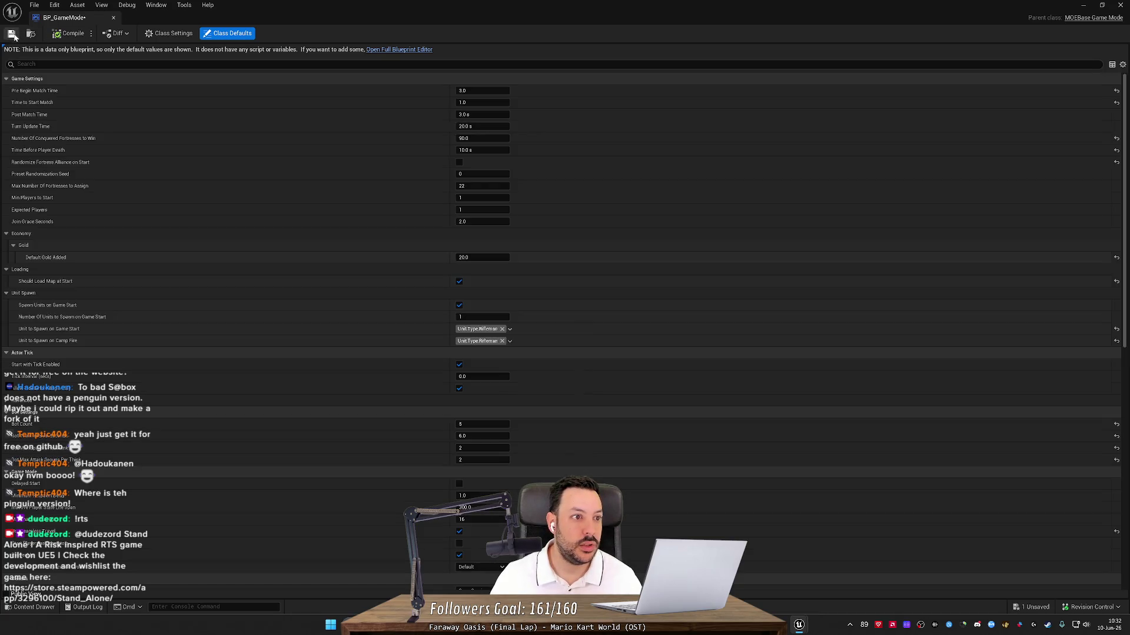
{"action": "left_click", "coordinate": [113, 18]}
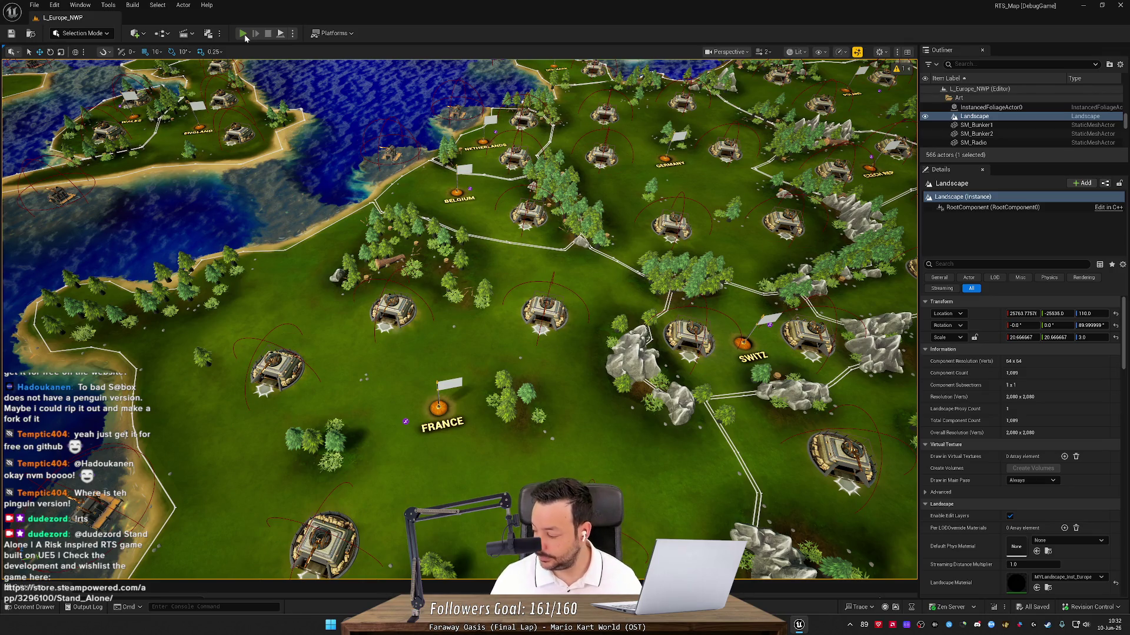
- Start Play-In-Editor on the Europe map and minimise the standalone preview window
{"action": "left_click", "coordinate": [243, 33]}
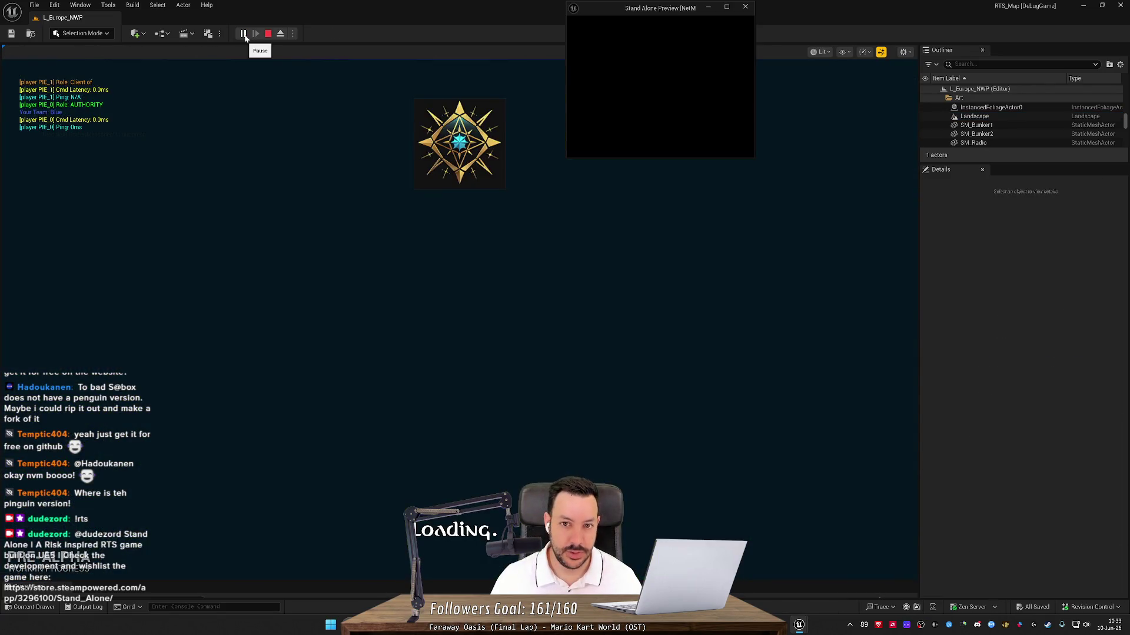
{"action": "left_click", "coordinate": [710, 8]}
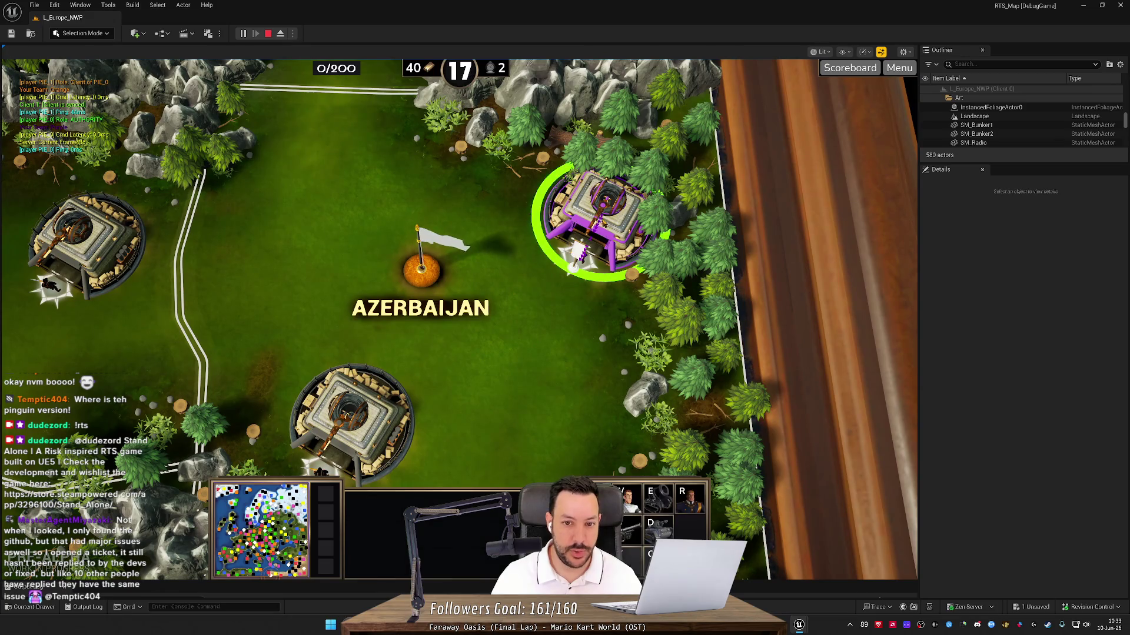
- Select the purple riflemen and order them onto Azerbaijan's bunkers
{"action": "left_click", "coordinate": [541, 368]}
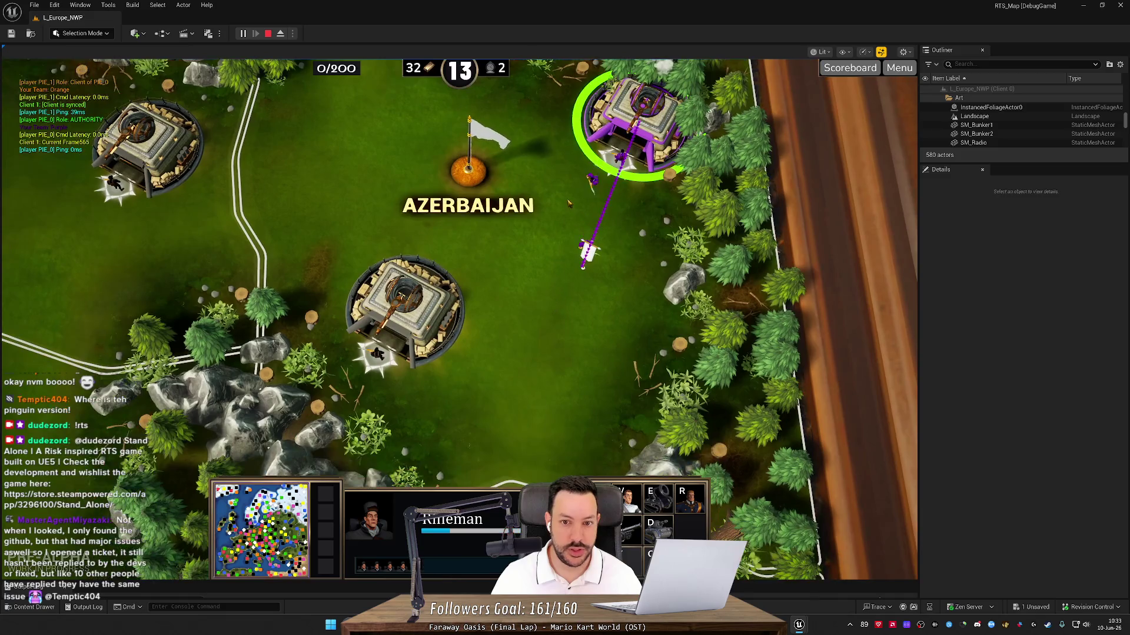
{"action": "left_click_drag", "start_coordinate": [538, 185], "coordinate": [618, 328]}
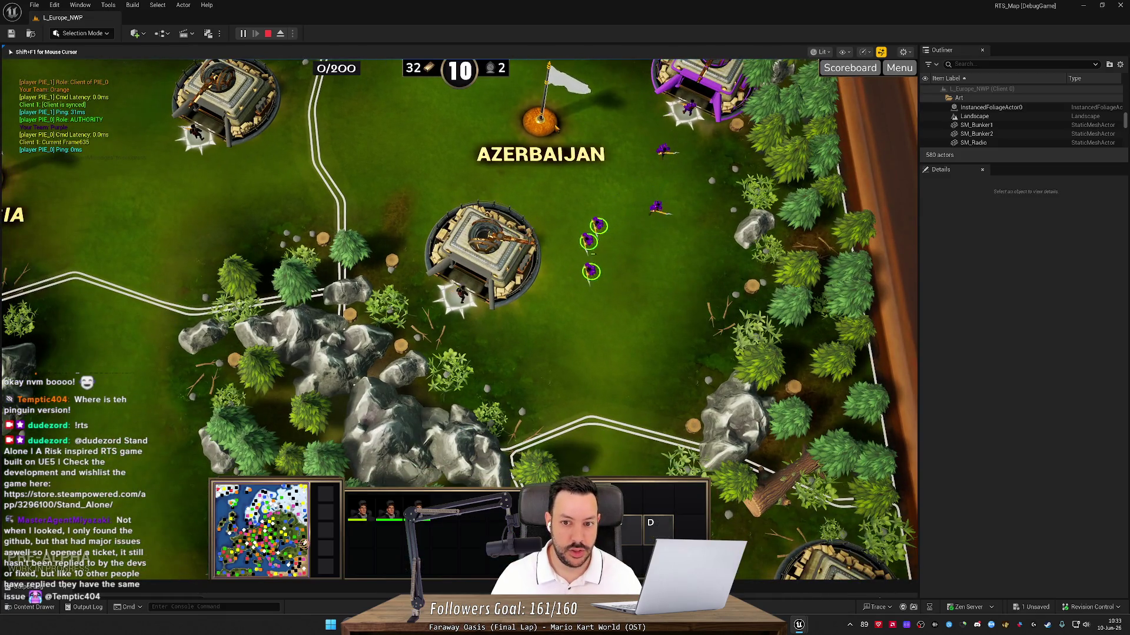
{"action": "left_click_drag", "start_coordinate": [551, 119], "coordinate": [686, 328]}
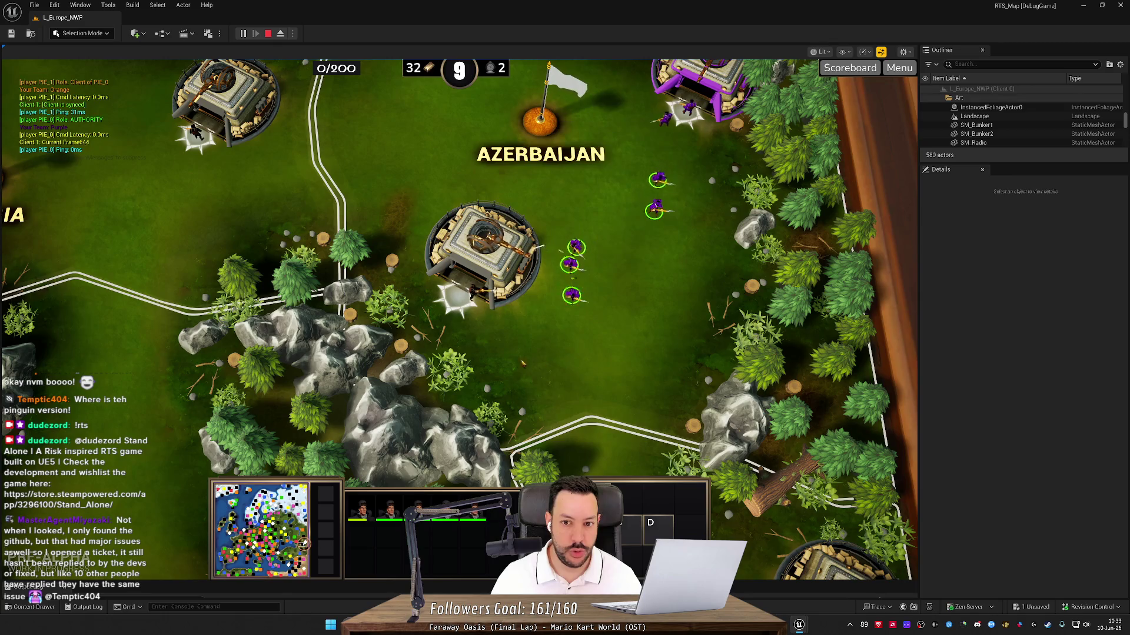
{"action": "right_click", "coordinate": [481, 325]}
- Pan the camera over Azerbaijan and then toward Georgia
{"action": "key", "text": "a"}
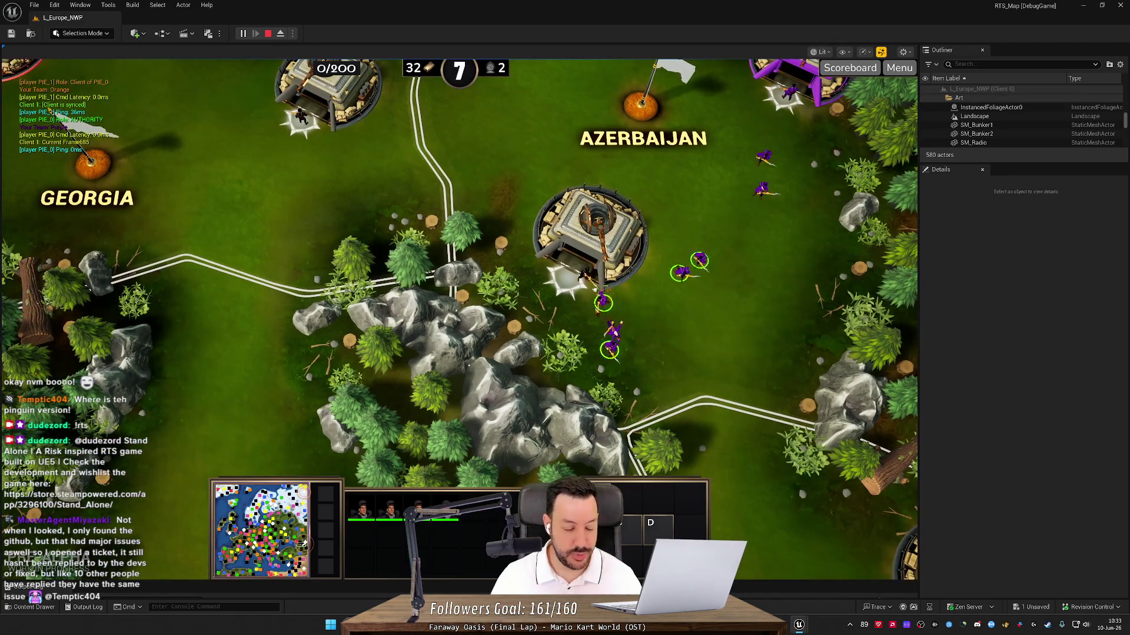
{"action": "key", "text": "w"}
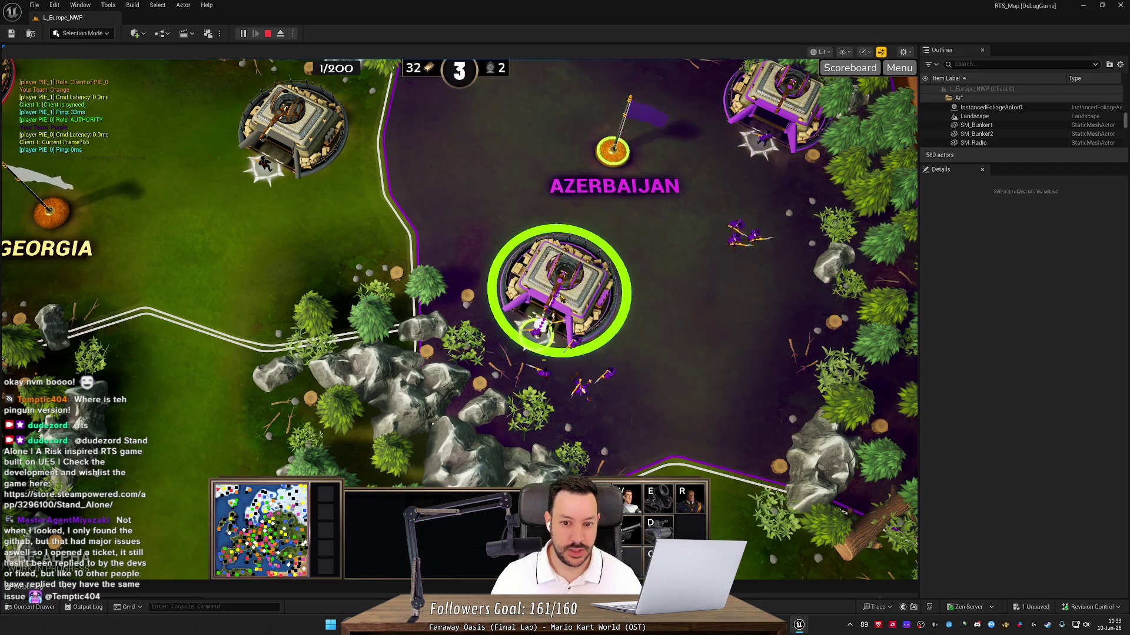
{"action": "key", "text": "w"}
{"action": "key", "text": "d"}
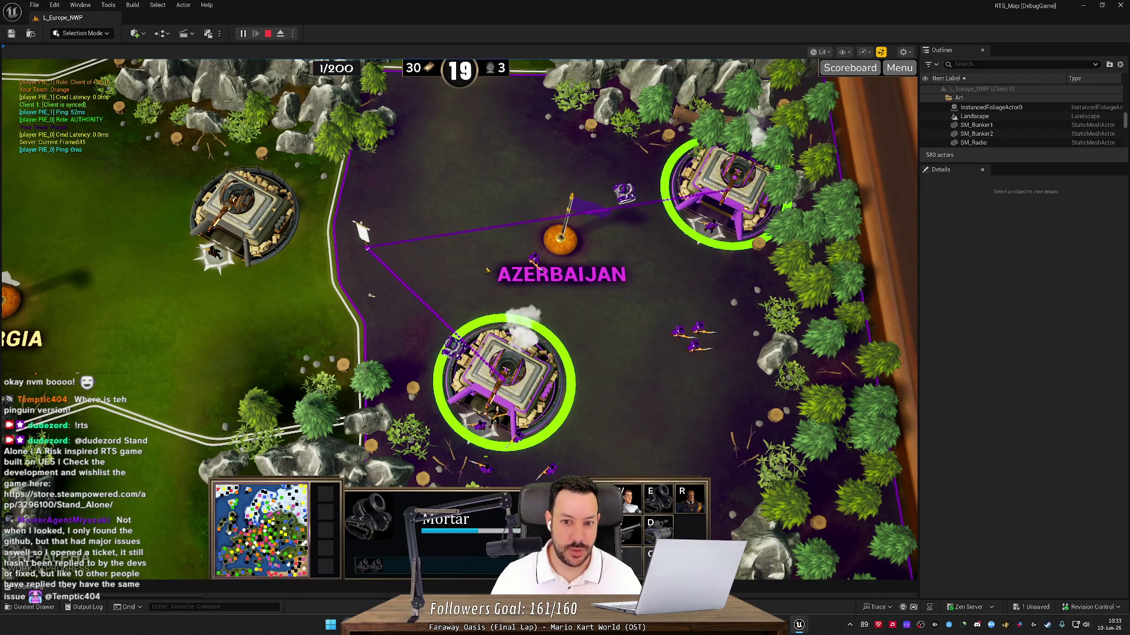
{"action": "key", "text": "a"}
{"action": "key", "text": "s"}
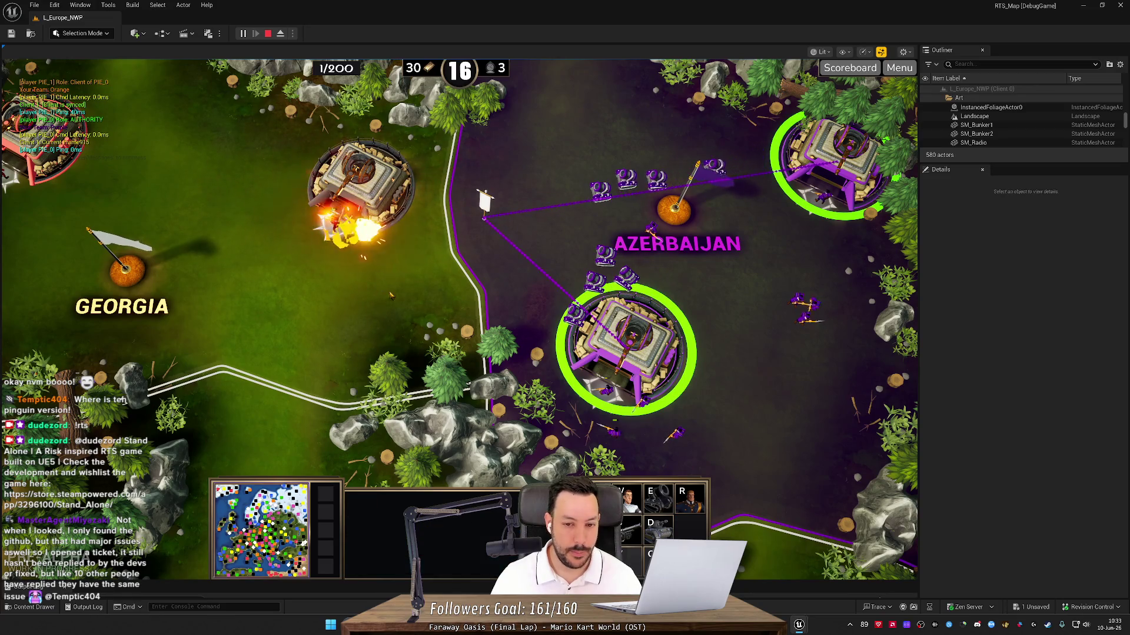
{"action": "key", "text": "a"}
{"action": "key", "text": "s"}
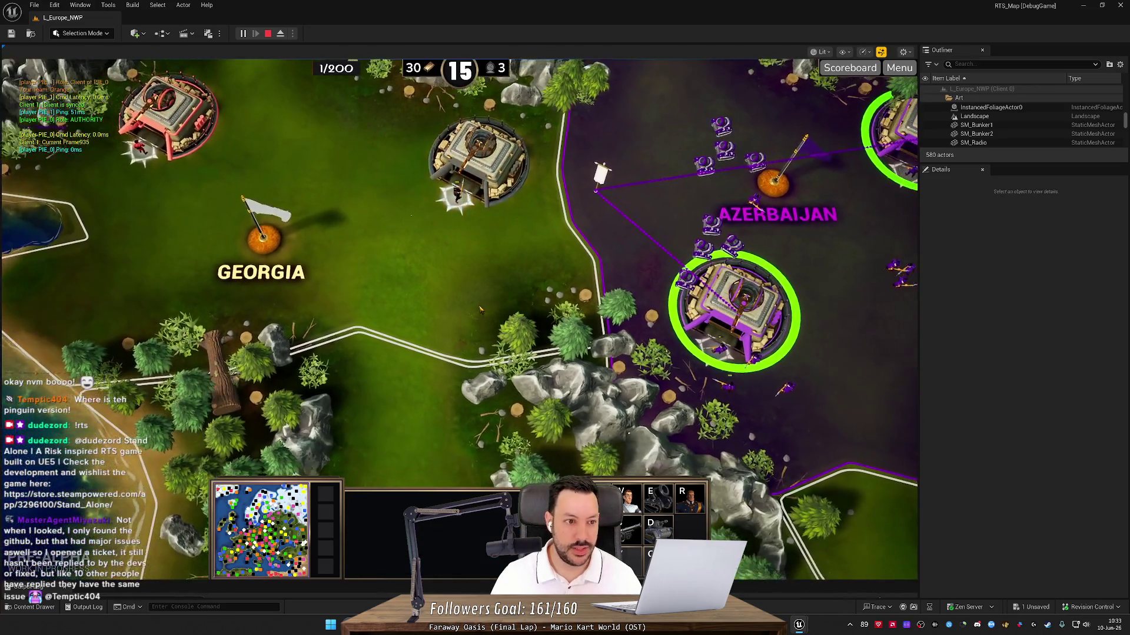
{"action": "scroll", "coordinate": [479, 309], "scroll_direction": "down", "scroll_amount": 1}
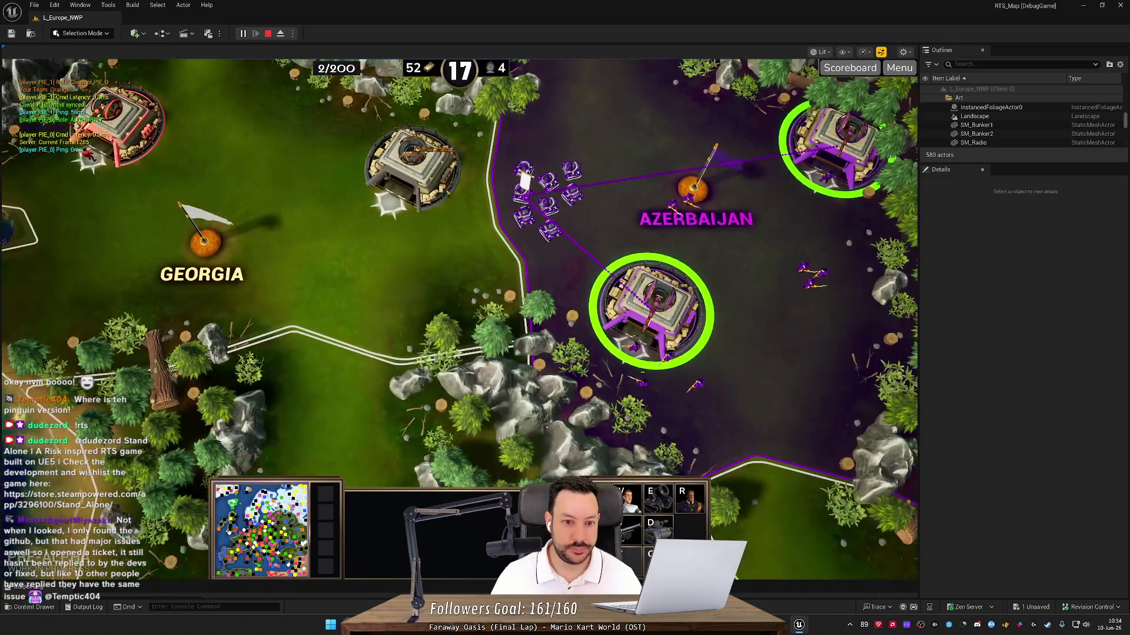
- Send the nine purple tanks into Georgia and centre on both purple bunkers with hotkey 2
{"action": "left_click_drag", "start_coordinate": [509, 156], "coordinate": [589, 245]}
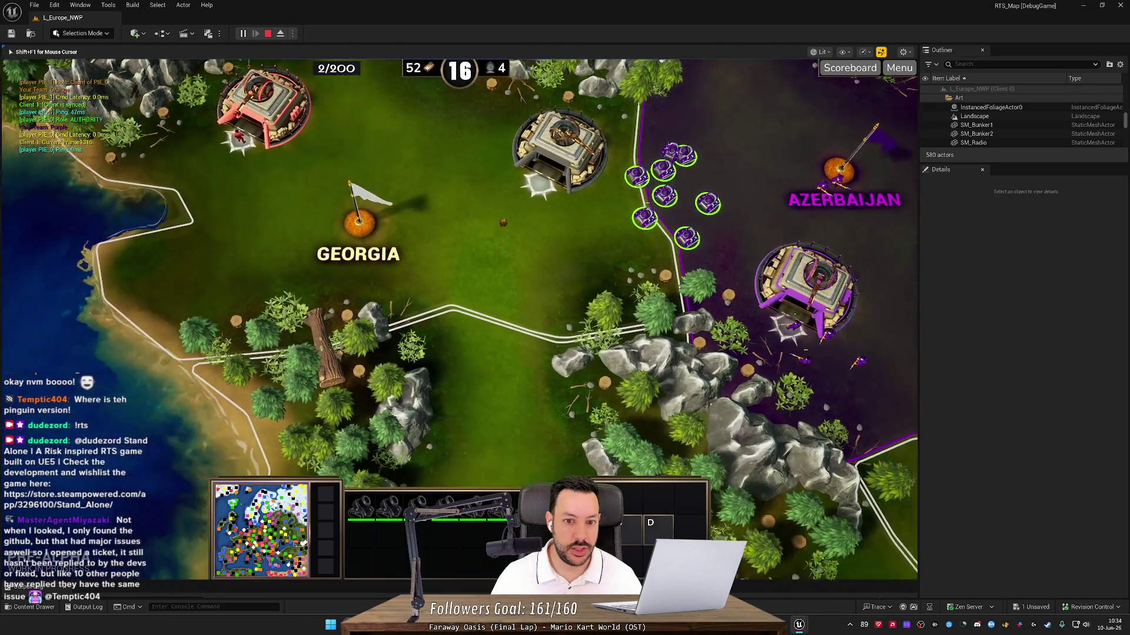
{"action": "right_click", "coordinate": [522, 202]}
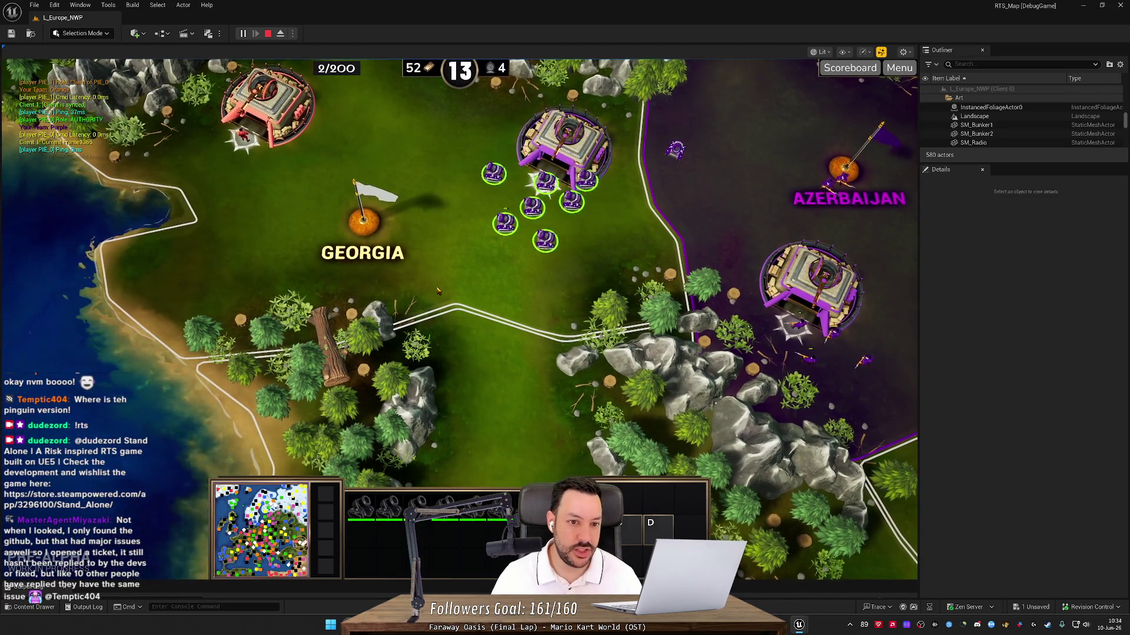
{"action": "key", "text": "2"}
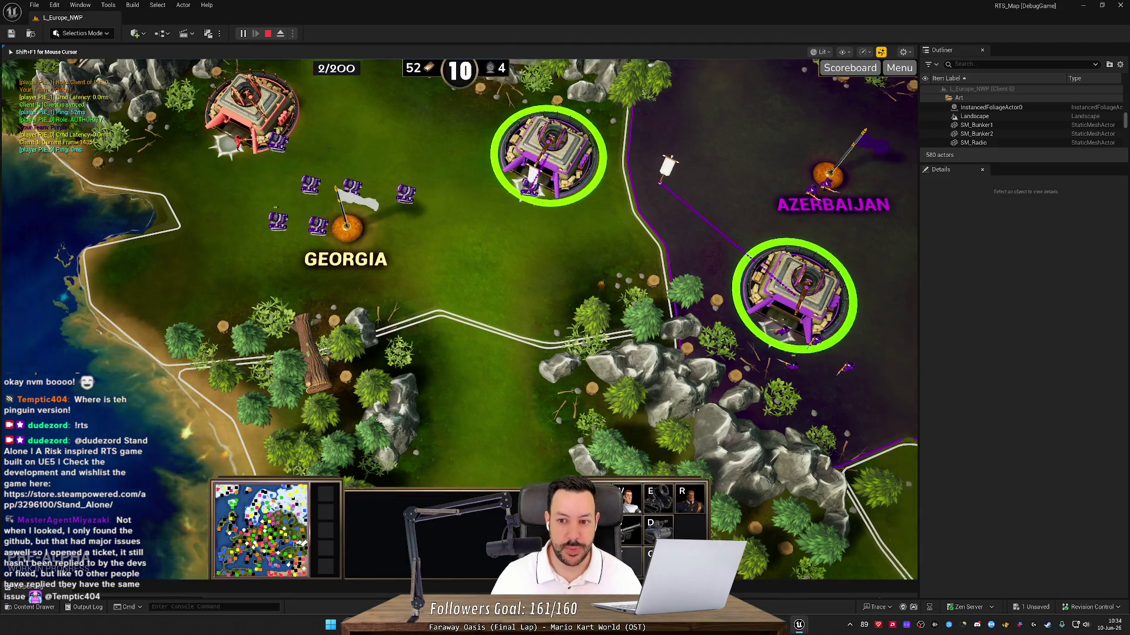
{"action": "key", "text": "2"}
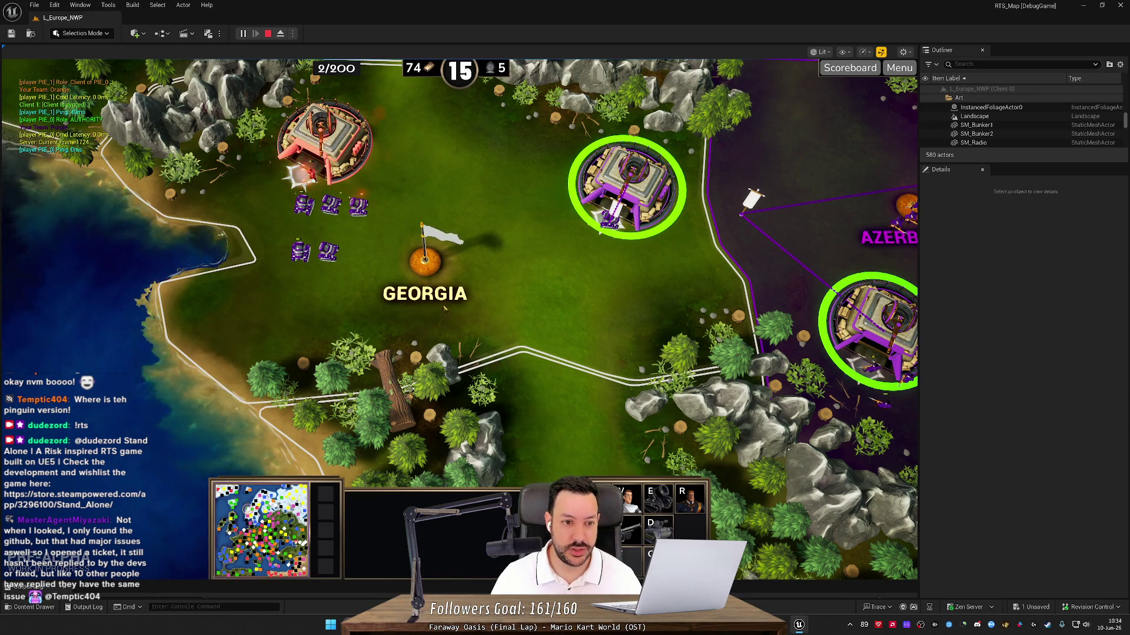
- Pan over Azerbaijan and jump the camera to the army at Armenia with hotkey 1
{"action": "left_click", "coordinate": [406, 192]}
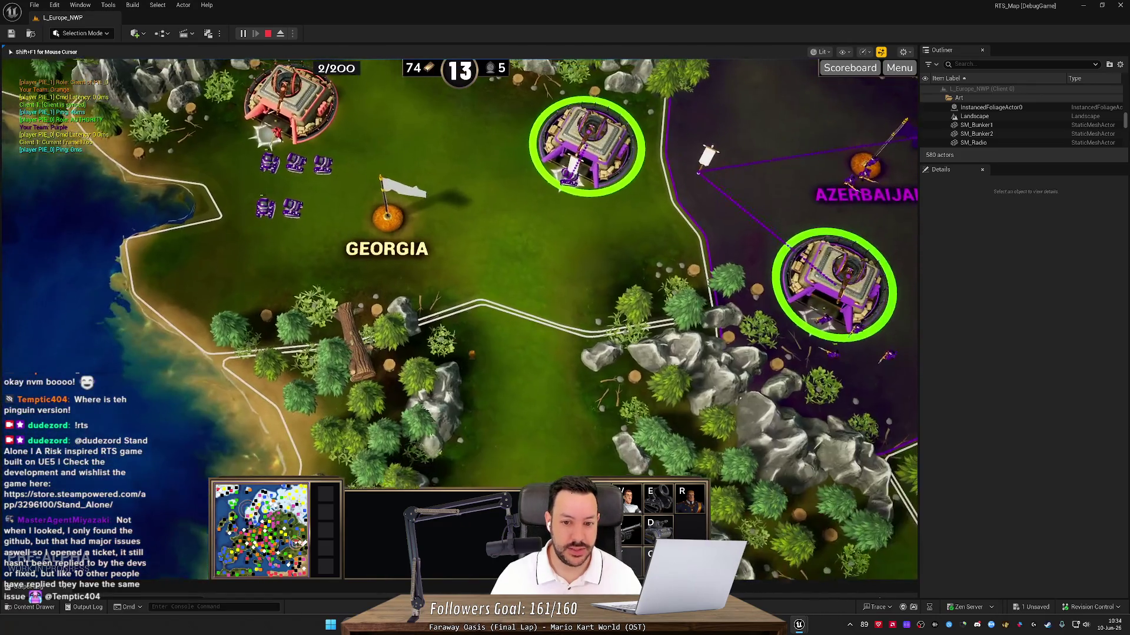
{"action": "key", "text": "d"}
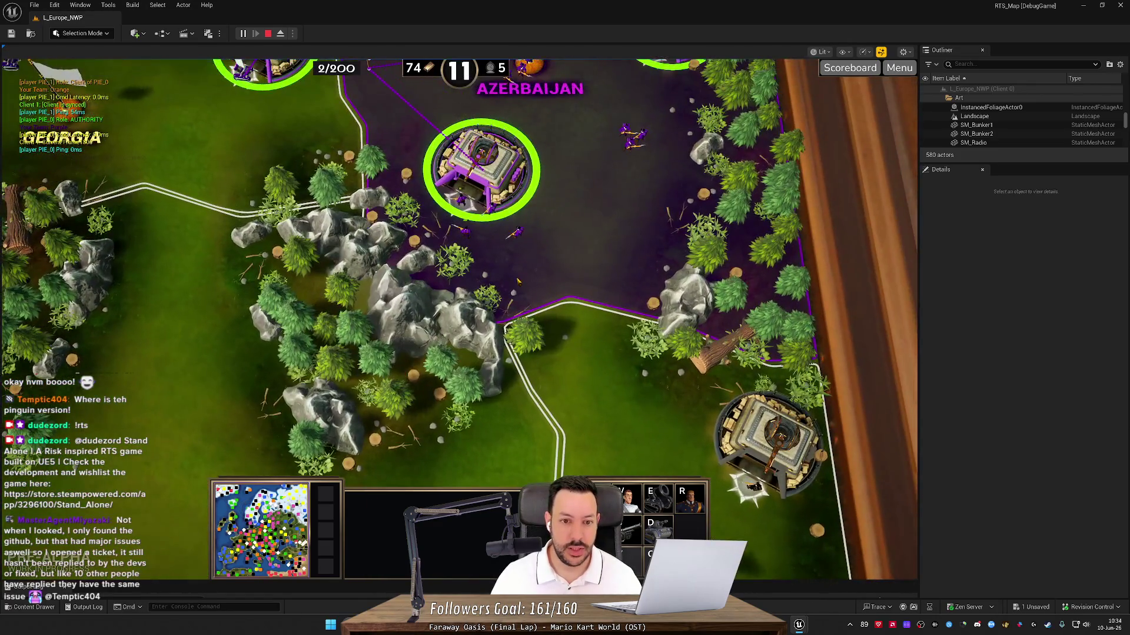
{"action": "key", "text": "1"}
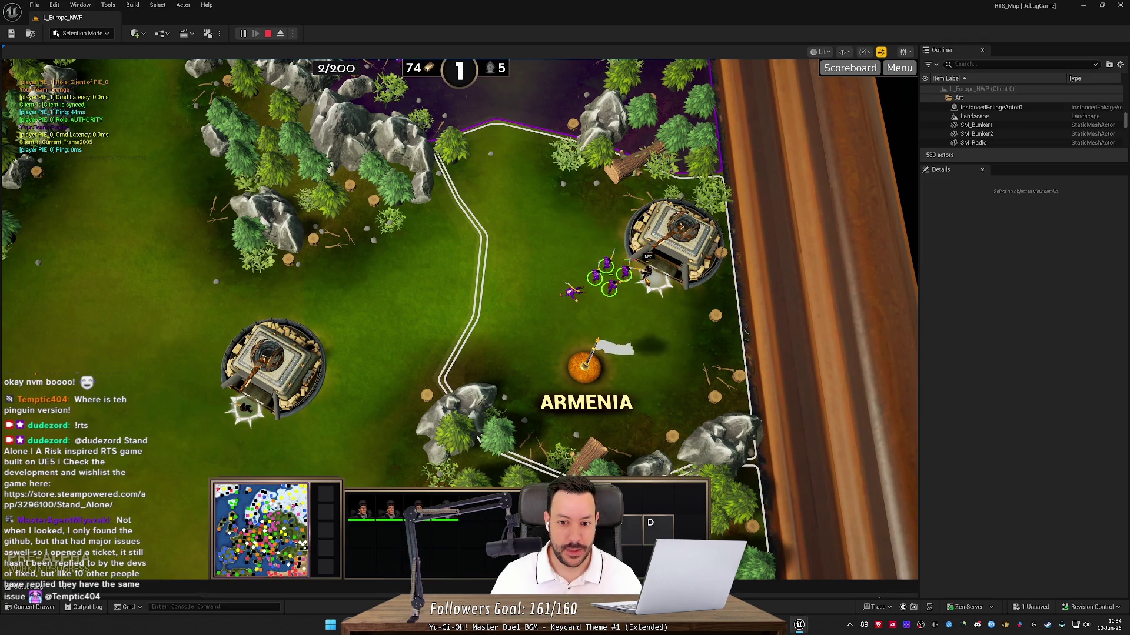
- Order the units around Armenia's bunker to attack the nearby enemy bunker, then pan back over Georgia
{"action": "left_click_drag", "start_coordinate": [697, 236], "coordinate": [525, 351]}
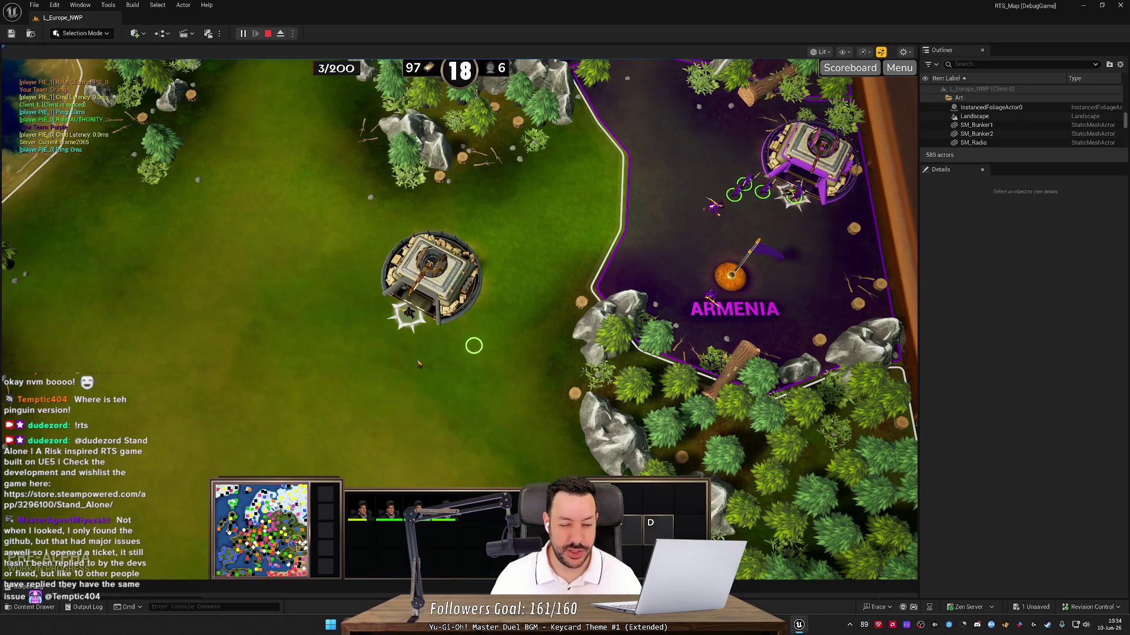
{"action": "left_click_drag", "start_coordinate": [418, 364], "coordinate": [526, 333]}
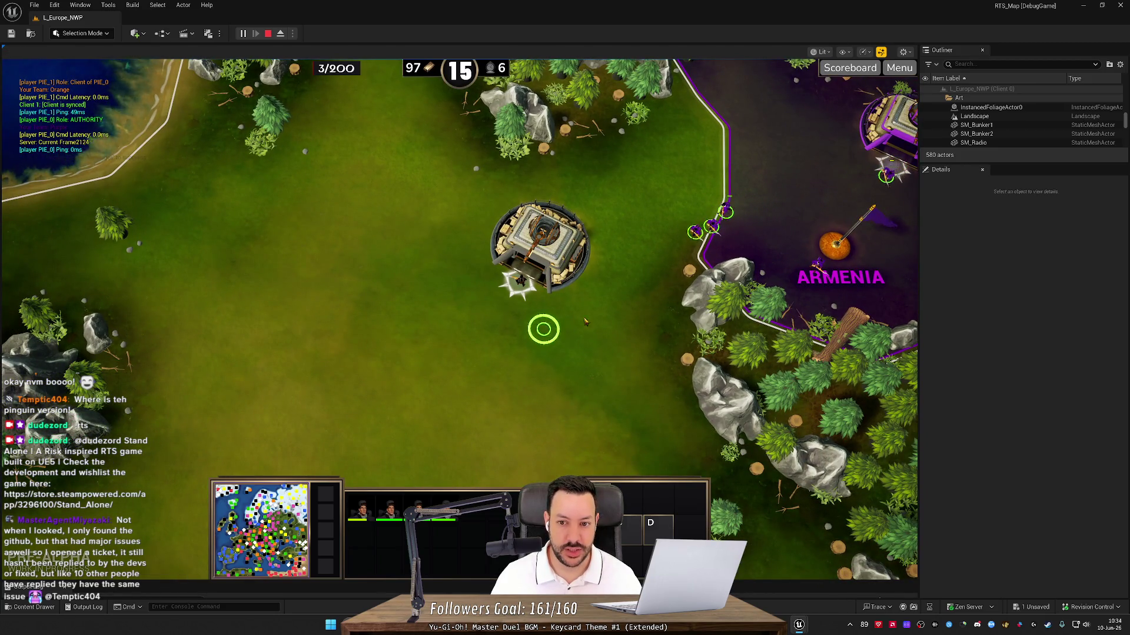
{"action": "left_click", "coordinate": [792, 170]}
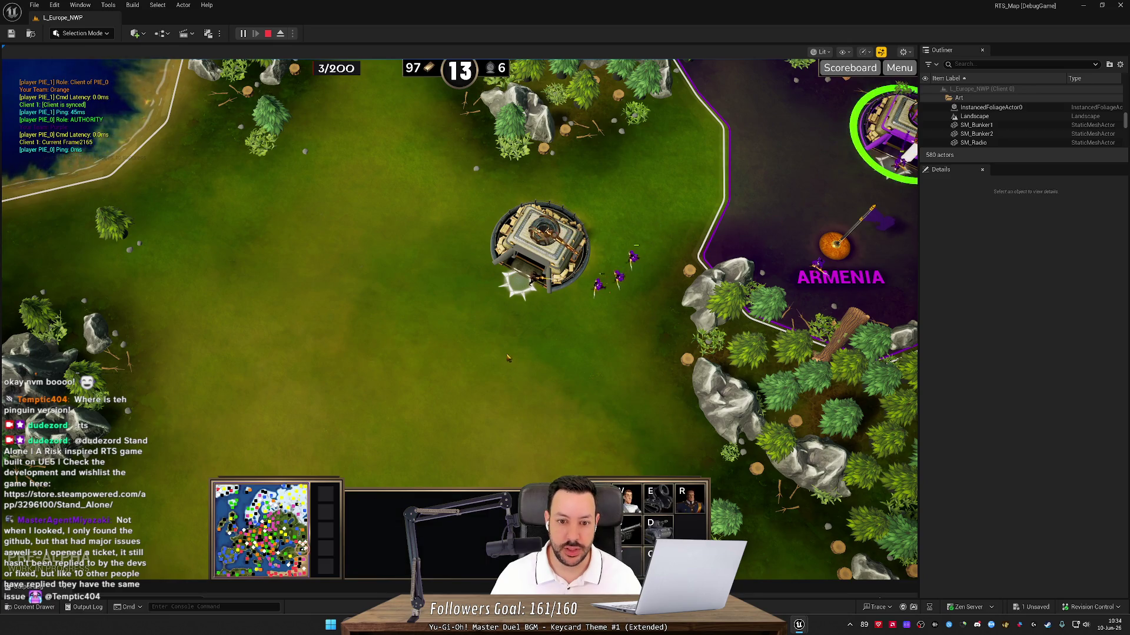
{"action": "right_click", "coordinate": [504, 353]}
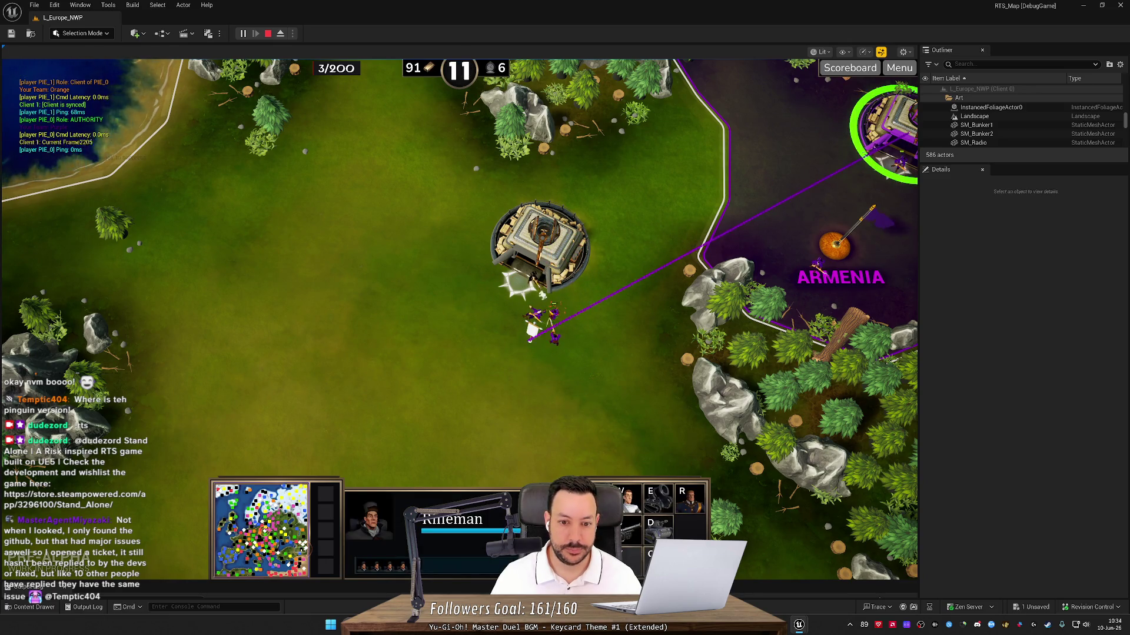
{"action": "left_click", "coordinate": [303, 488]}
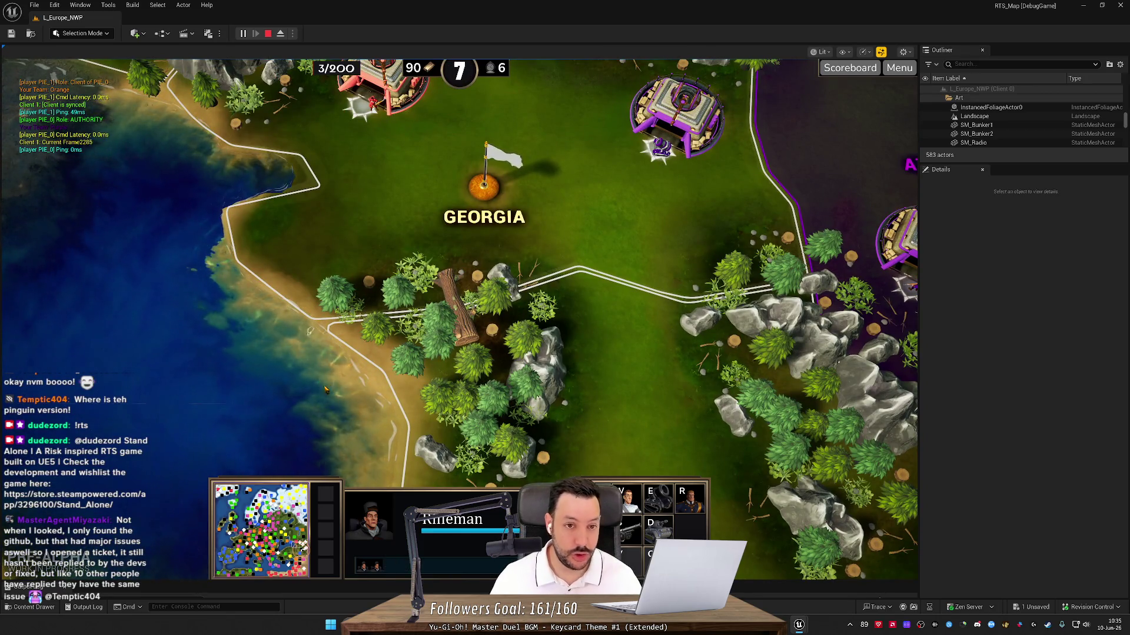
{"action": "key", "text": "space"}
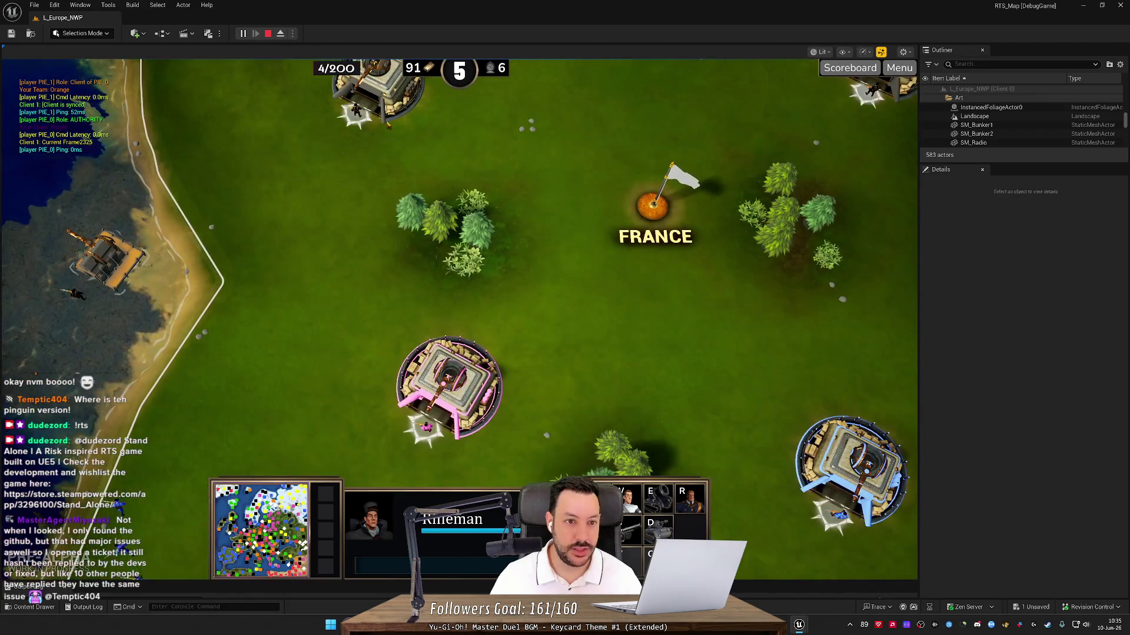
- Return control to the running game and bring the standalone preview window forward
{"action": "key", "text": "F8"}
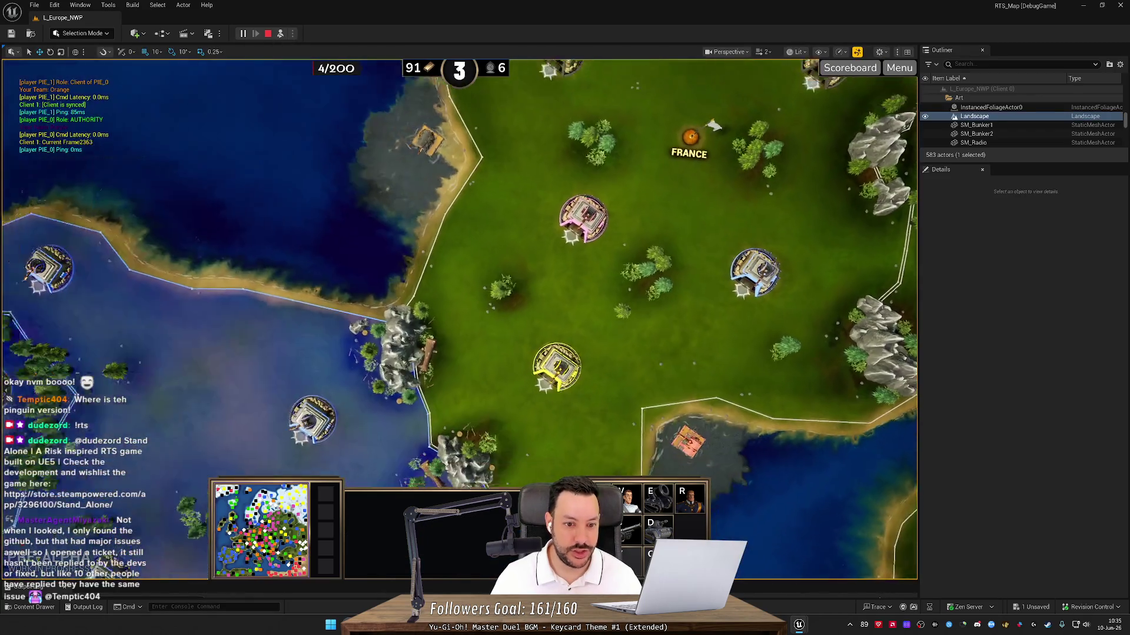
{"action": "key", "text": "F8"}
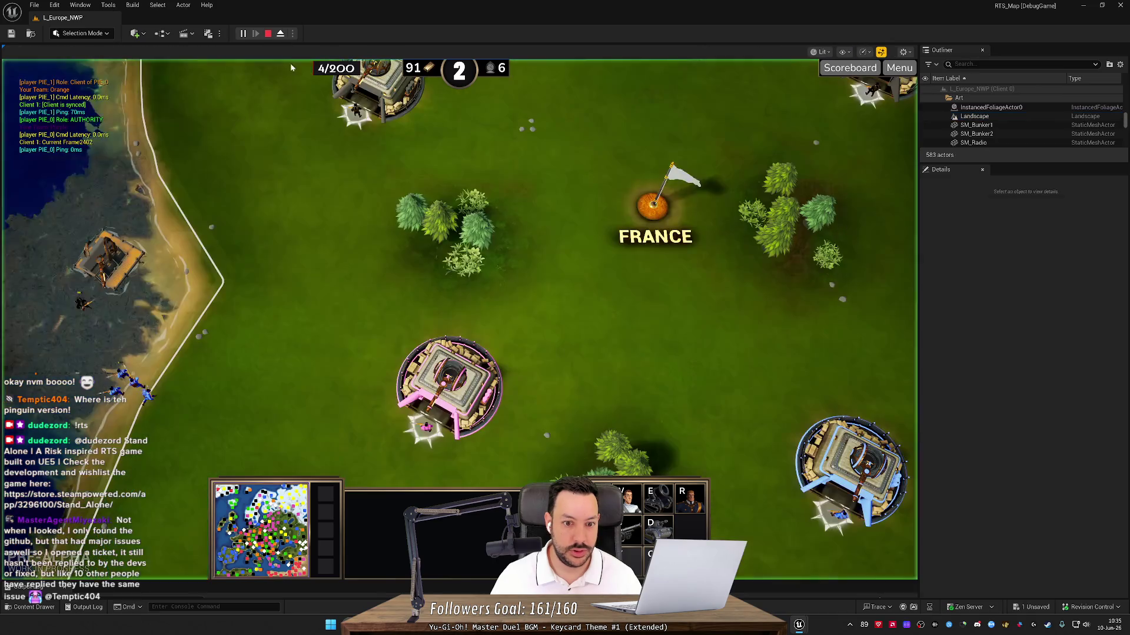
{"action": "key", "text": "a"}
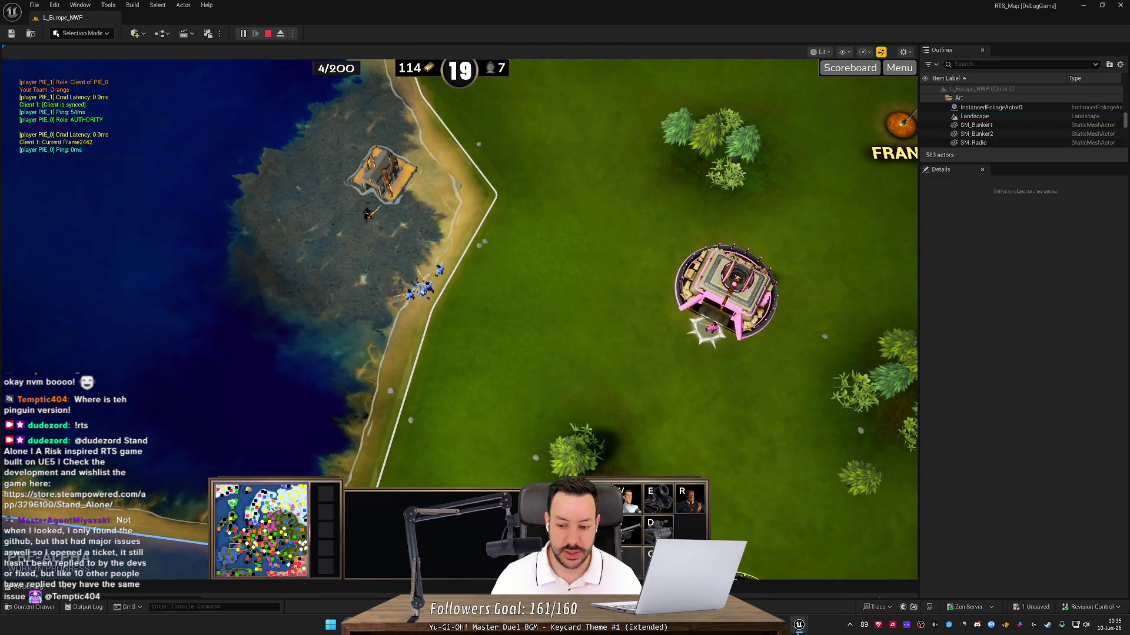
{"action": "mouse_move", "coordinate": [799, 625]}
{"action": "left_click", "coordinate": [841, 587]}
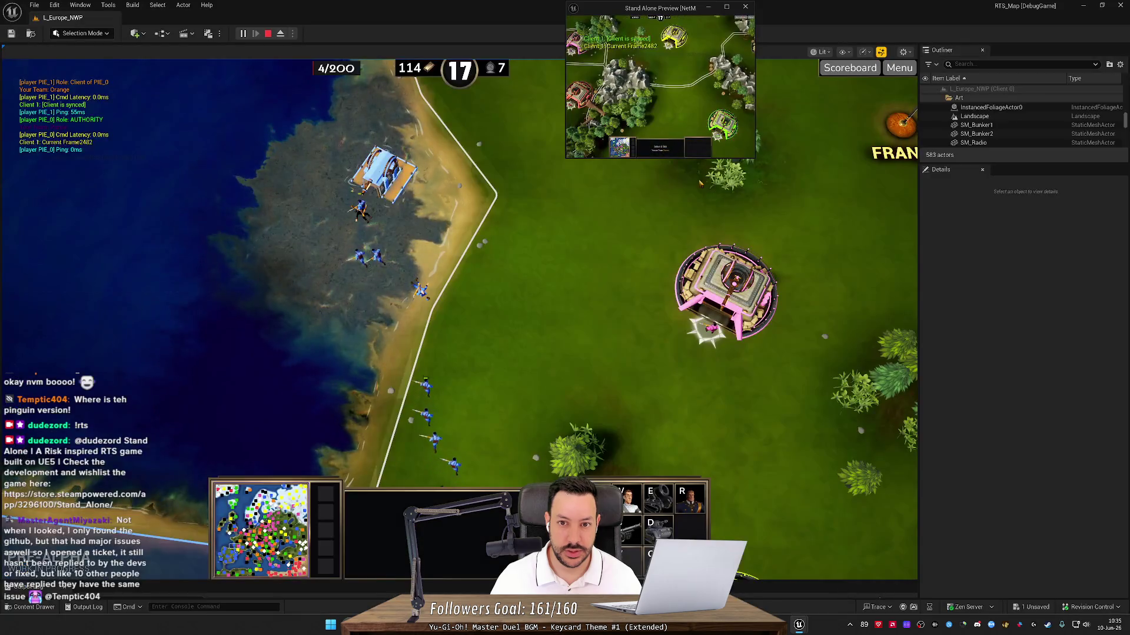
{"action": "left_click", "coordinate": [459, 318]}
- Move the camera from Belarus west to Poland and Kaliningrad, then out over the sea
{"action": "key", "text": "a"}
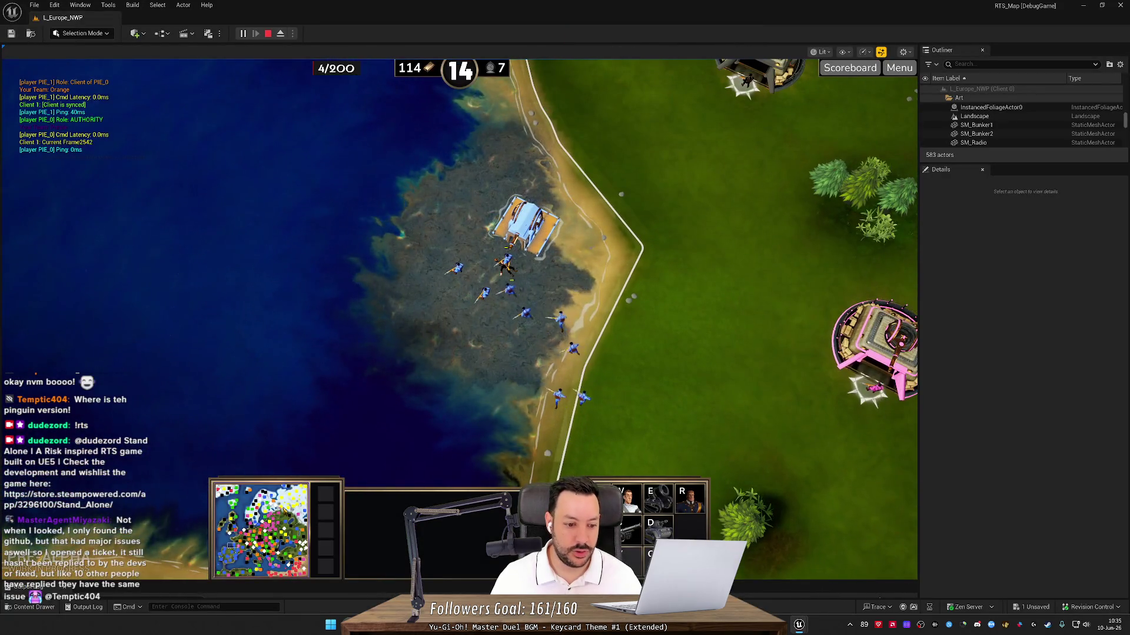
{"action": "key", "text": "space"}
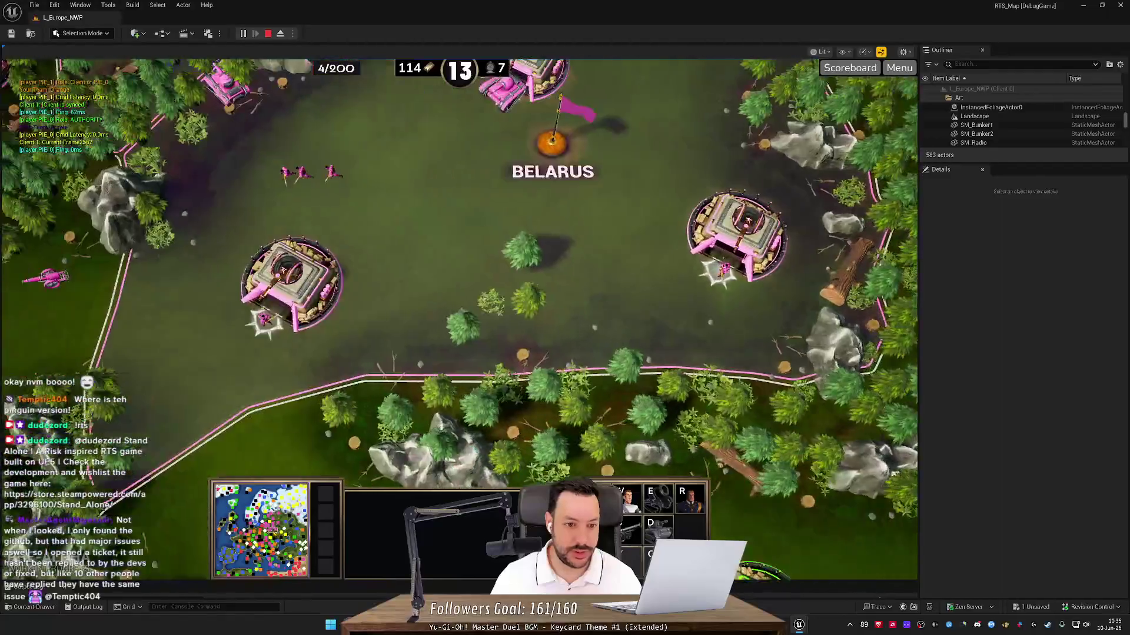
{"action": "key", "text": "space"}
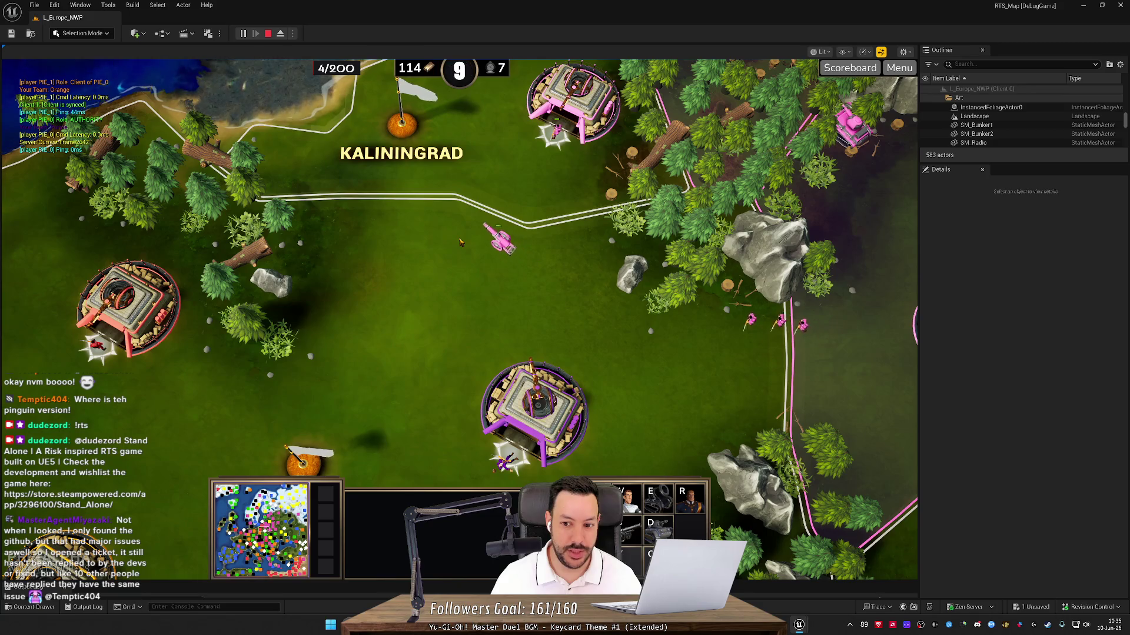
{"action": "key", "text": "Up"}
{"action": "key", "text": "Left"}
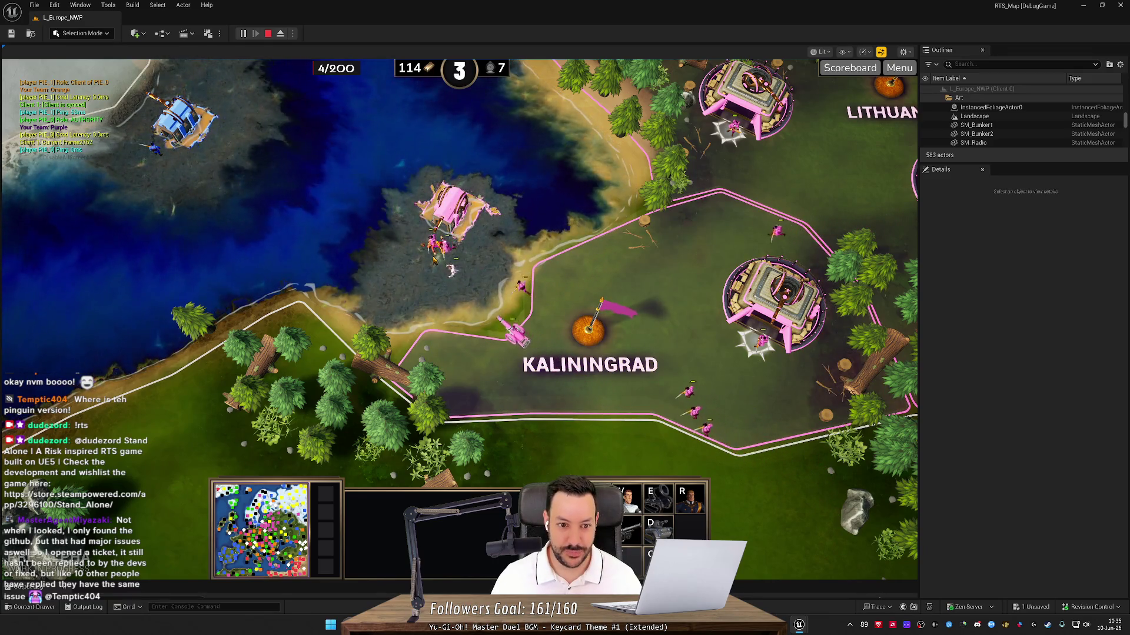
{"action": "key", "text": "Up"}
{"action": "key", "text": "Left"}
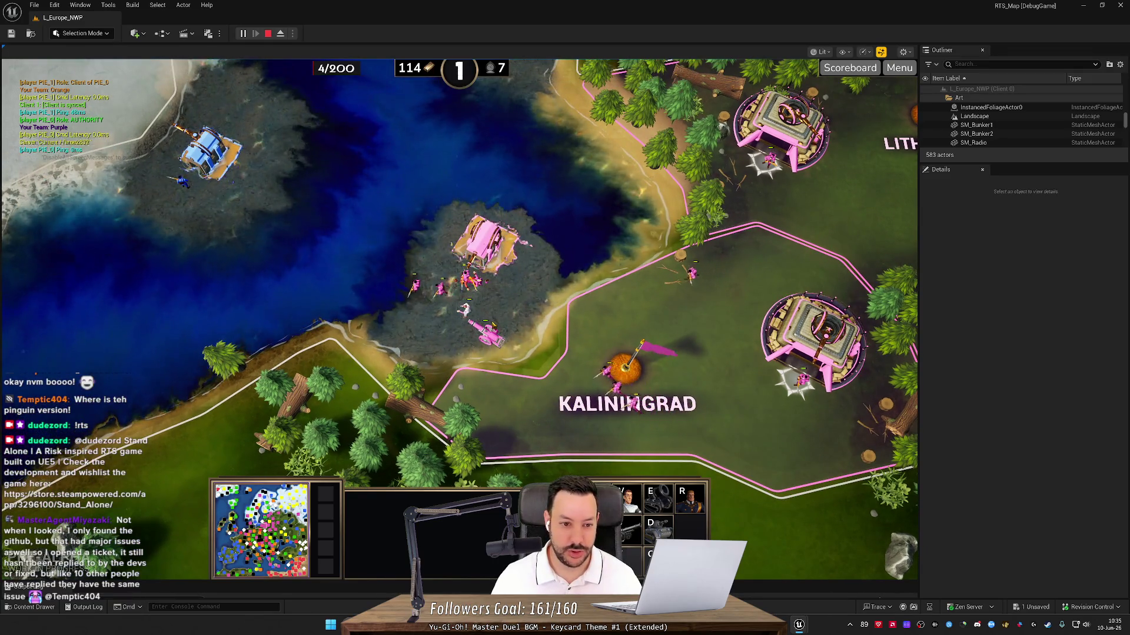
{"action": "key", "text": "Left"}
{"action": "key", "text": "Up"}
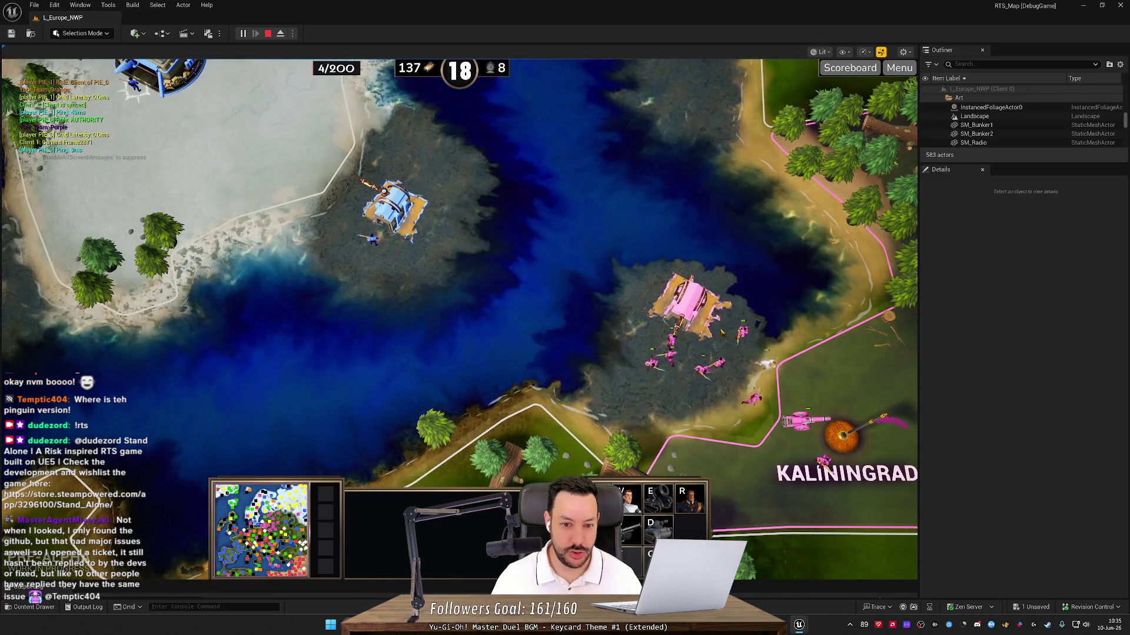
- Look around Kaliningrad and Lithuania, then jump the camera south to Lebanon
{"action": "key", "text": "Down"}
{"action": "key", "text": "Right"}
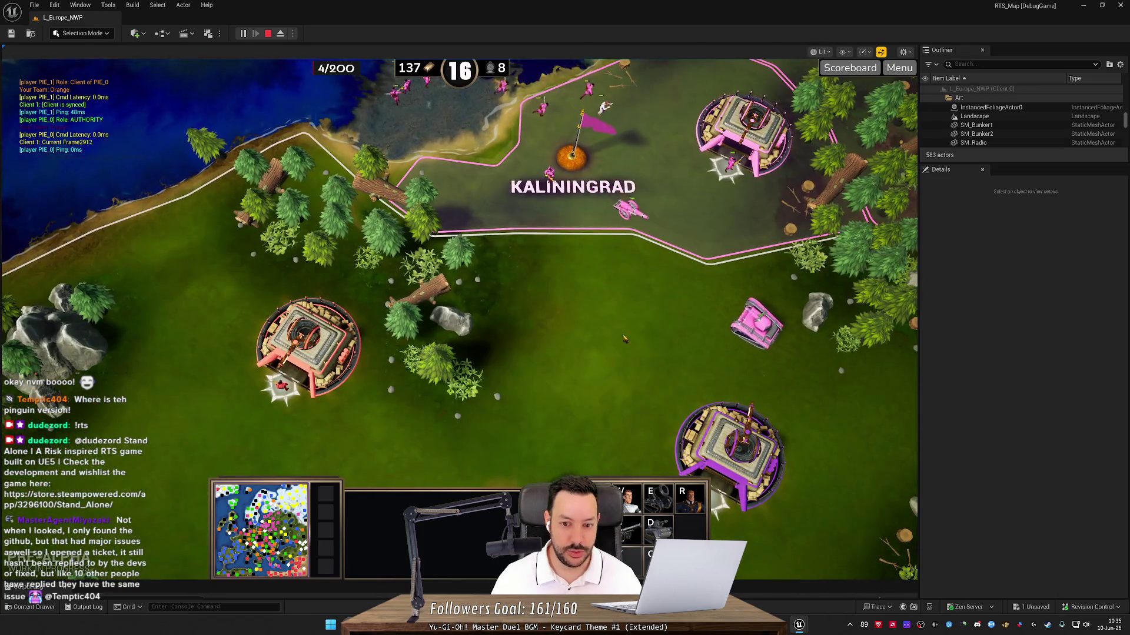
{"action": "key", "text": "Down"}
{"action": "key", "text": "Left"}
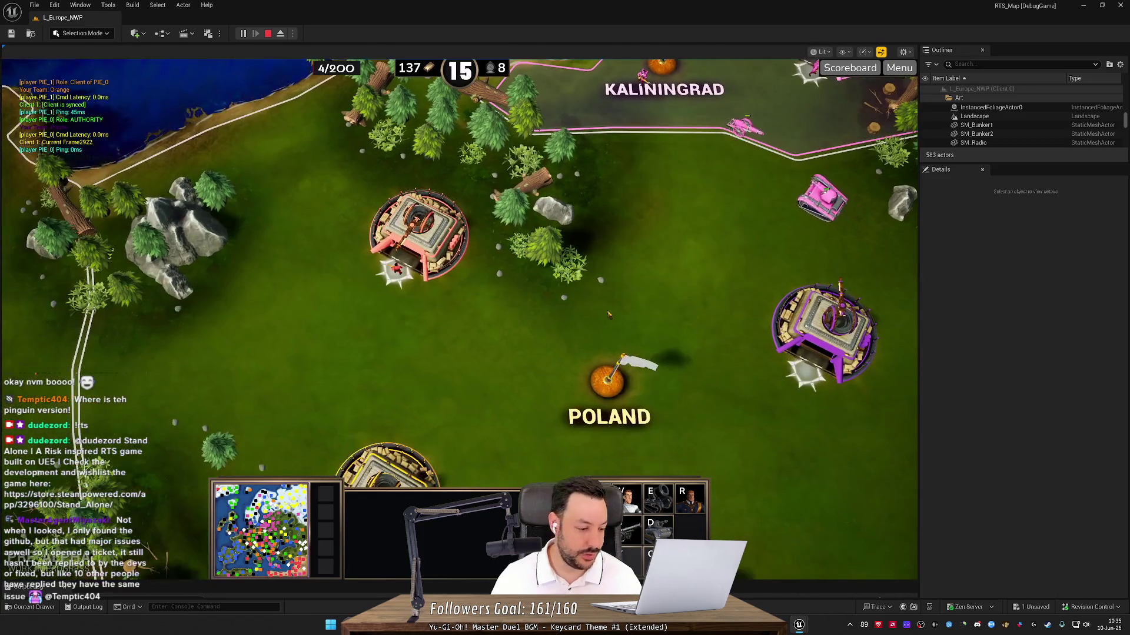
{"action": "key", "text": "Up"}
{"action": "key", "text": "Right"}
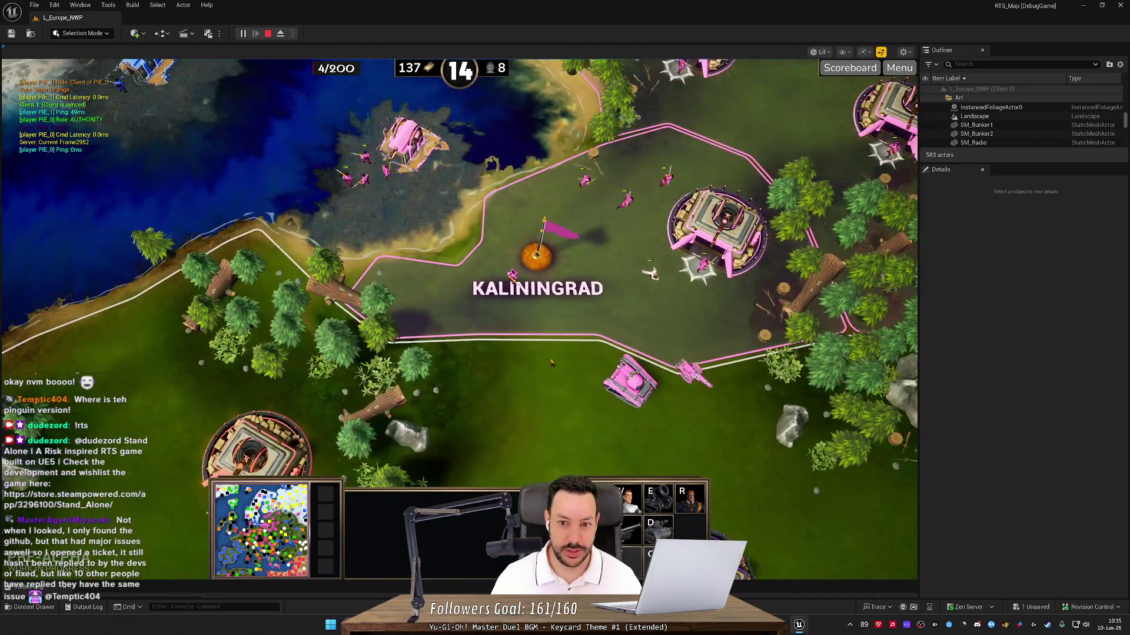
{"action": "key", "text": "Up"}
{"action": "key", "text": "Right"}
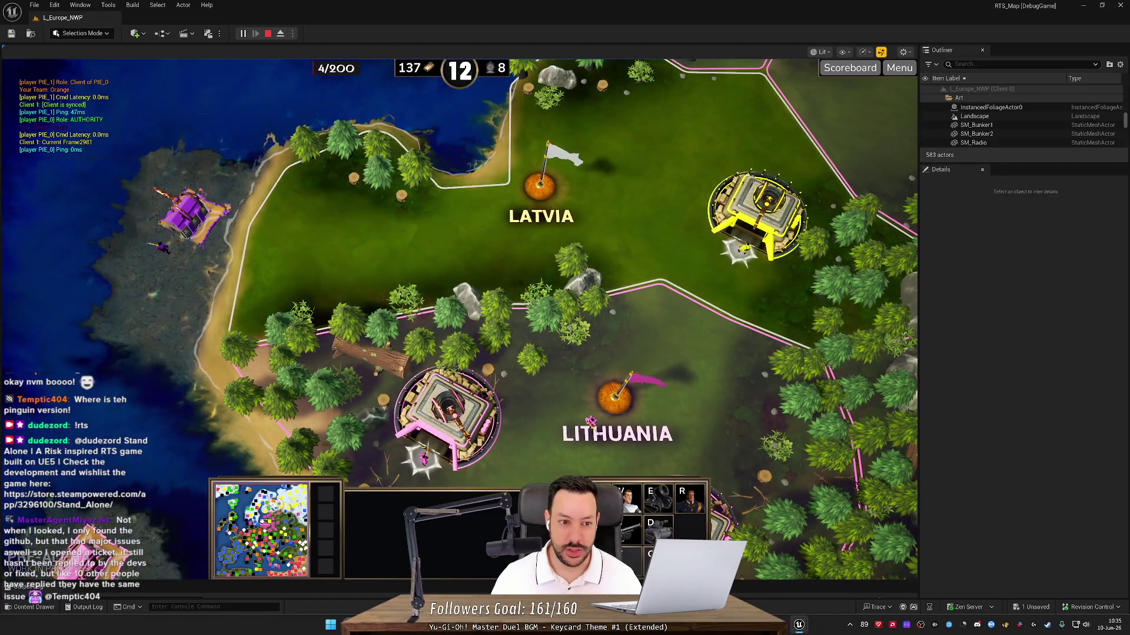
{"action": "key", "text": "Down"}
{"action": "key", "text": "Left"}
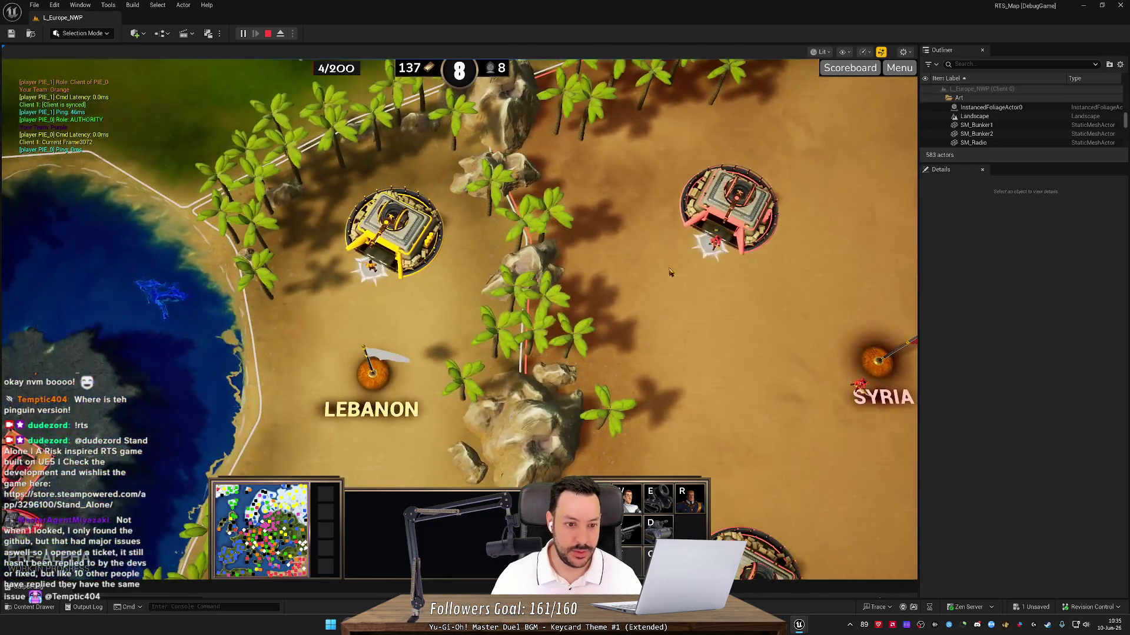
{"action": "left_click", "coordinate": [670, 272]}
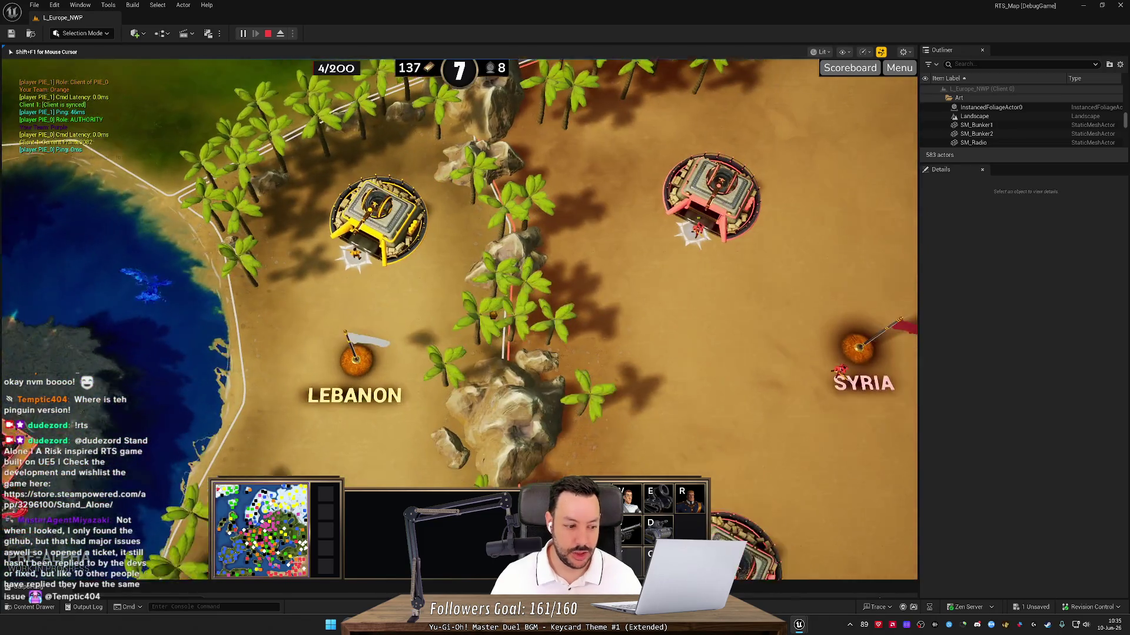
- Inspect the red army near Lebanon, pan south to Israel and Palestine, then stop the playtest
{"action": "key", "text": "Down"}
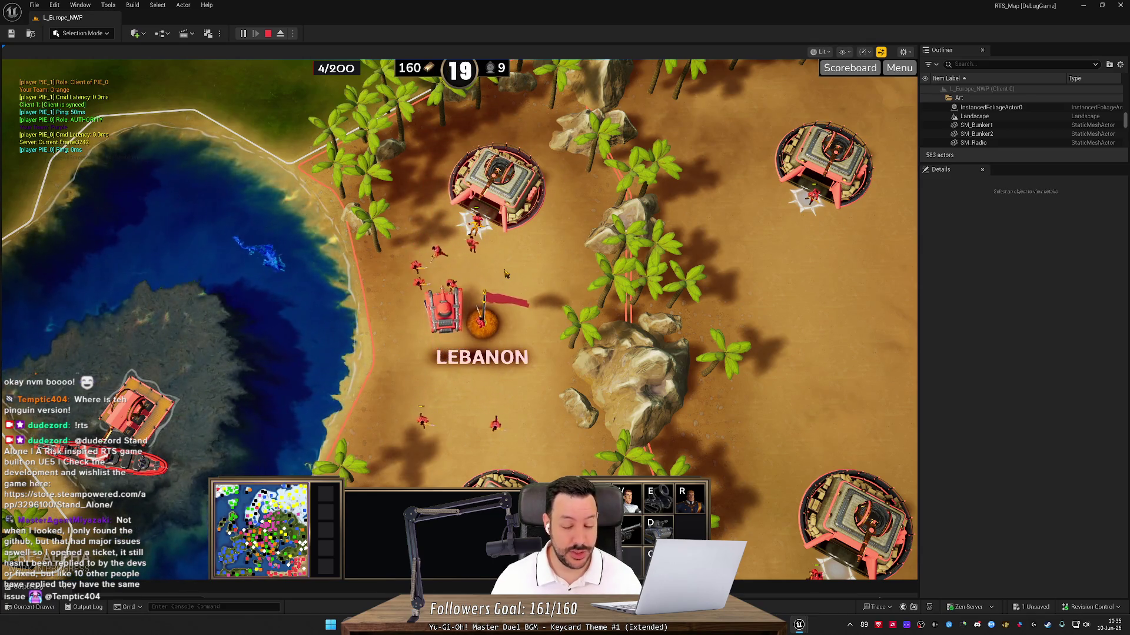
{"action": "left_click_drag", "start_coordinate": [516, 340], "coordinate": [550, 404]}
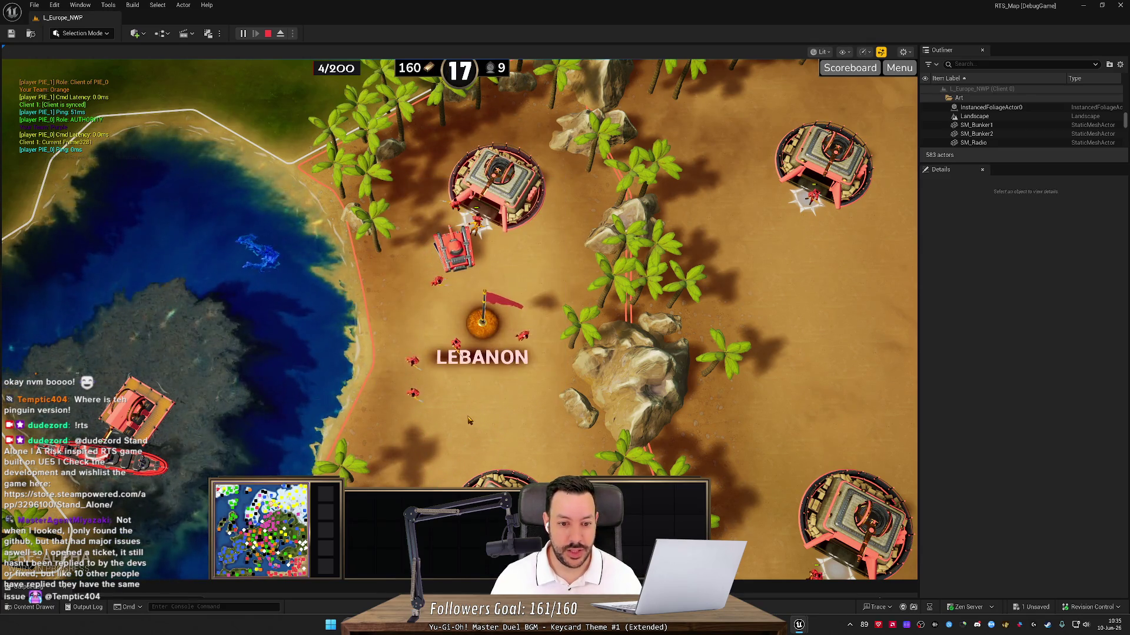
{"action": "left_click_drag", "start_coordinate": [469, 420], "coordinate": [526, 301]}
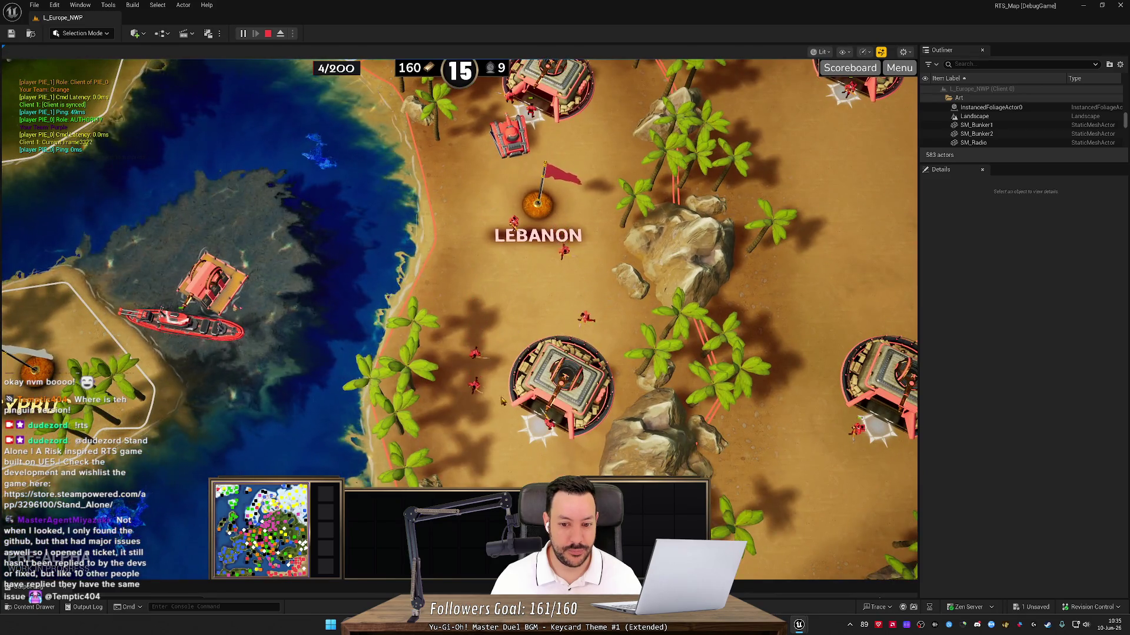
{"action": "mouse_move", "coordinate": [499, 423]}
{"action": "left_mouse_down"}
{"action": "mouse_move", "coordinate": [603, 254]}
{"action": "mouse_move", "coordinate": [569, 190]}
{"action": "mouse_move", "coordinate": [457, 231]}
{"action": "mouse_move", "coordinate": [431, 259]}
{"action": "mouse_move", "coordinate": [410, 332]}
{"action": "mouse_move", "coordinate": [512, 310]}
{"action": "mouse_move", "coordinate": [76, 277]}
{"action": "mouse_move", "coordinate": [492, 214]}
{"action": "mouse_move", "coordinate": [596, 257]}
{"action": "left_mouse_up"}
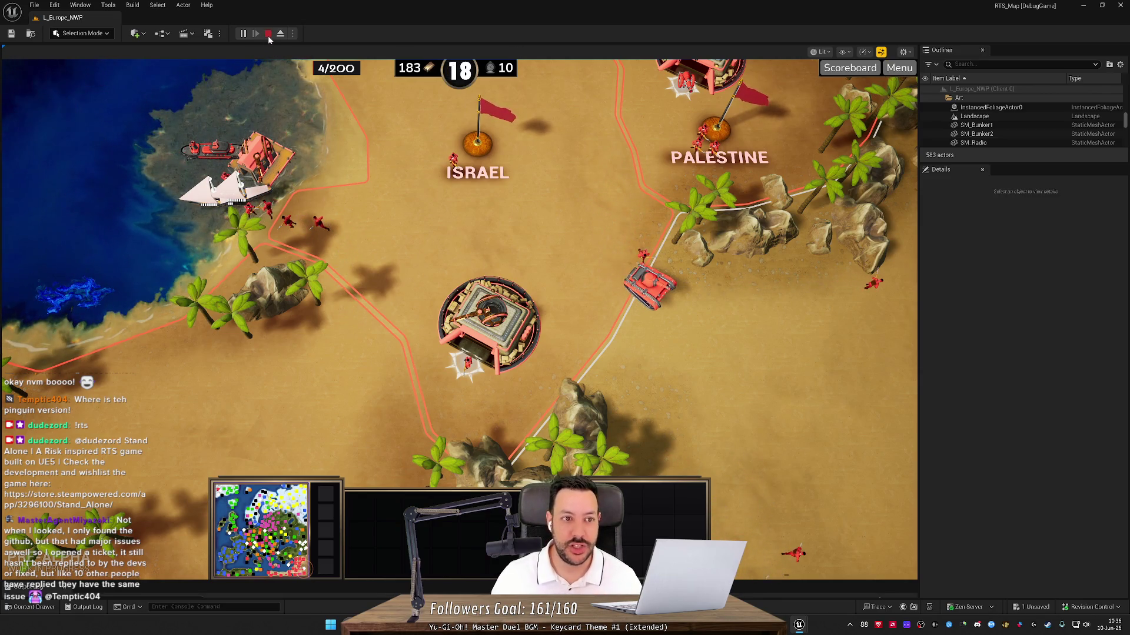
{"action": "key", "text": "Escape"}
- Discard the unsaved Black text material and switch via Rider to the Unity lava-board project
{"action": "key", "text": "ctrl+shift+s"}
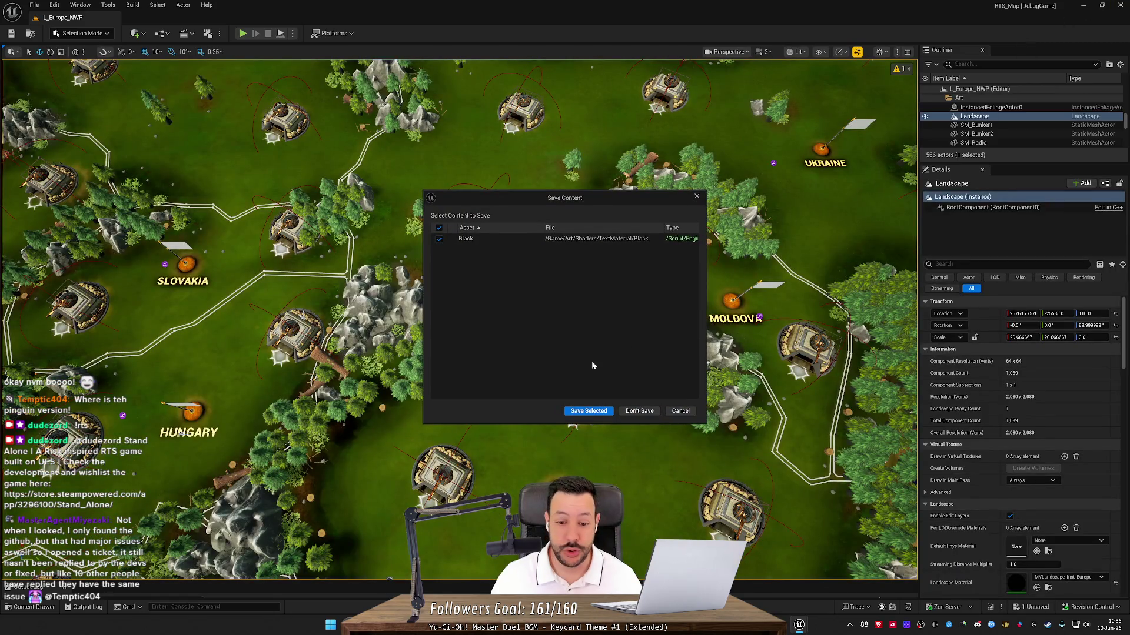
{"action": "left_click", "coordinate": [639, 411]}
{"action": "key", "text": "alt+Tab"}
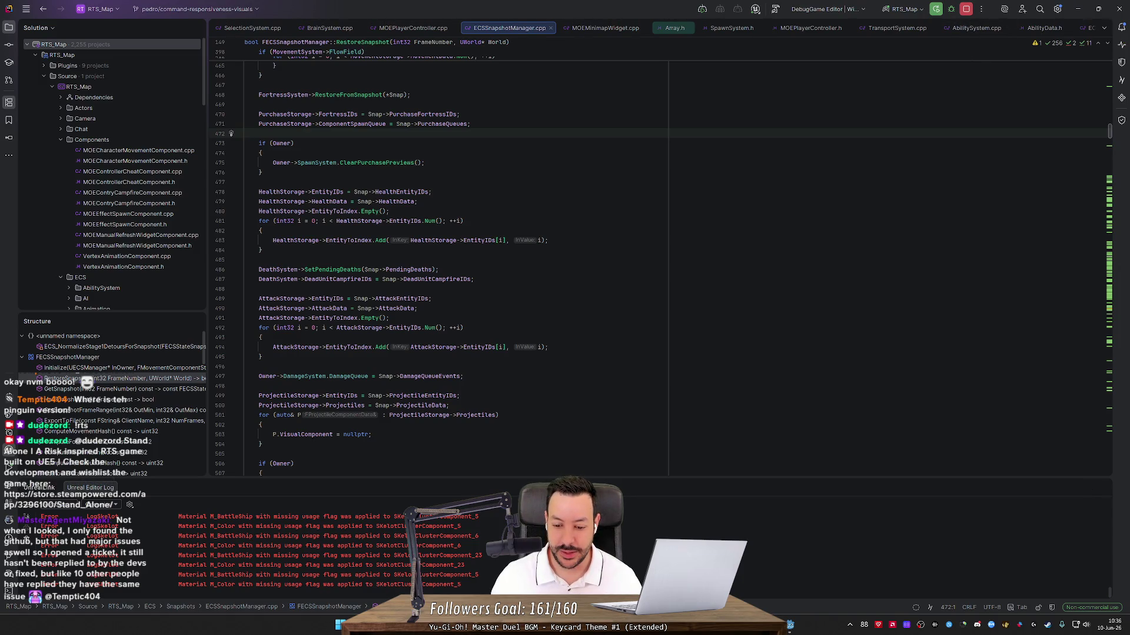
{"action": "key", "text": "alt+Tab"}
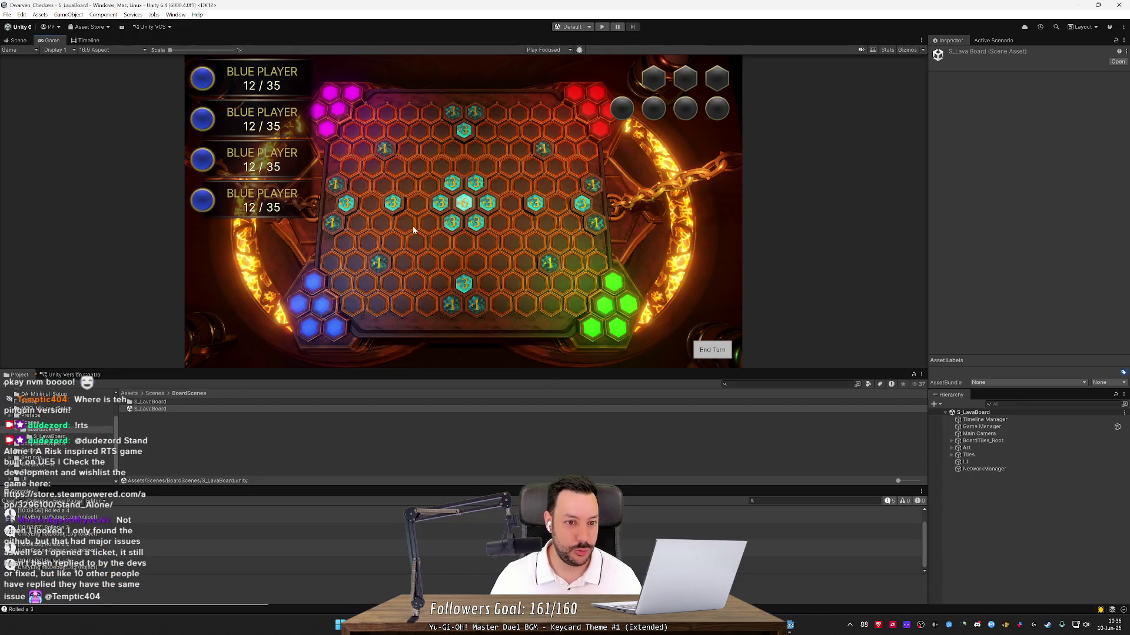
- Switch the S_LavaBoard view from Game to Scene to show the 3D hex board
{"action": "left_click", "coordinate": [19, 40]}
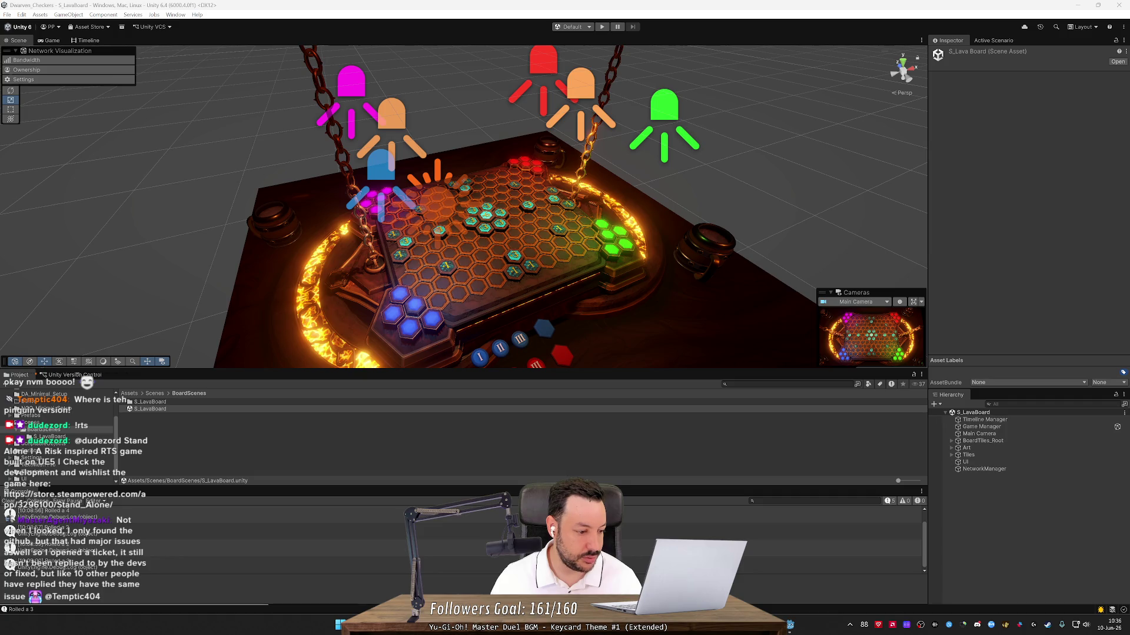
- Zoom, fly and orbit around the hex lava board to view its coloured corner tiles and tokens
{"action": "scroll", "coordinate": [475, 236], "scroll_direction": "down", "scroll_amount": 5}
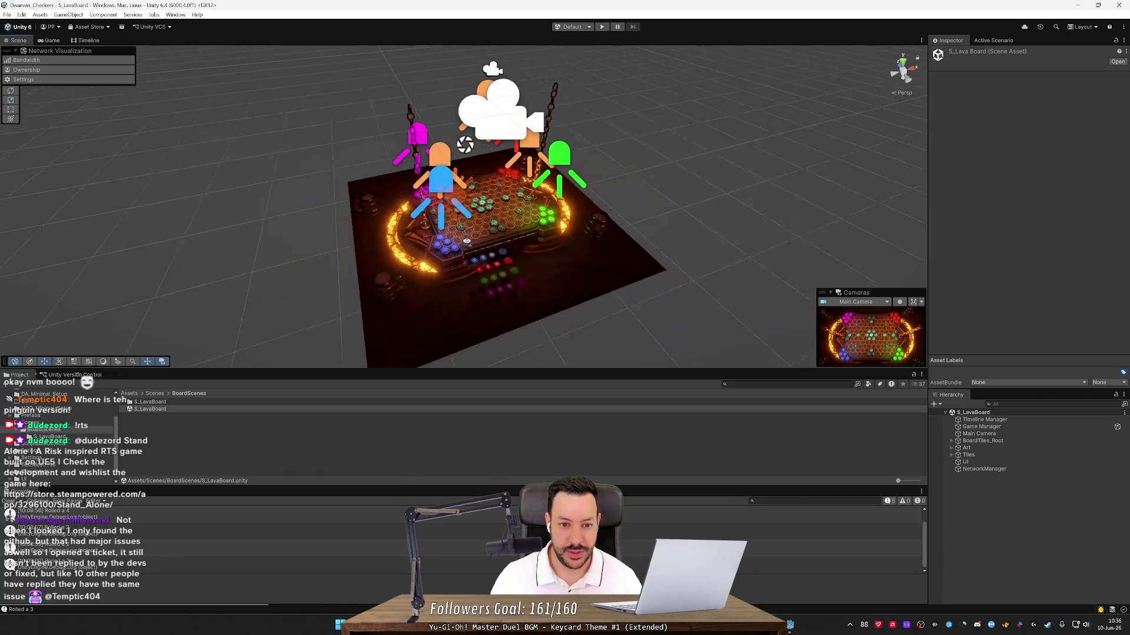
{"action": "scroll", "coordinate": [420, 246], "scroll_direction": "up", "scroll_amount": 5}
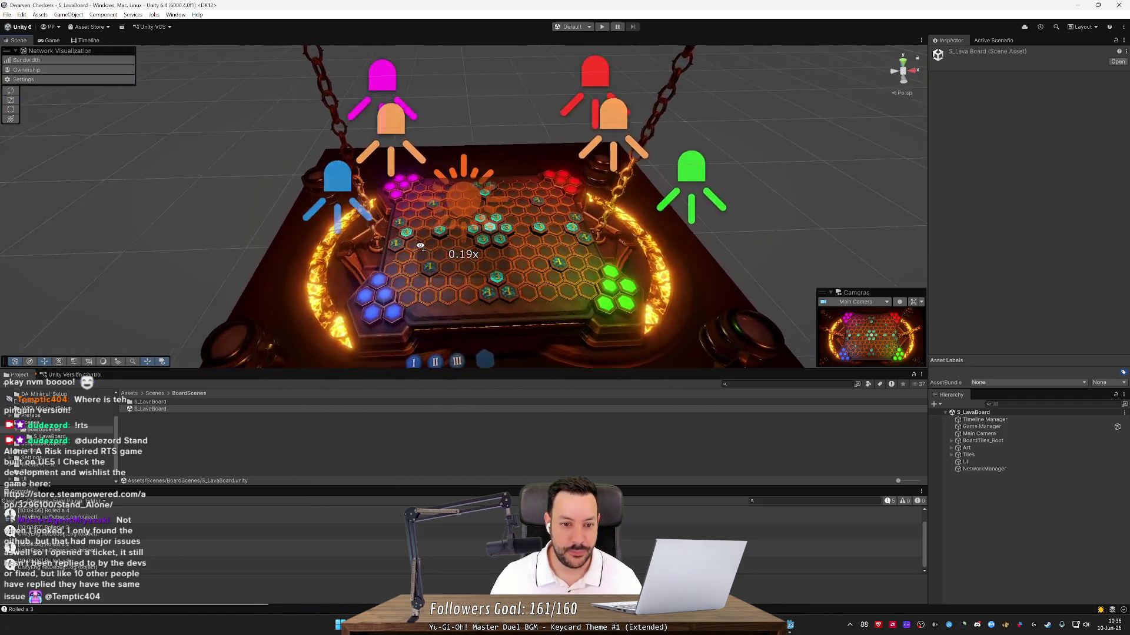
{"action": "mouse_move", "coordinate": [420, 246]}
{"action": "left_mouse_down"}
{"action": "mouse_move", "coordinate": [488, 243]}
{"action": "mouse_move", "coordinate": [410, 286]}
{"action": "left_mouse_up"}
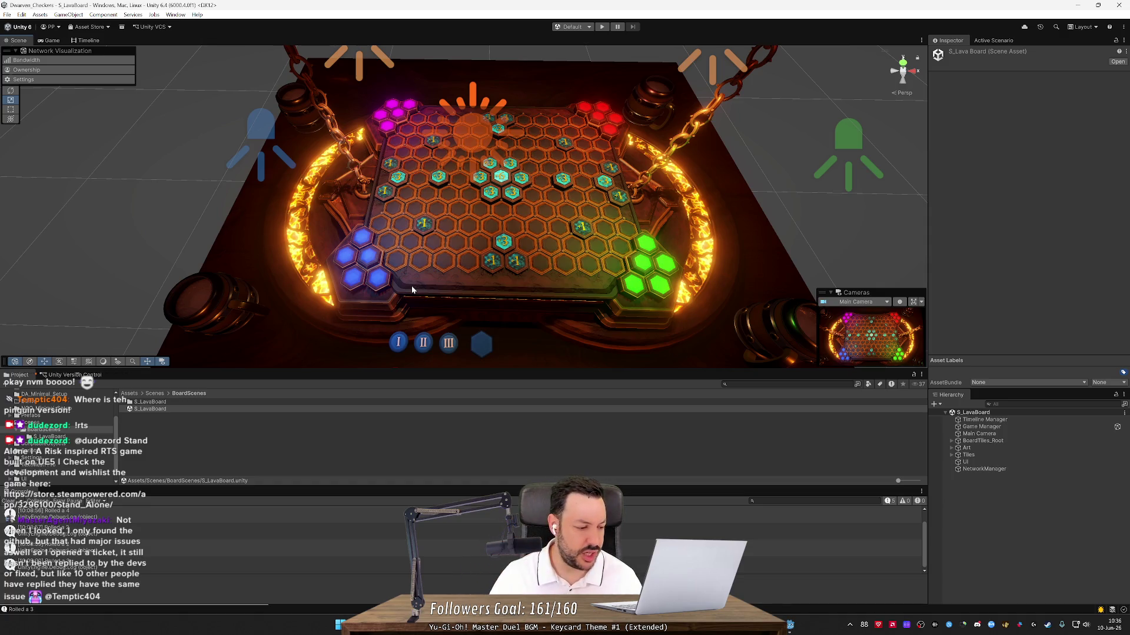
{"action": "mouse_move", "coordinate": [454, 261]}
{"action": "left_mouse_down"}
{"action": "mouse_move", "coordinate": [491, 276]}
{"action": "mouse_move", "coordinate": [521, 220]}
{"action": "mouse_move", "coordinate": [317, 215]}
{"action": "mouse_move", "coordinate": [640, 227]}
{"action": "mouse_move", "coordinate": [471, 242]}
{"action": "mouse_move", "coordinate": [461, 263]}
{"action": "left_mouse_up"}
{"action": "scroll", "coordinate": [462, 263], "scroll_direction": "down", "scroll_amount": 3}
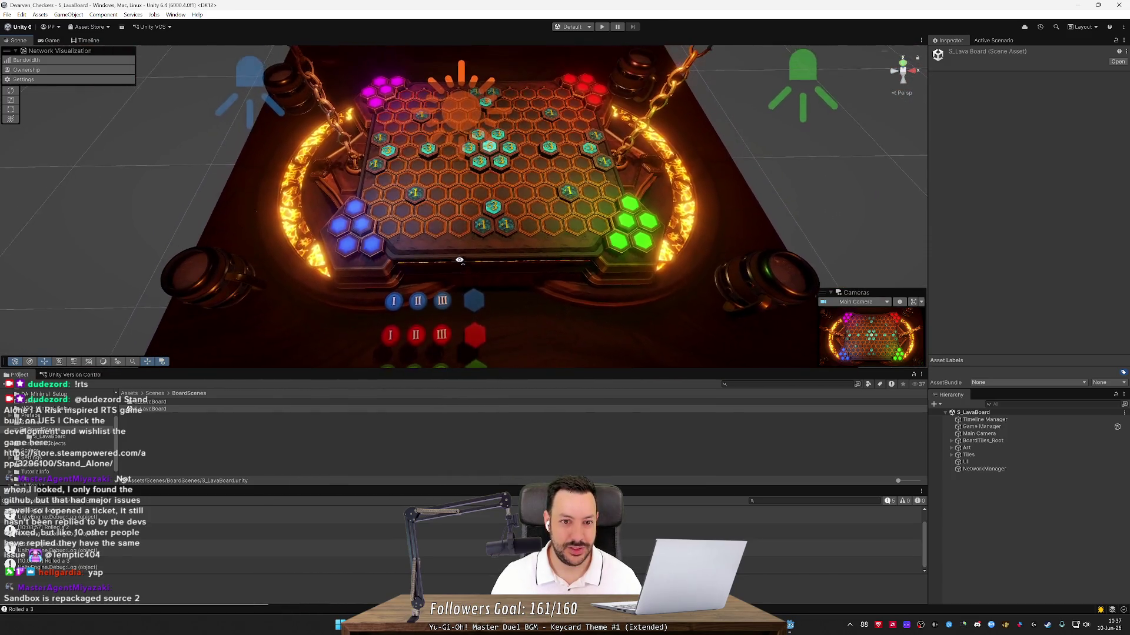
{"action": "left_click_drag", "start_coordinate": [508, 229], "coordinate": [510, 234]}
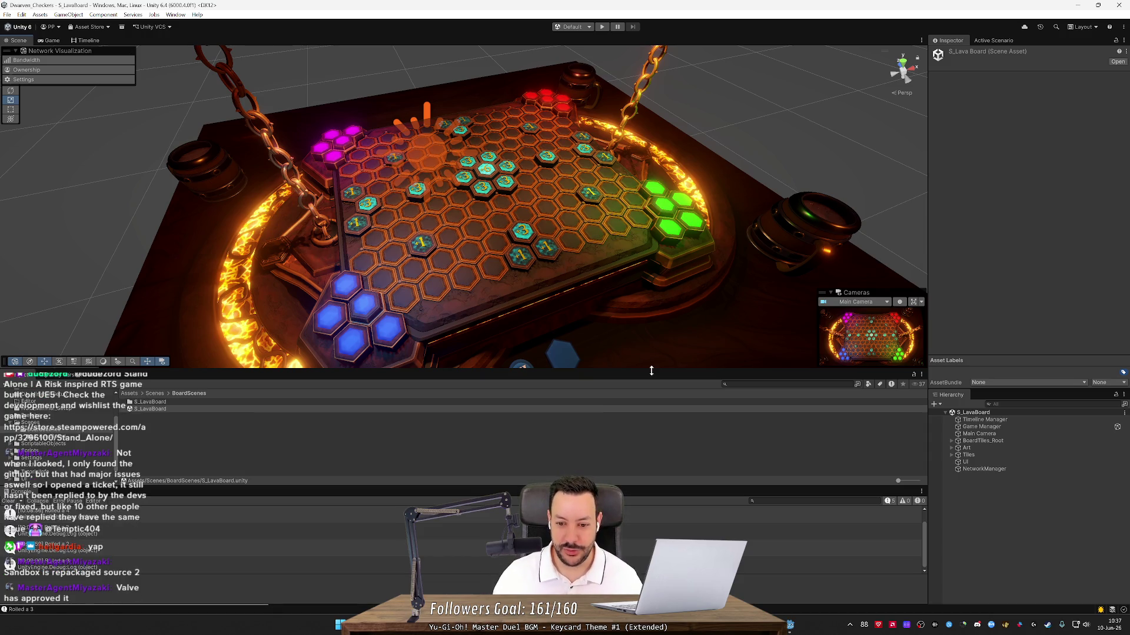
- Resize the Scene and Project panels, then orbit above the board so the numbered tokens are readable
{"action": "left_click_drag", "start_coordinate": [652, 371], "coordinate": [651, 402]}
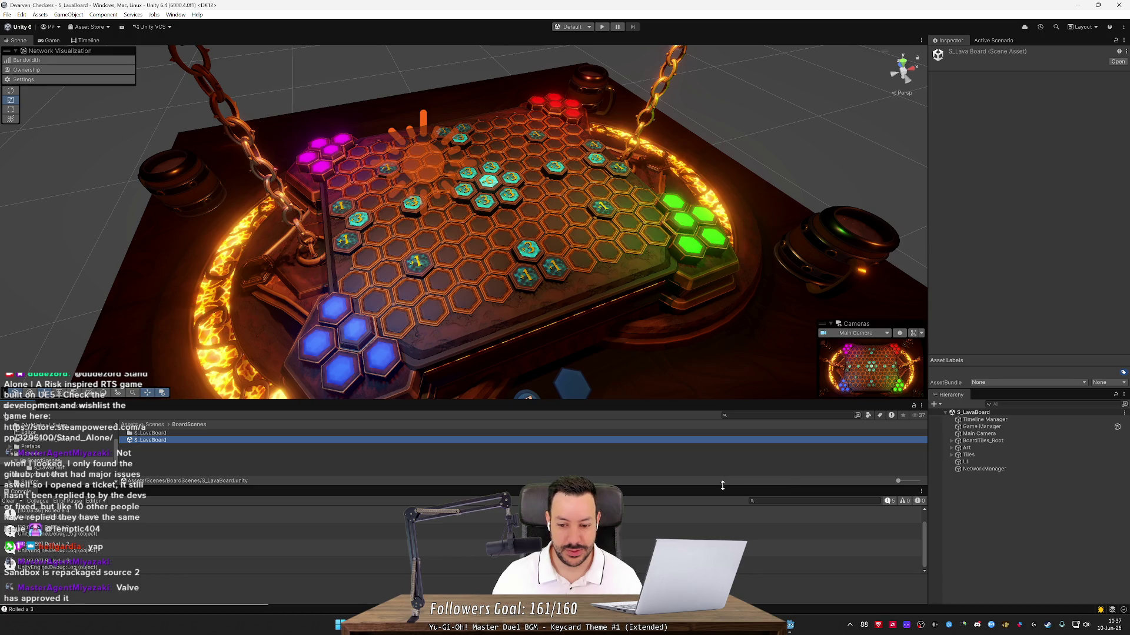
{"action": "left_click_drag", "start_coordinate": [723, 485], "coordinate": [724, 505]}
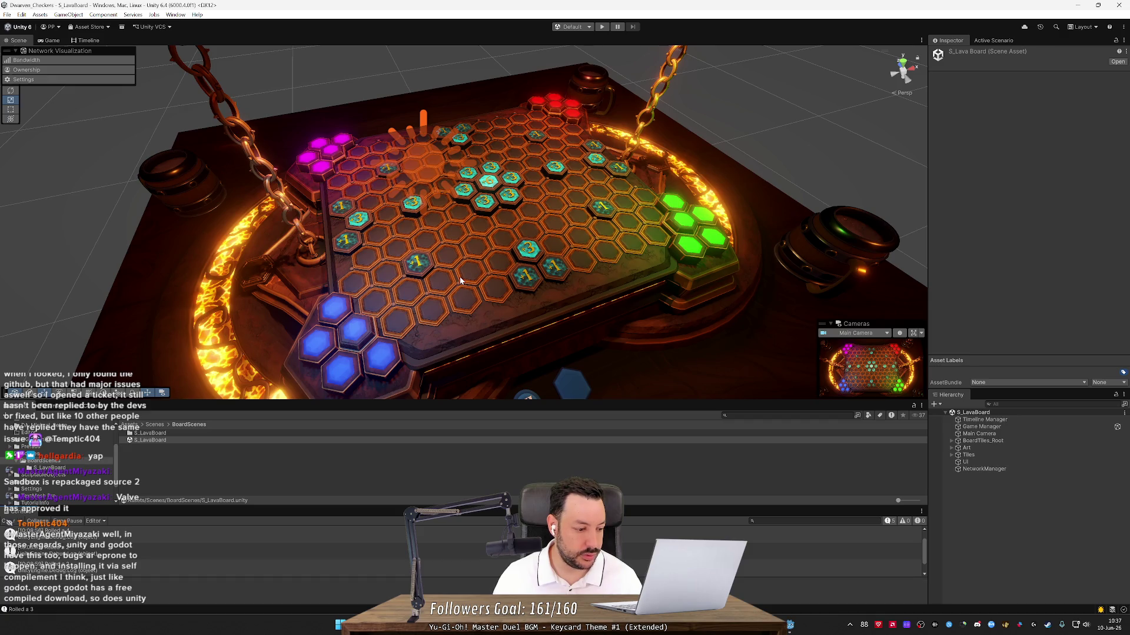
{"action": "left_click_drag", "start_coordinate": [598, 404], "coordinate": [597, 379]}
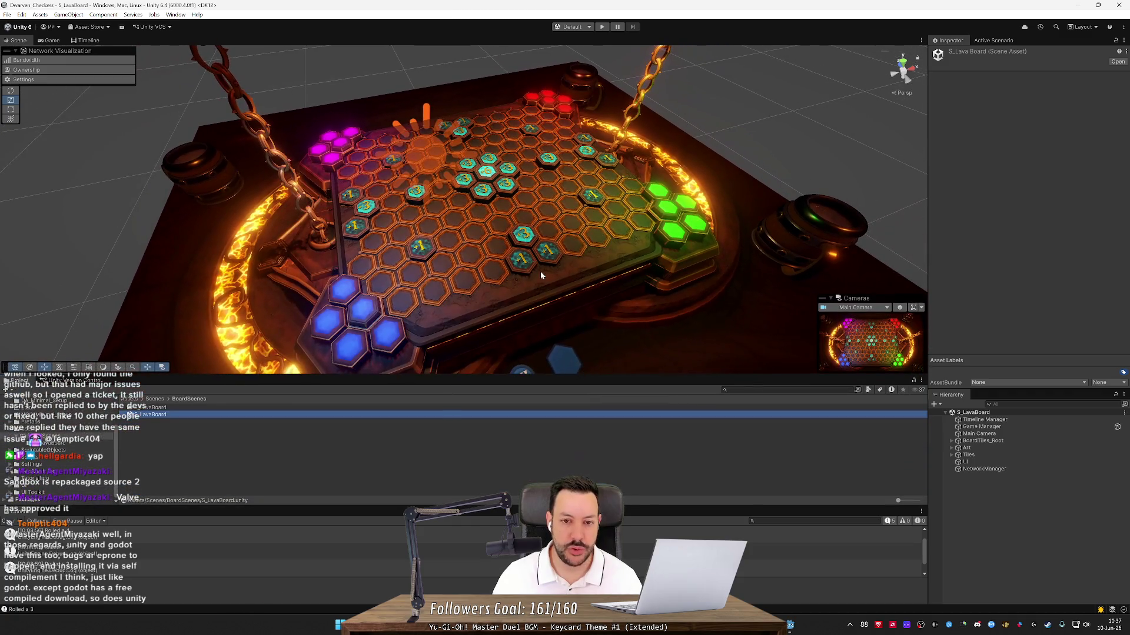
{"action": "mouse_move", "coordinate": [540, 270]}
{"action": "left_mouse_down"}
{"action": "mouse_move", "coordinate": [508, 249]}
{"action": "mouse_move", "coordinate": [507, 263]}
{"action": "left_mouse_up"}
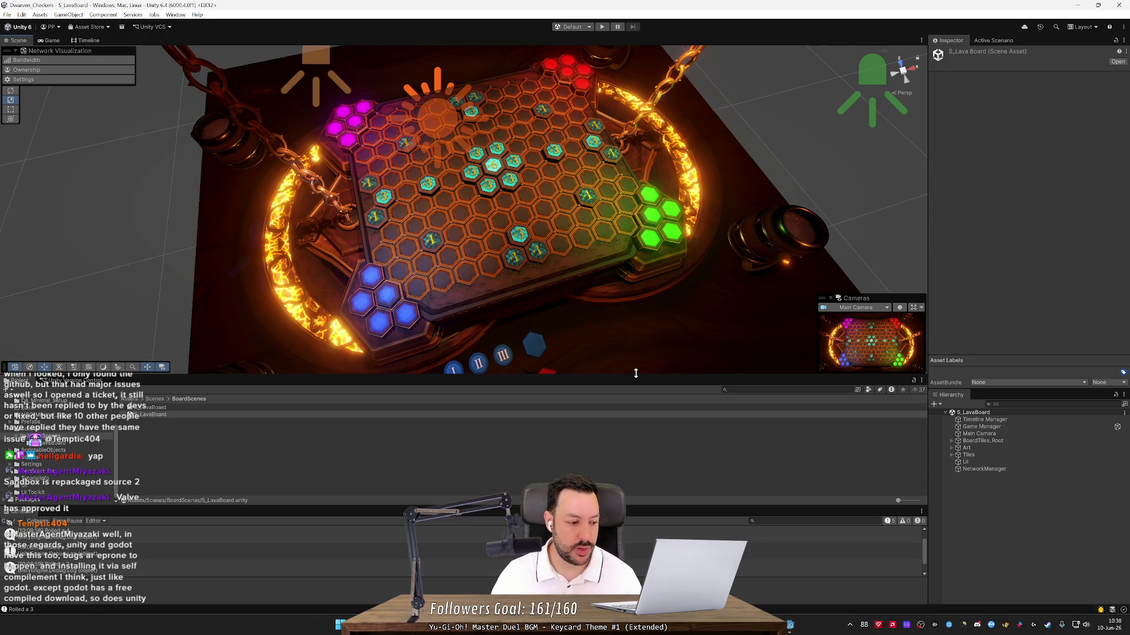
{"action": "mouse_move", "coordinate": [633, 332]}
{"action": "left_mouse_down"}
{"action": "mouse_move", "coordinate": [603, 241]}
{"action": "mouse_move", "coordinate": [559, 244]}
{"action": "mouse_move", "coordinate": [647, 230]}
{"action": "mouse_move", "coordinate": [556, 237]}
{"action": "left_mouse_up"}
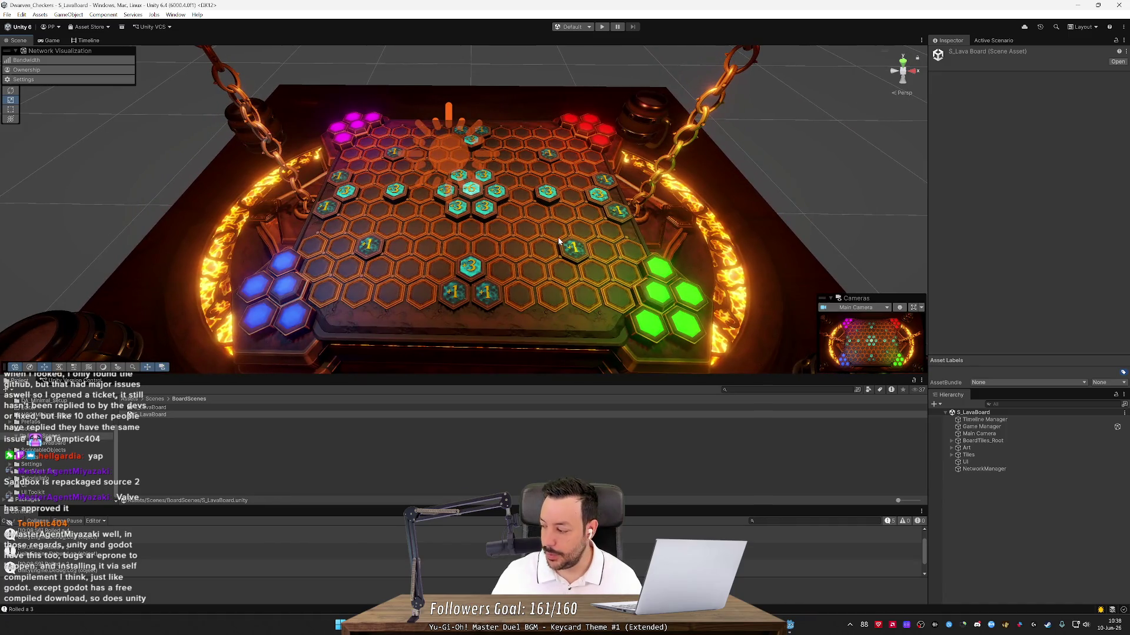
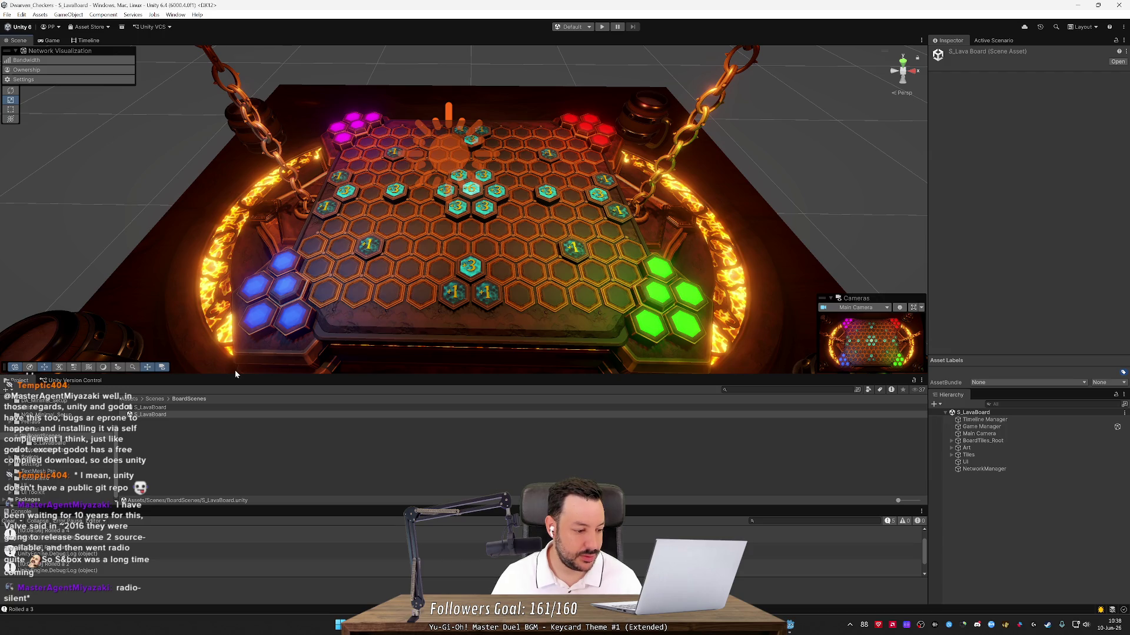
- Orbit and zoom around the lava board in the Scene view, selecting the SM_Board mesh
{"action": "mouse_move", "coordinate": [317, 293]}
{"action": "left_mouse_down"}
{"action": "mouse_move", "coordinate": [499, 223]}
{"action": "mouse_move", "coordinate": [456, 213]}
{"action": "mouse_move", "coordinate": [394, 223]}
{"action": "left_mouse_up"}
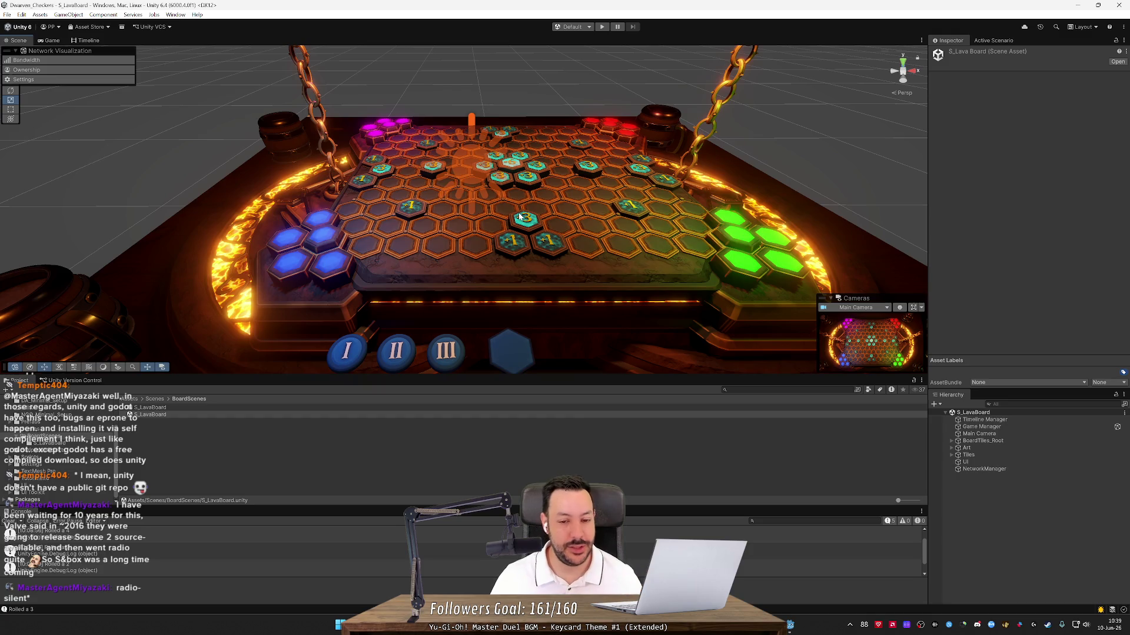
{"action": "scroll", "coordinate": [520, 232], "scroll_direction": "down", "scroll_amount": 5}
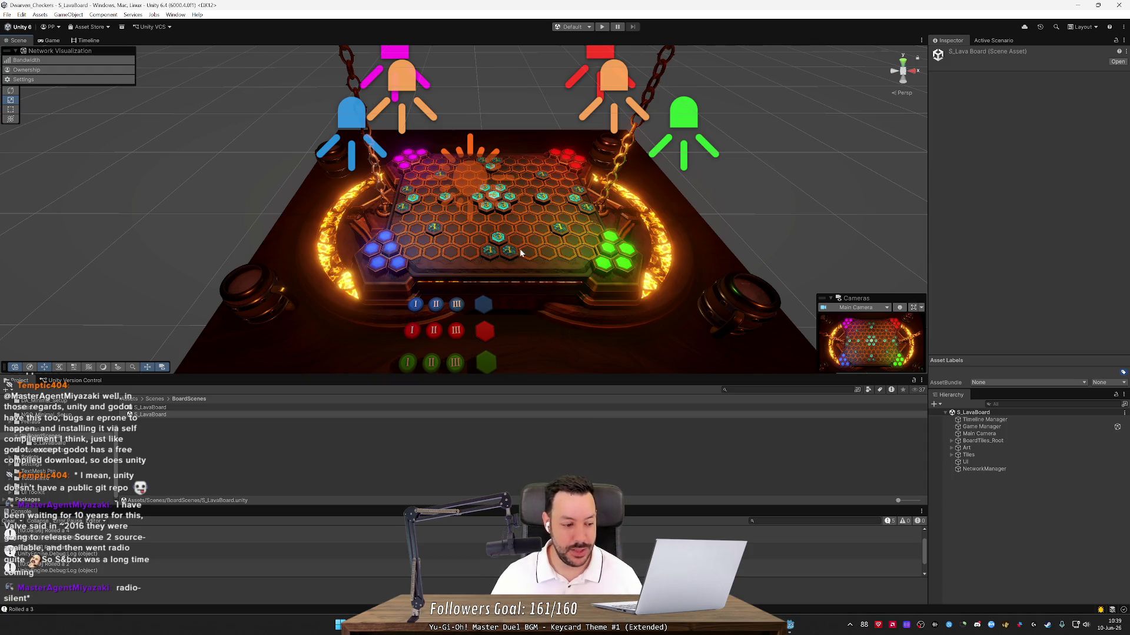
{"action": "scroll", "coordinate": [521, 253], "scroll_direction": "up", "scroll_amount": 3}
{"action": "left_click_drag", "start_coordinate": [520, 253], "coordinate": [553, 251]}
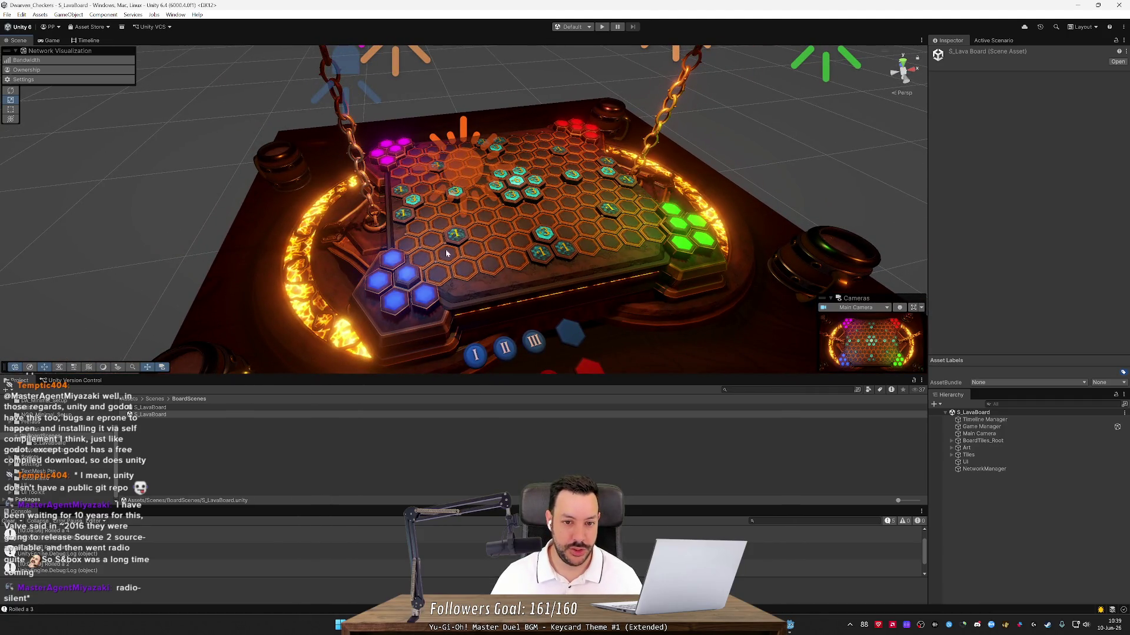
{"action": "left_click", "coordinate": [246, 237]}
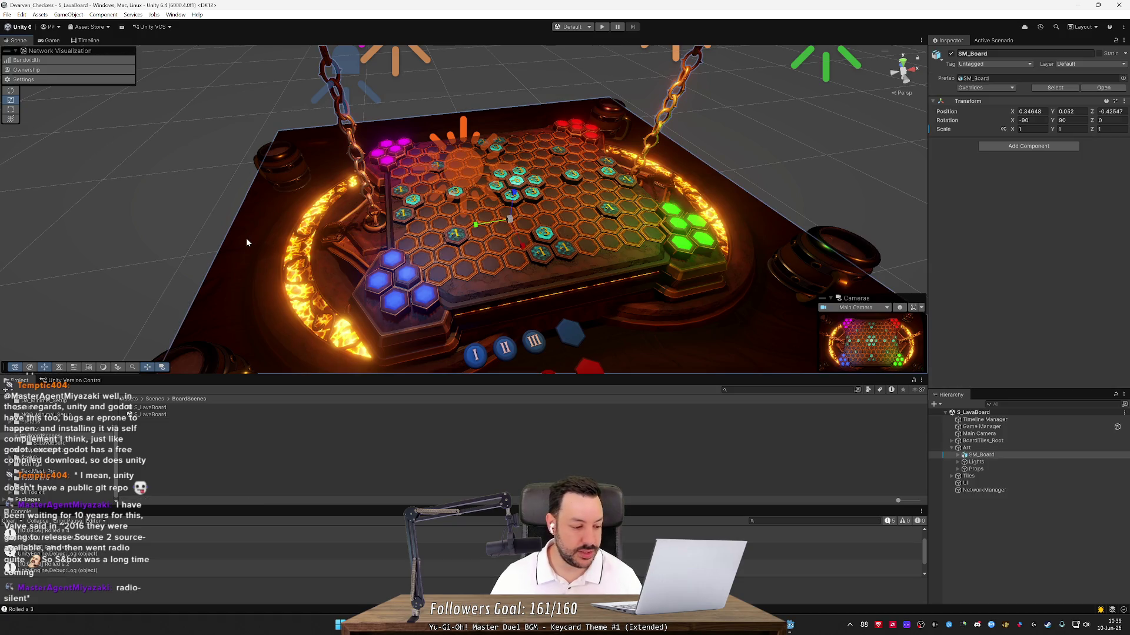
{"action": "mouse_move", "coordinate": [246, 238]}
{"action": "left_mouse_down"}
{"action": "mouse_move", "coordinate": [287, 228]}
{"action": "mouse_move", "coordinate": [228, 227]}
{"action": "mouse_move", "coordinate": [230, 251]}
{"action": "mouse_move", "coordinate": [296, 239]}
{"action": "mouse_move", "coordinate": [245, 254]}
{"action": "mouse_move", "coordinate": [232, 294]}
{"action": "mouse_move", "coordinate": [231, 241]}
{"action": "mouse_move", "coordinate": [230, 268]}
{"action": "left_mouse_up"}
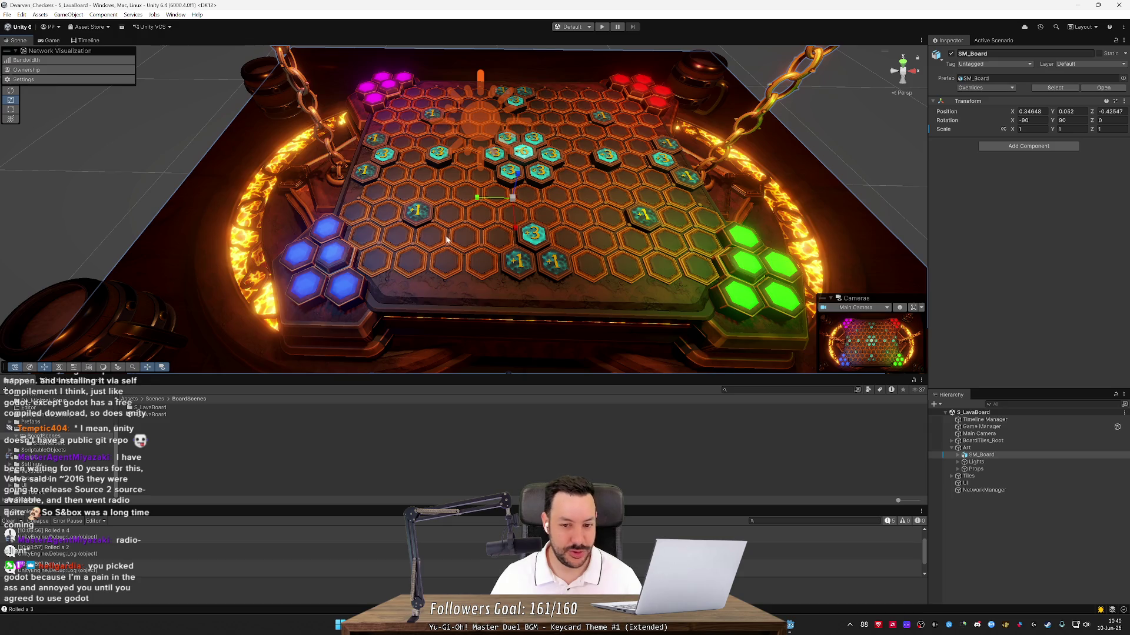
{"action": "mouse_move", "coordinate": [446, 239]}
{"action": "left_mouse_down"}
{"action": "mouse_move", "coordinate": [552, 240]}
{"action": "mouse_move", "coordinate": [451, 227]}
{"action": "mouse_move", "coordinate": [242, 245]}
{"action": "mouse_move", "coordinate": [452, 266]}
{"action": "mouse_move", "coordinate": [454, 227]}
{"action": "mouse_move", "coordinate": [451, 248]}
{"action": "left_mouse_up"}
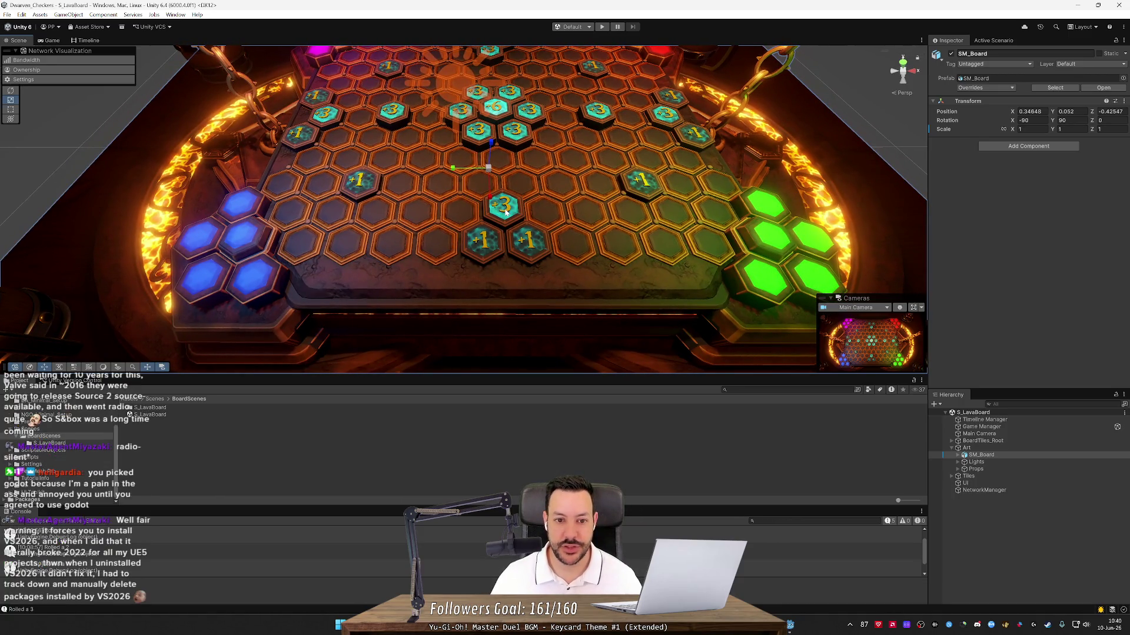
- Pick one of the board's mesh parts and view the hex board from above, then lower
{"action": "left_click", "coordinate": [838, 135]}
{"action": "scroll", "coordinate": [838, 135], "scroll_direction": "down", "scroll_amount": 5}
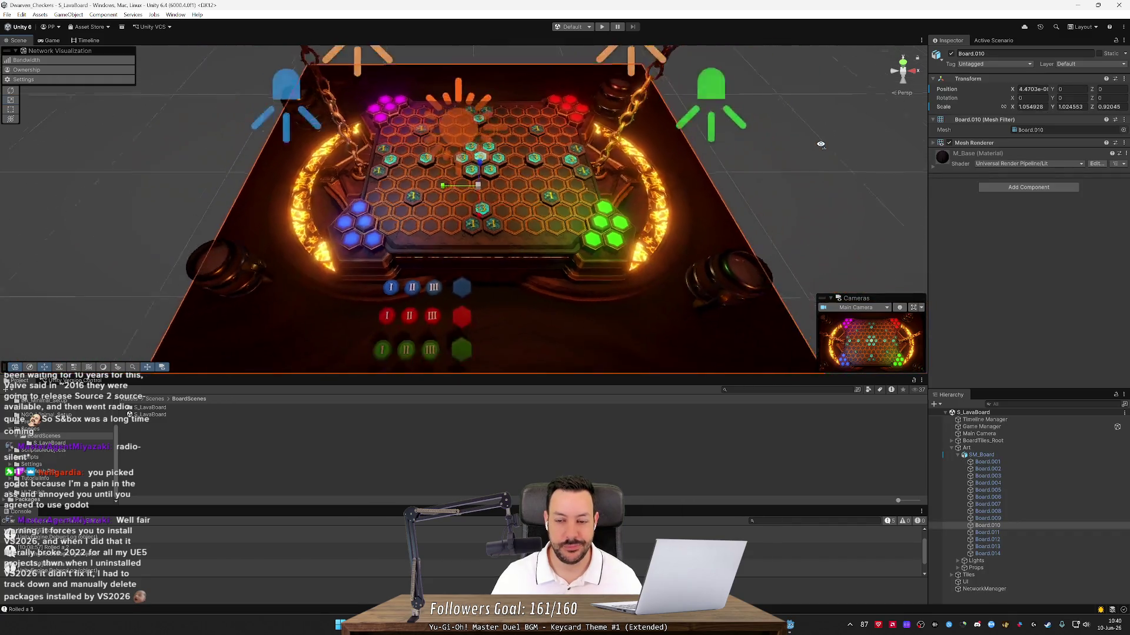
{"action": "scroll", "coordinate": [806, 148], "scroll_direction": "up", "scroll_amount": 6}
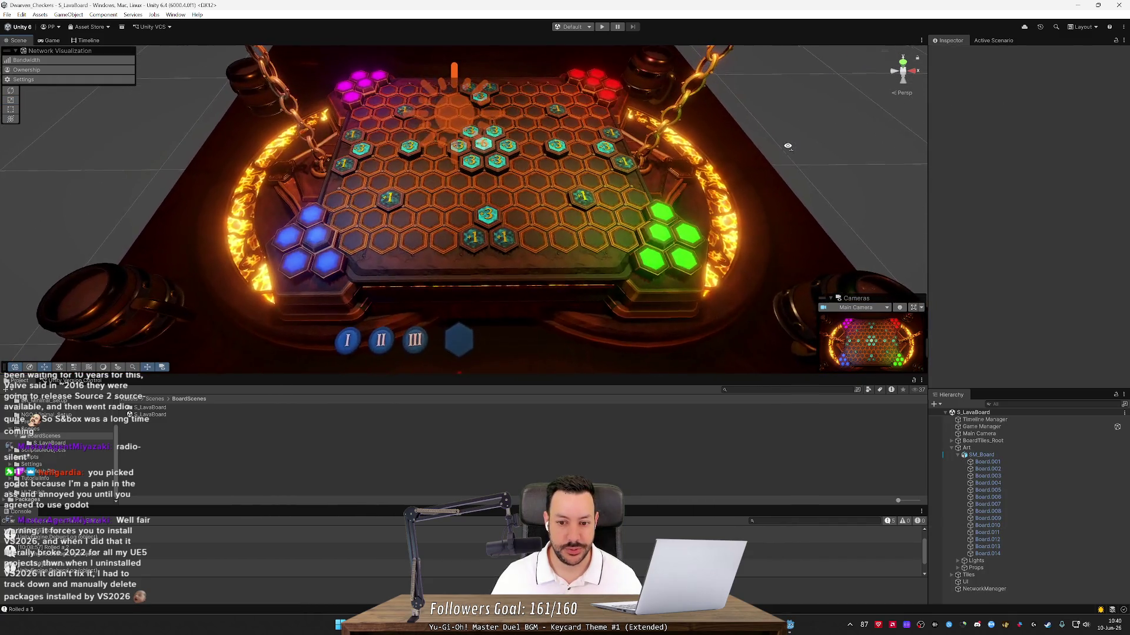
{"action": "scroll", "coordinate": [788, 146], "scroll_direction": "up", "scroll_amount": 2}
{"action": "left_click_drag", "start_coordinate": [788, 146], "coordinate": [788, 173]}
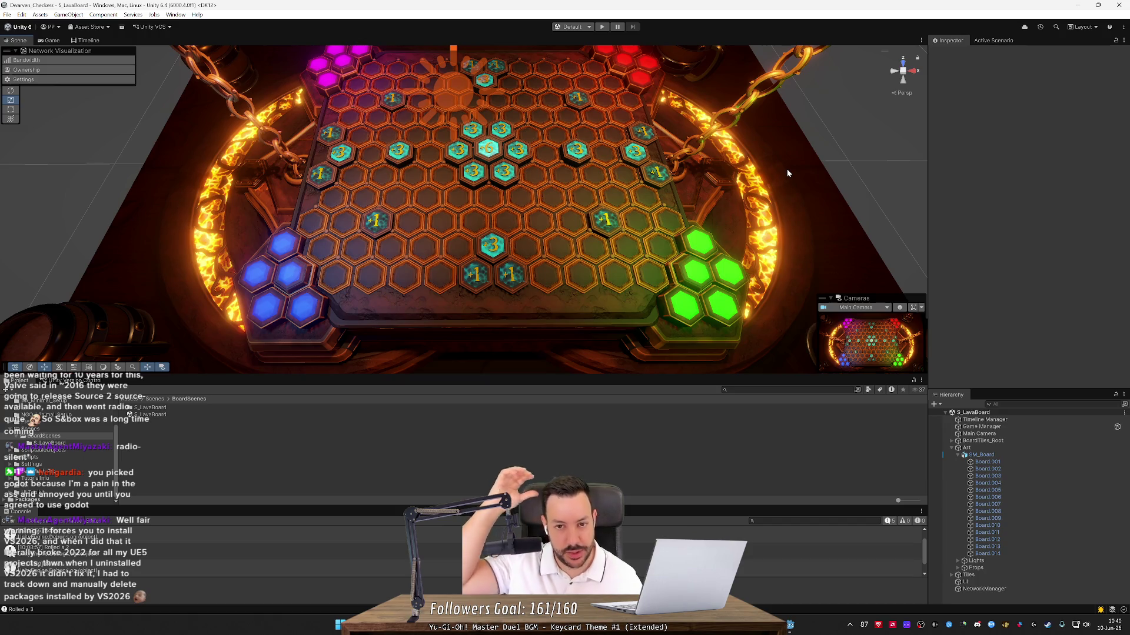
{"action": "left_click_drag", "start_coordinate": [788, 172], "coordinate": [785, 151]}
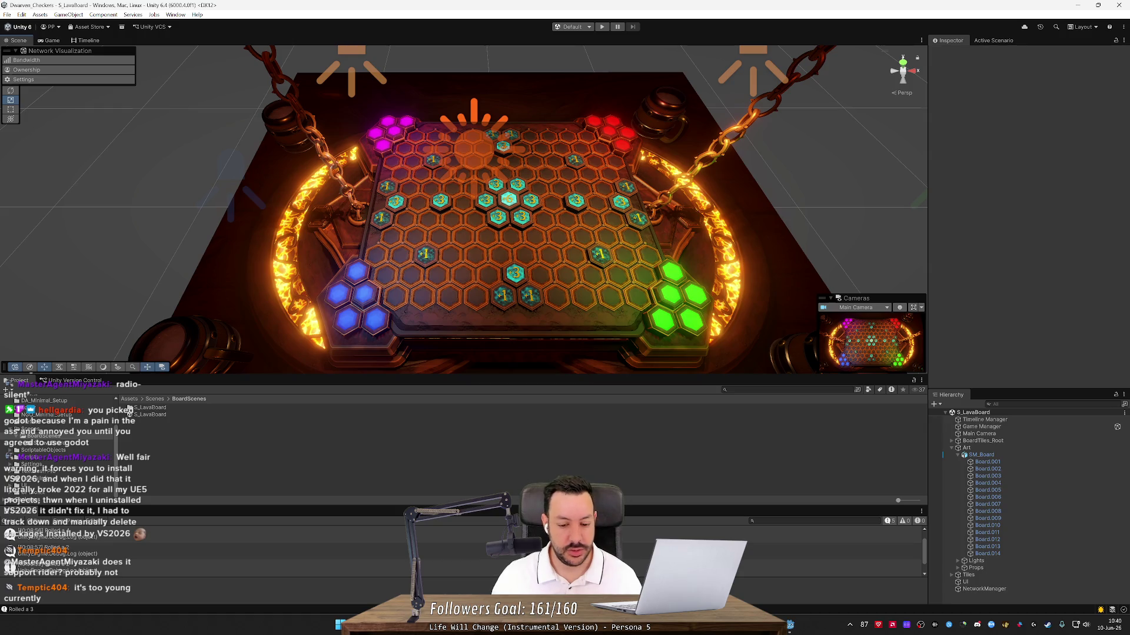
- Search the web for 'godot age game', then 'godot year game', and close the results
{"action": "key", "text": "alt+Tab"}
{"action": "left_click", "coordinate": [126, 10]}
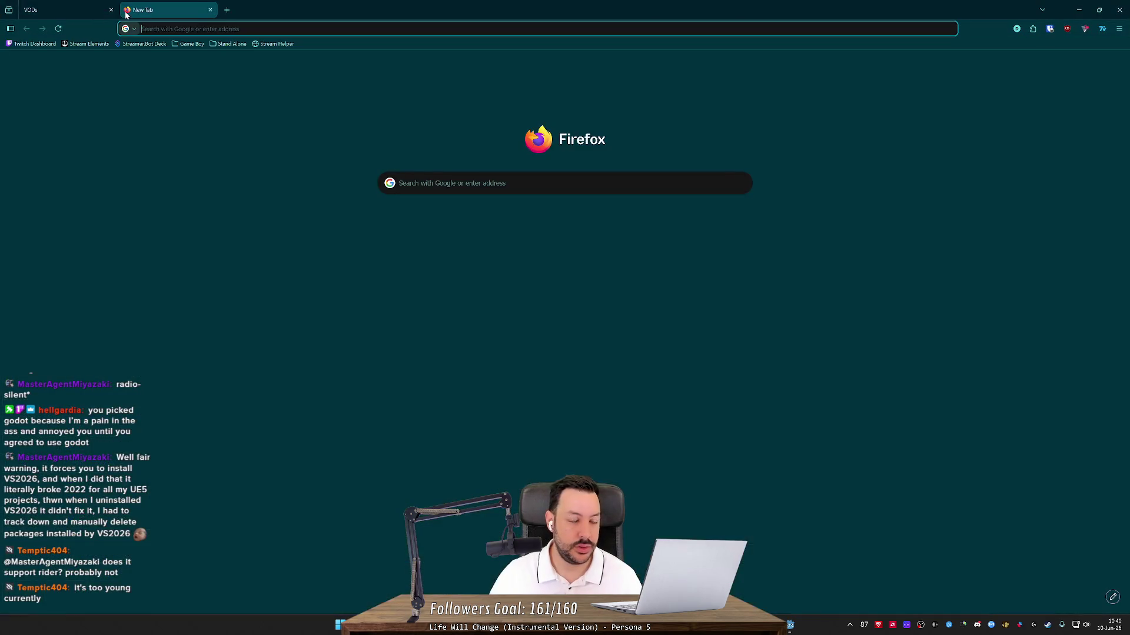
{"action": "type", "text": "gotdot age"}
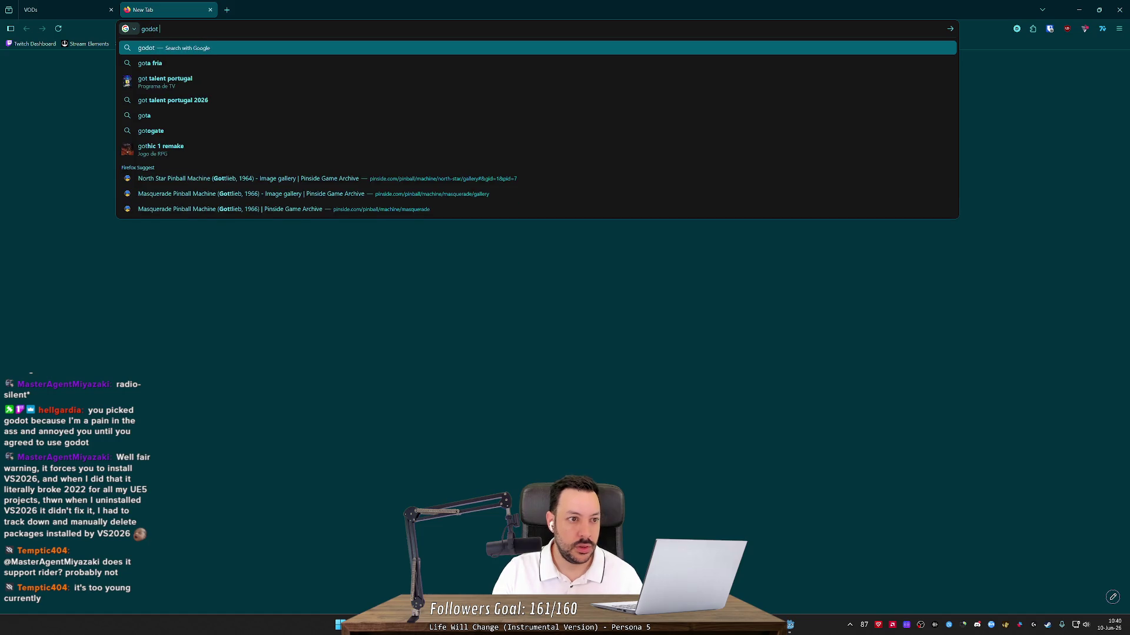
{"action": "key", "text": "Return"}
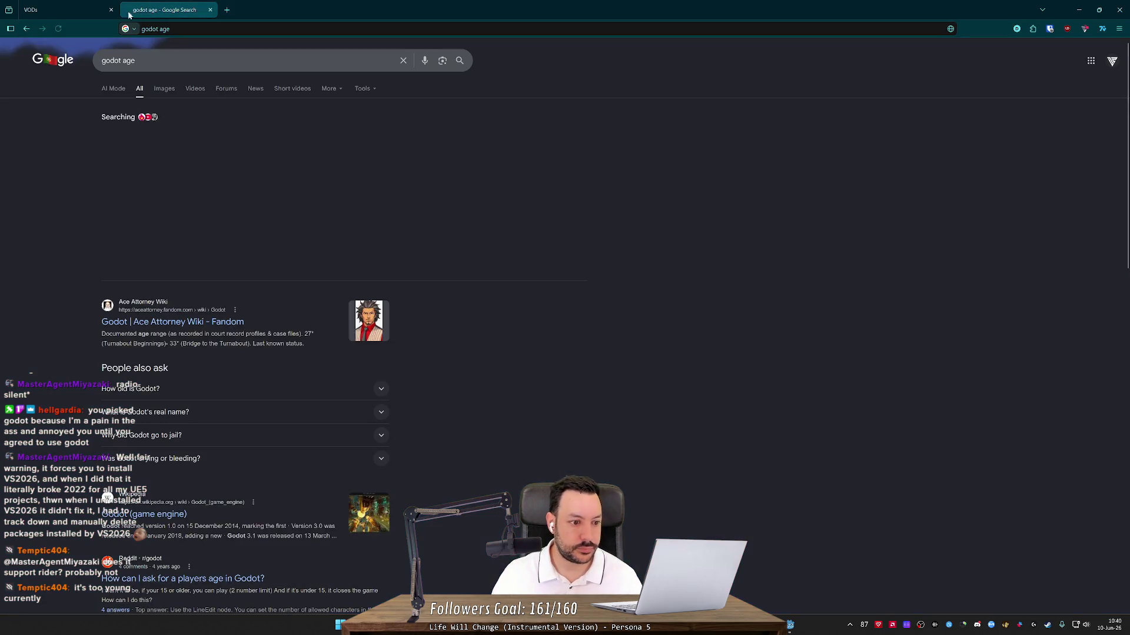
{"action": "left_click", "coordinate": [171, 29]}
{"action": "type", "text": "game"}
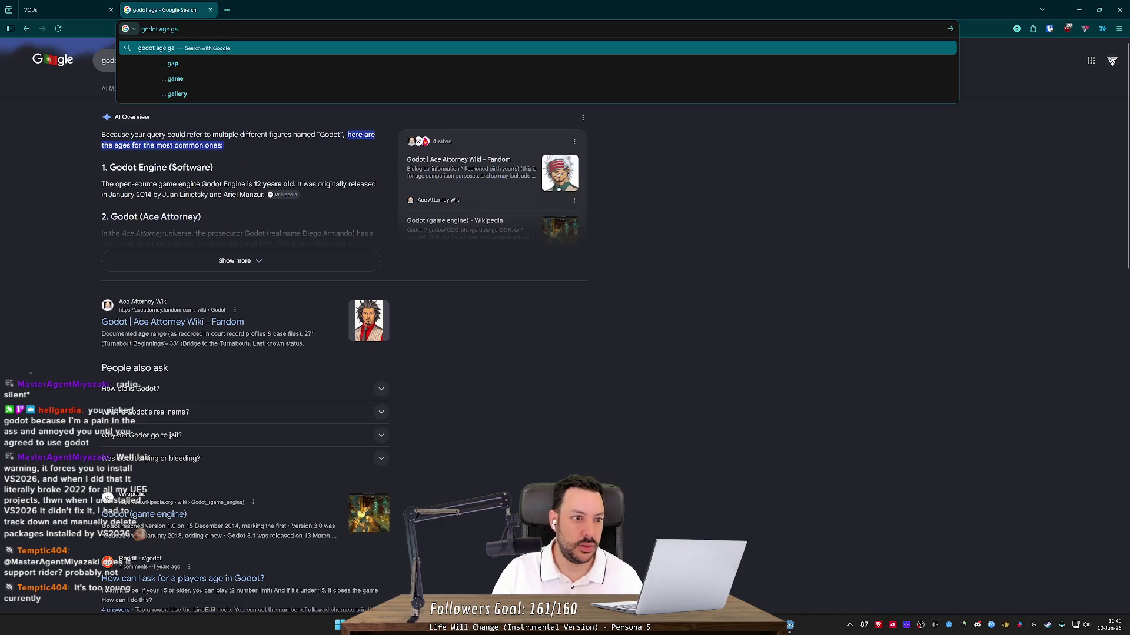
{"action": "key", "text": "Return"}
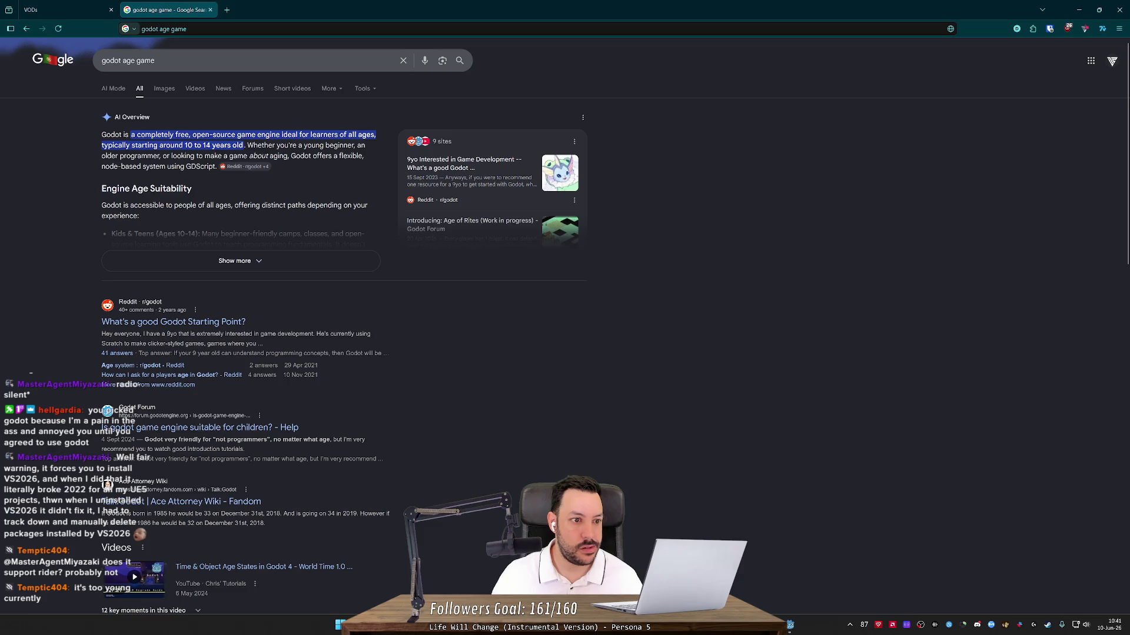
{"action": "left_click", "coordinate": [155, 60]}
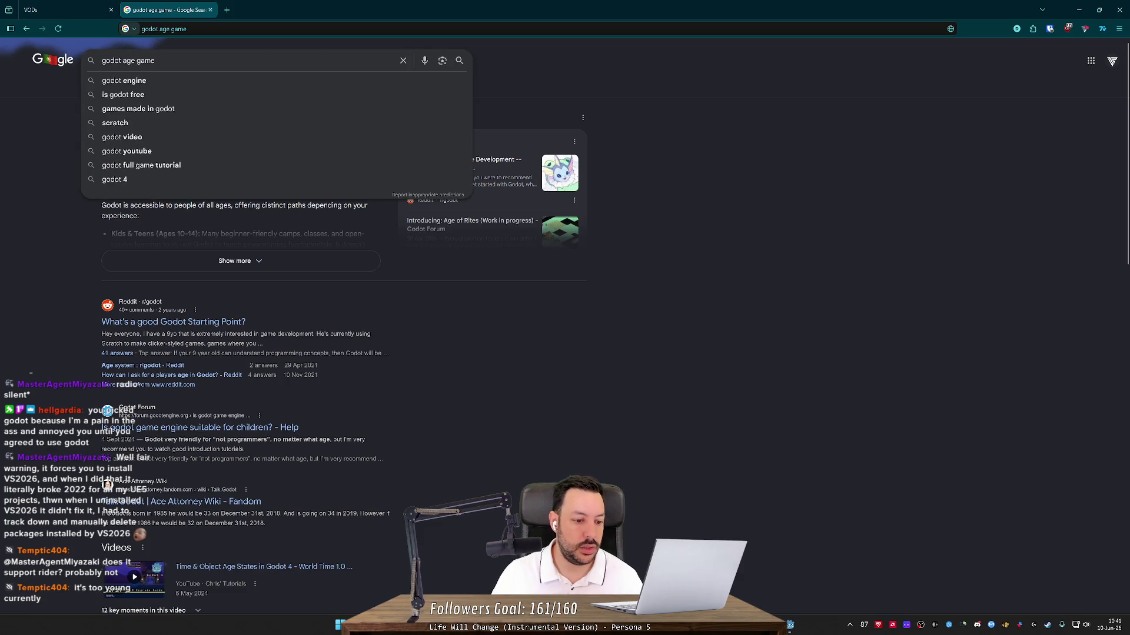
{"action": "type", "text": "year"}
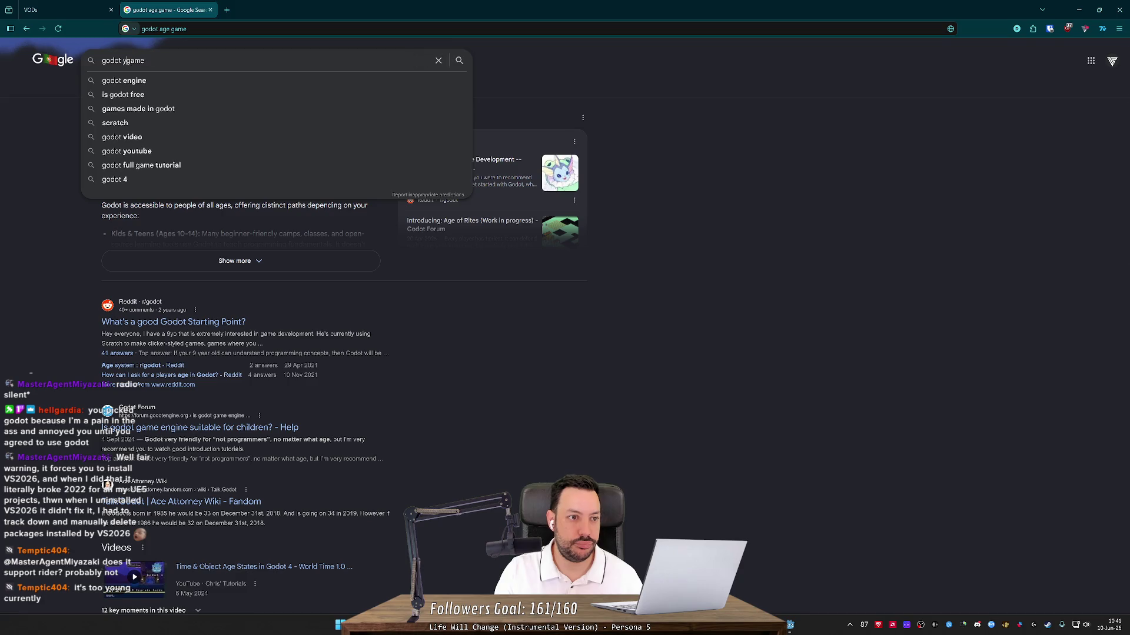
{"action": "key", "text": "Return"}
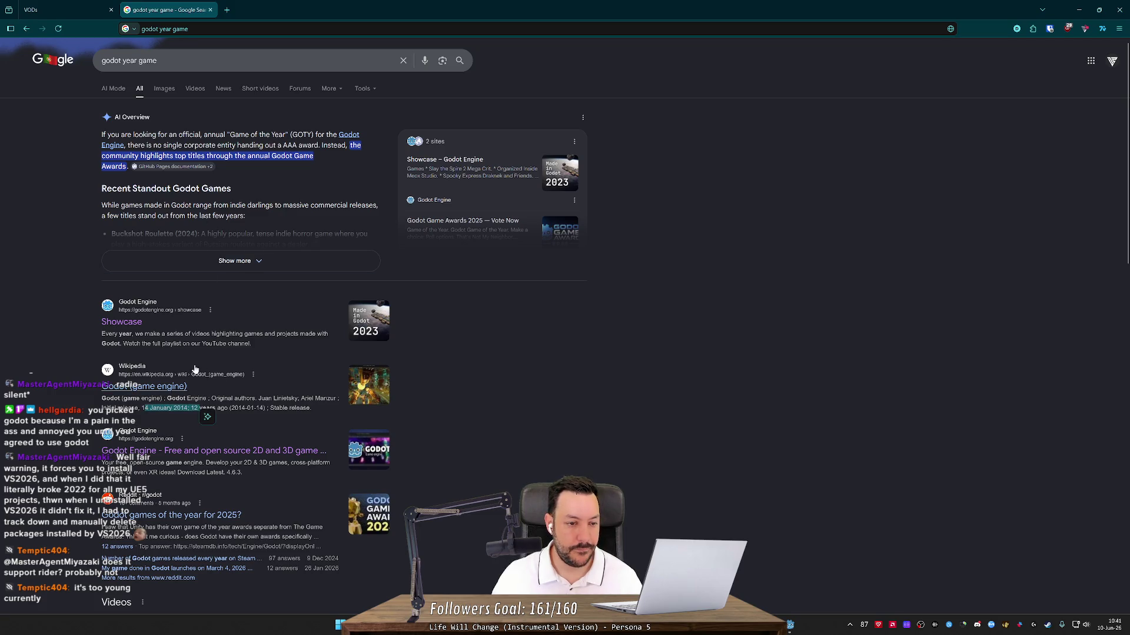
{"action": "middle_click", "coordinate": [182, 5]}
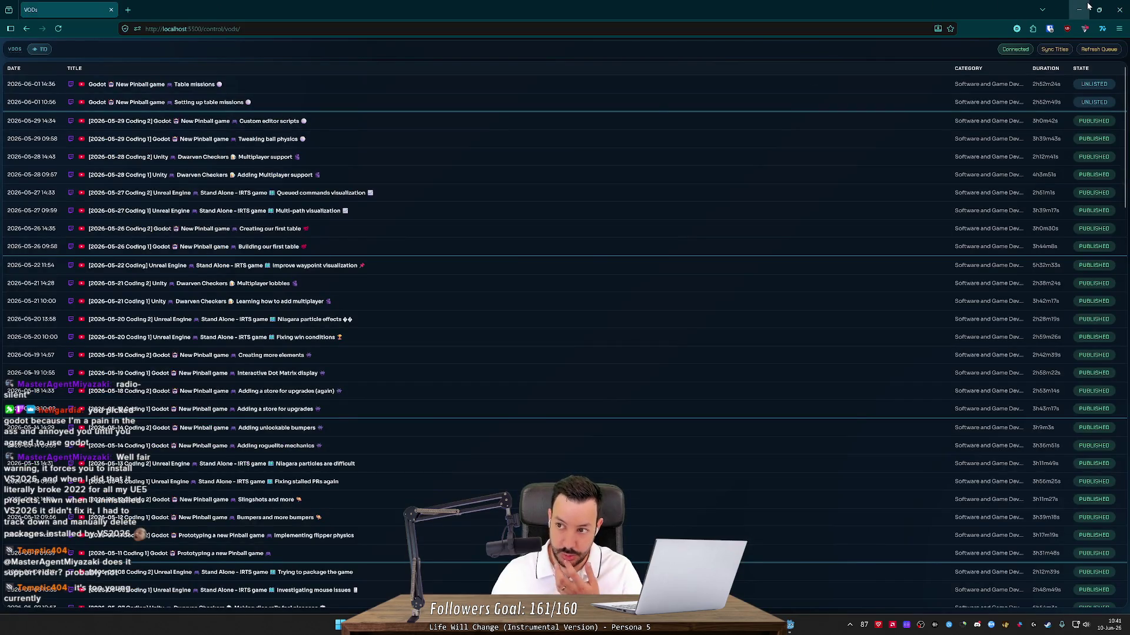
{"action": "left_click", "coordinate": [1081, 7]}
- Circle the board from top-down to a lower-left angle so the board's lights show
{"action": "mouse_move", "coordinate": [824, 153]}
{"action": "left_mouse_down"}
{"action": "mouse_move", "coordinate": [656, 209]}
{"action": "mouse_move", "coordinate": [668, 216]}
{"action": "mouse_move", "coordinate": [624, 218]}
{"action": "left_mouse_up"}
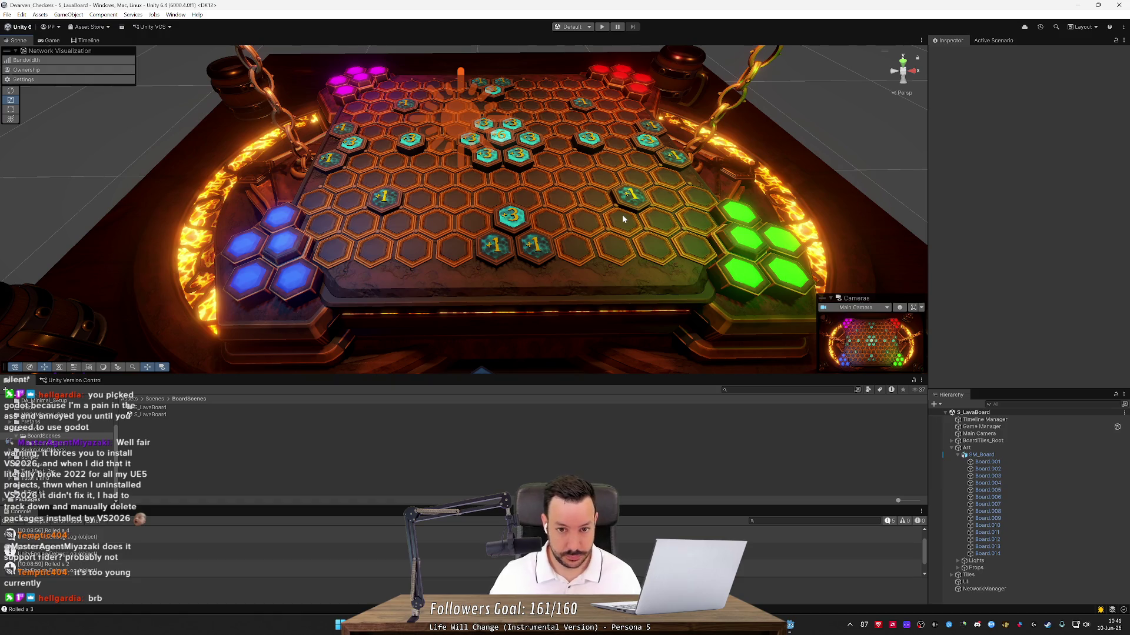
{"action": "scroll", "coordinate": [620, 215], "scroll_direction": "down", "scroll_amount": 6}
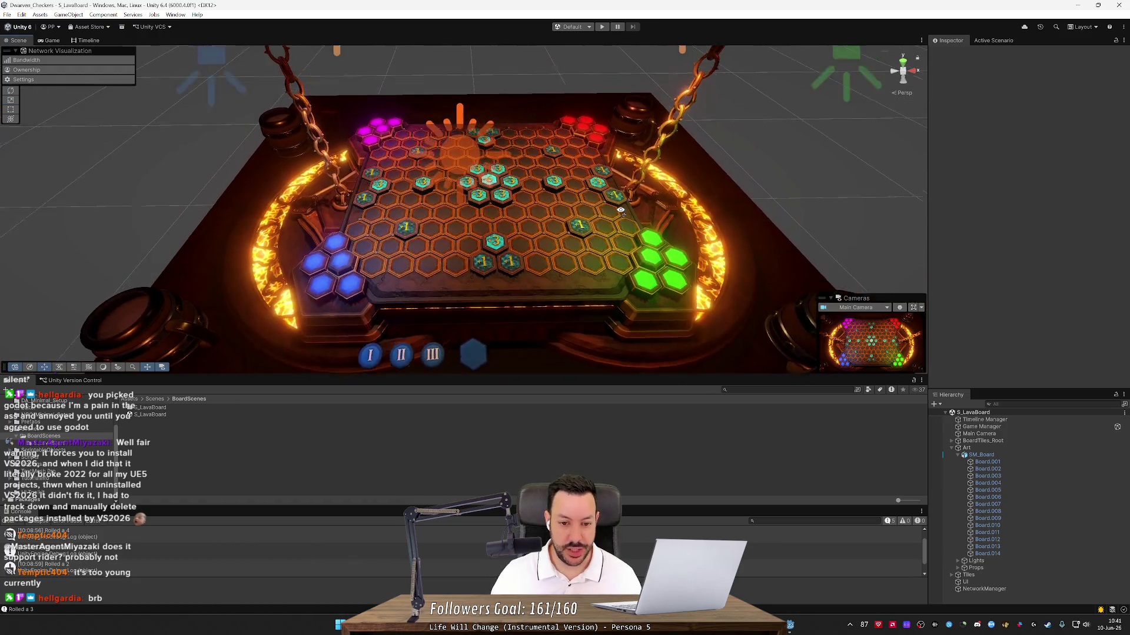
{"action": "left_click_drag", "start_coordinate": [620, 210], "coordinate": [619, 214]}
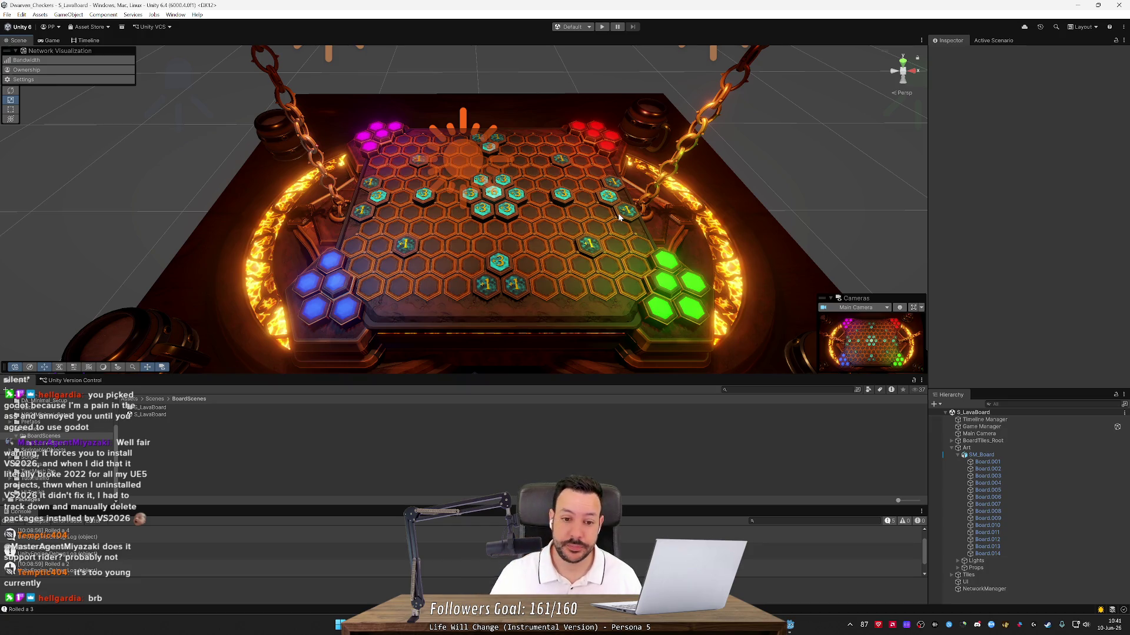
{"action": "left_click_drag", "start_coordinate": [624, 203], "coordinate": [668, 193]}
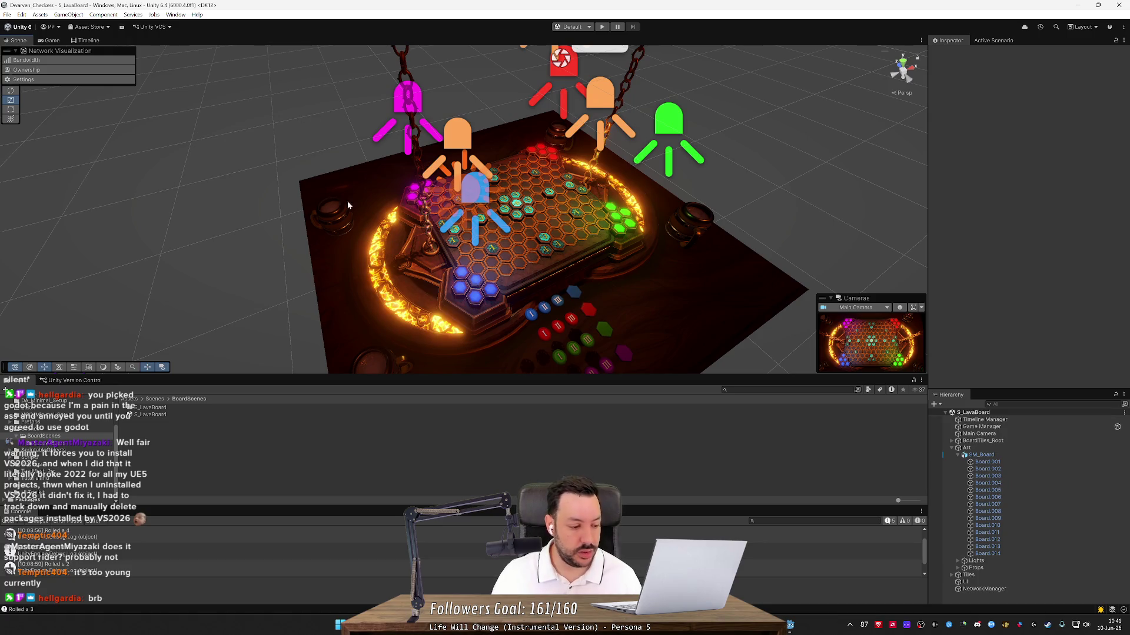
{"action": "mouse_move", "coordinate": [483, 154]}
{"action": "left_mouse_down"}
{"action": "mouse_move", "coordinate": [418, 158]}
{"action": "mouse_move", "coordinate": [420, 168]}
{"action": "left_mouse_up"}
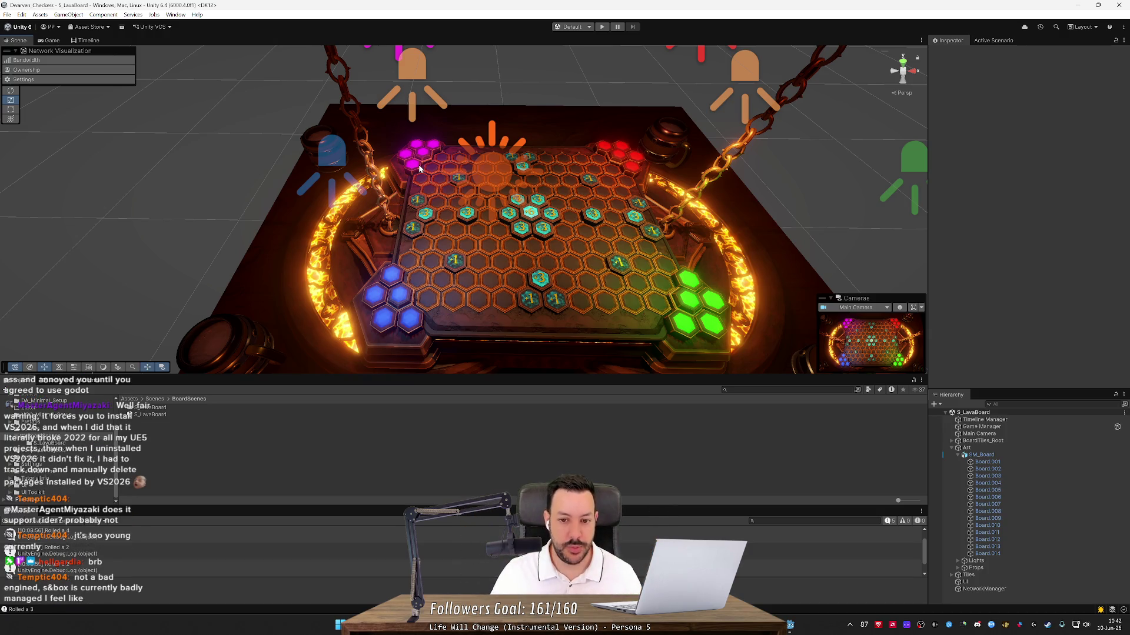
{"action": "scroll", "coordinate": [421, 130], "scroll_direction": "down", "scroll_amount": 2}
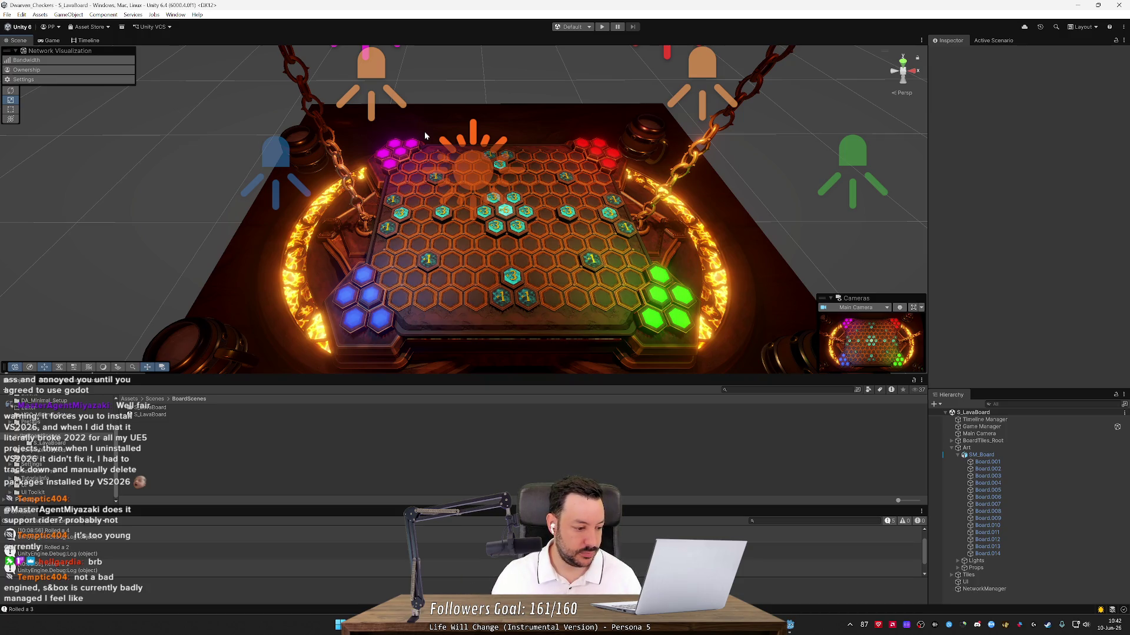
{"action": "left_click_drag", "start_coordinate": [561, 157], "coordinate": [609, 166]}
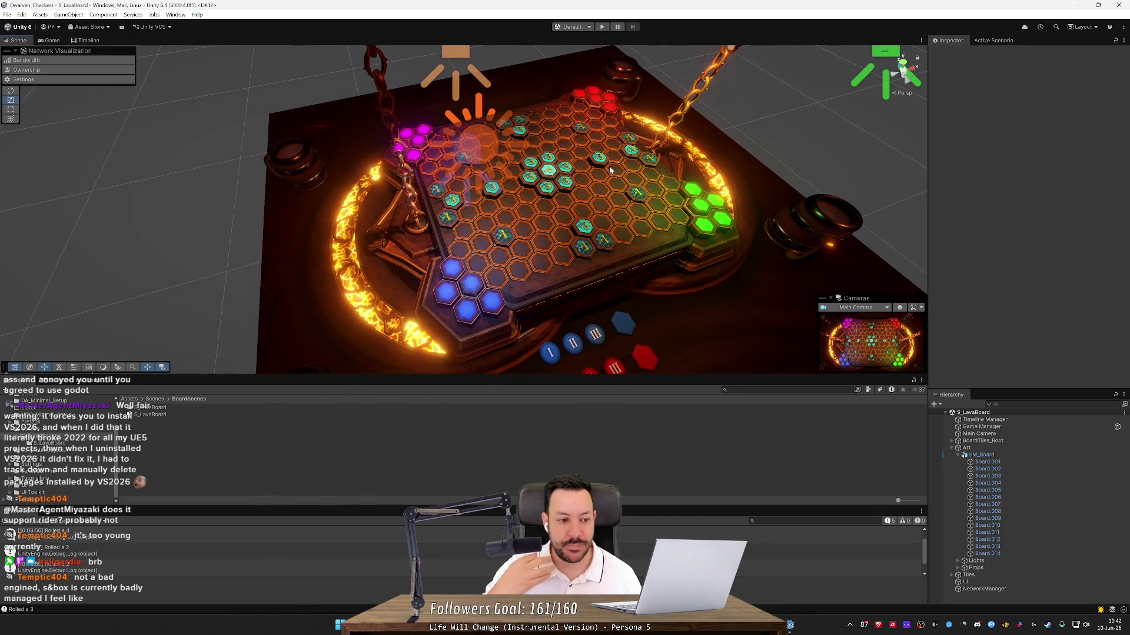
{"action": "left_click_drag", "start_coordinate": [608, 165], "coordinate": [606, 134]}
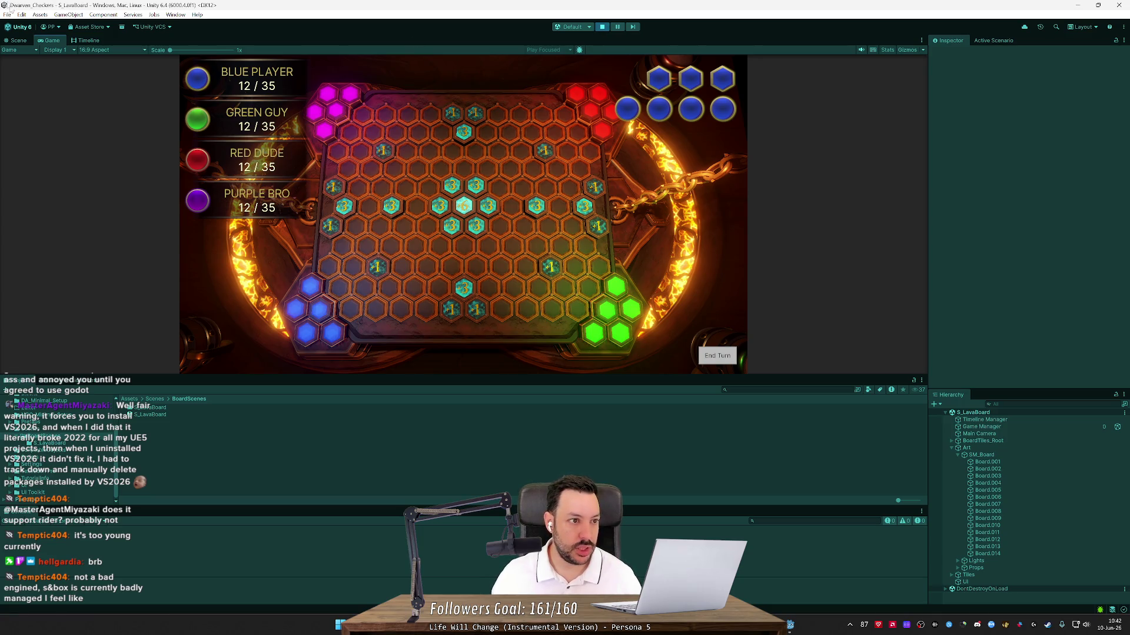
- Return to the Scene tab and swing the view around the running lava board
{"action": "left_click", "coordinate": [17, 40]}
{"action": "mouse_move", "coordinate": [247, 165]}
{"action": "left_mouse_down"}
{"action": "mouse_move", "coordinate": [198, 169]}
{"action": "mouse_move", "coordinate": [210, 166]}
{"action": "mouse_move", "coordinate": [199, 119]}
{"action": "mouse_move", "coordinate": [325, 237]}
{"action": "left_mouse_up"}
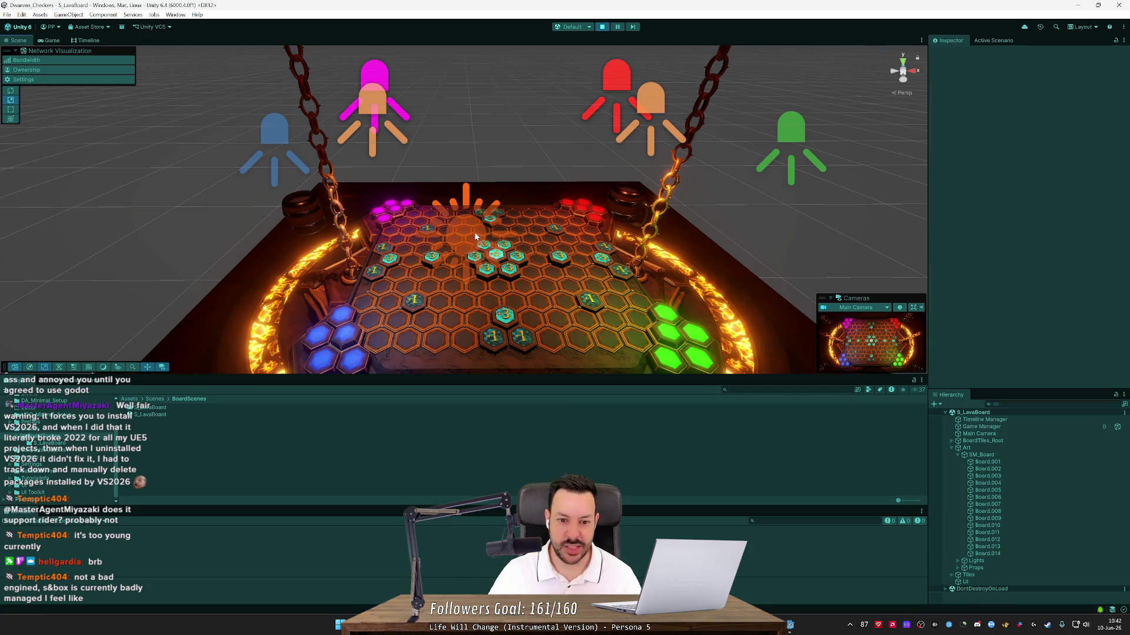
- Orbit top-down and then low behind the red corner, and stop Play mode
{"action": "left_click_drag", "start_coordinate": [475, 218], "coordinate": [473, 270]}
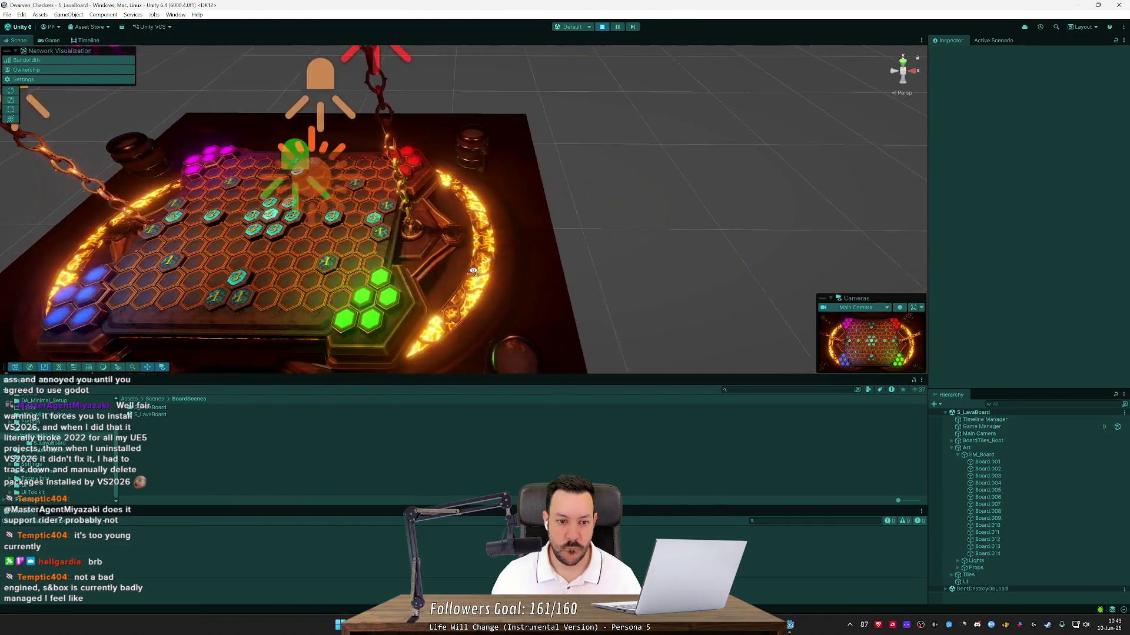
{"action": "left_click_drag", "start_coordinate": [475, 266], "coordinate": [468, 315]}
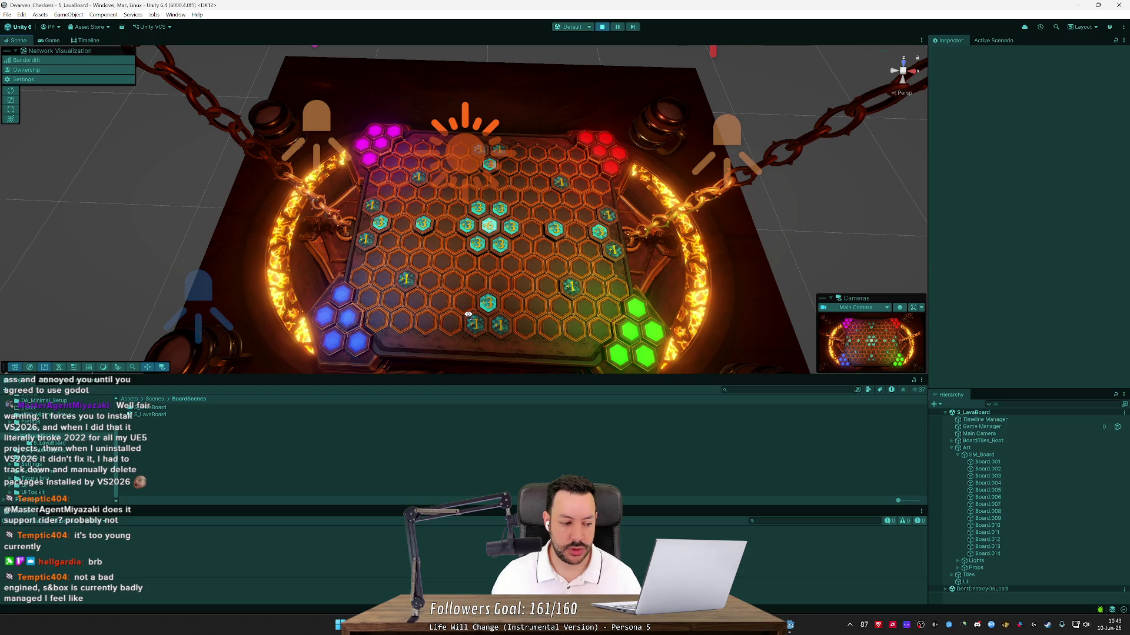
{"action": "mouse_move", "coordinate": [468, 315]}
{"action": "left_mouse_down"}
{"action": "mouse_move", "coordinate": [603, 223]}
{"action": "mouse_move", "coordinate": [600, 212]}
{"action": "mouse_move", "coordinate": [609, 245]}
{"action": "mouse_move", "coordinate": [411, 233]}
{"action": "left_mouse_up"}
{"action": "left_click", "coordinate": [601, 26]}
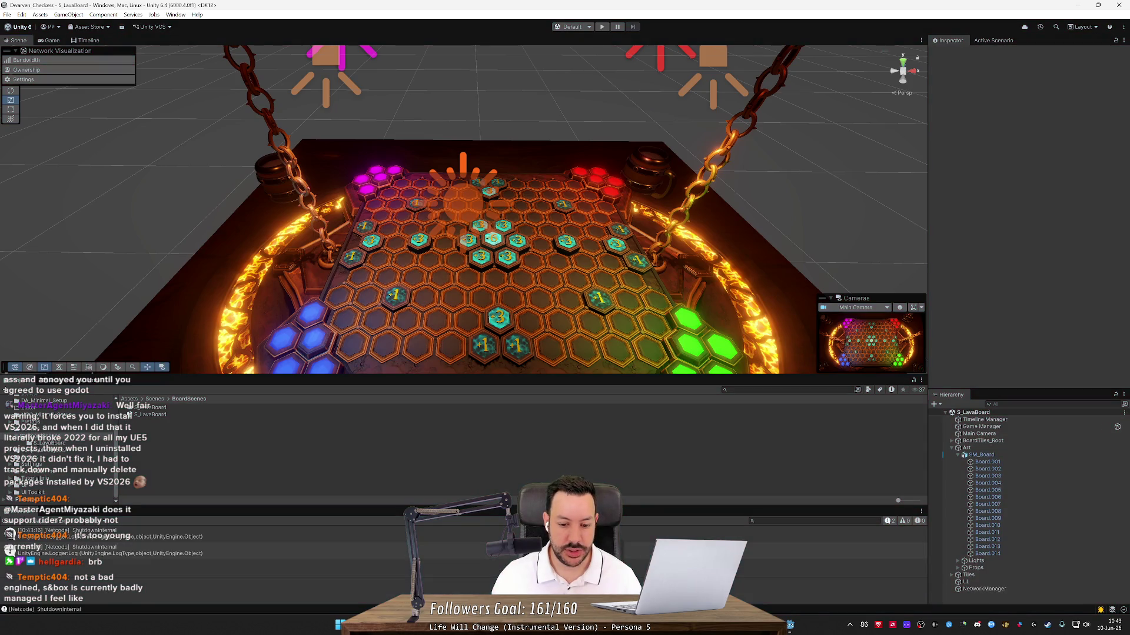
{"action": "key", "text": "alt+Tab"}
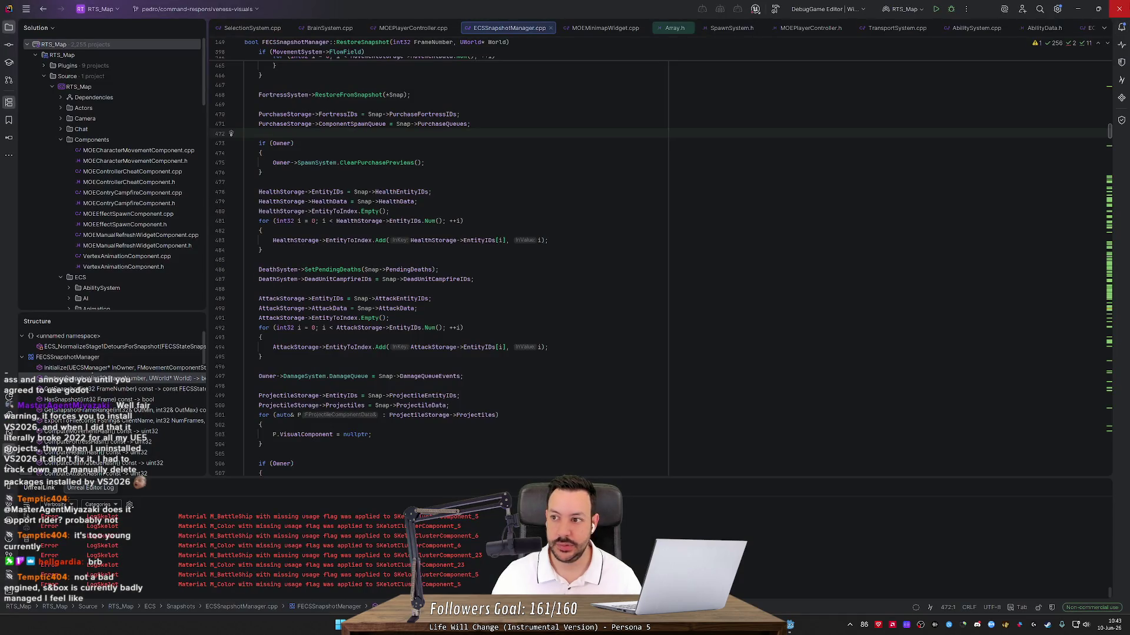
- Cycle through Unity, OBS and Rider's GameManager.cs, then open a blank Firefox tab
{"action": "key", "text": "alt+Tab"}
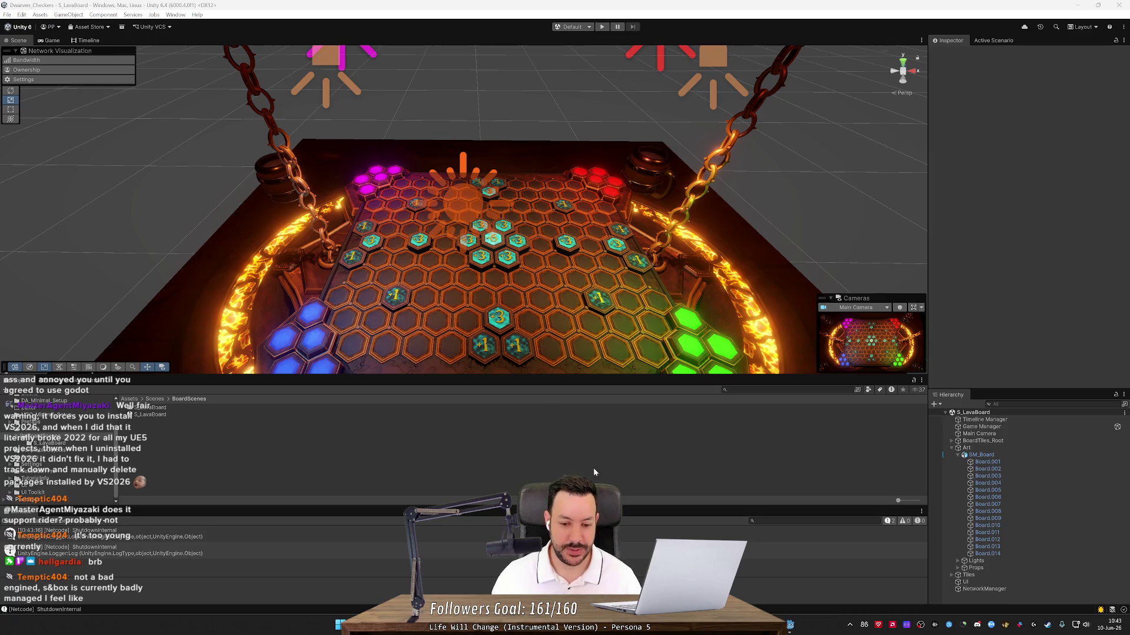
{"action": "right_click", "coordinate": [577, 625]}
{"action": "left_click", "coordinate": [578, 470]}
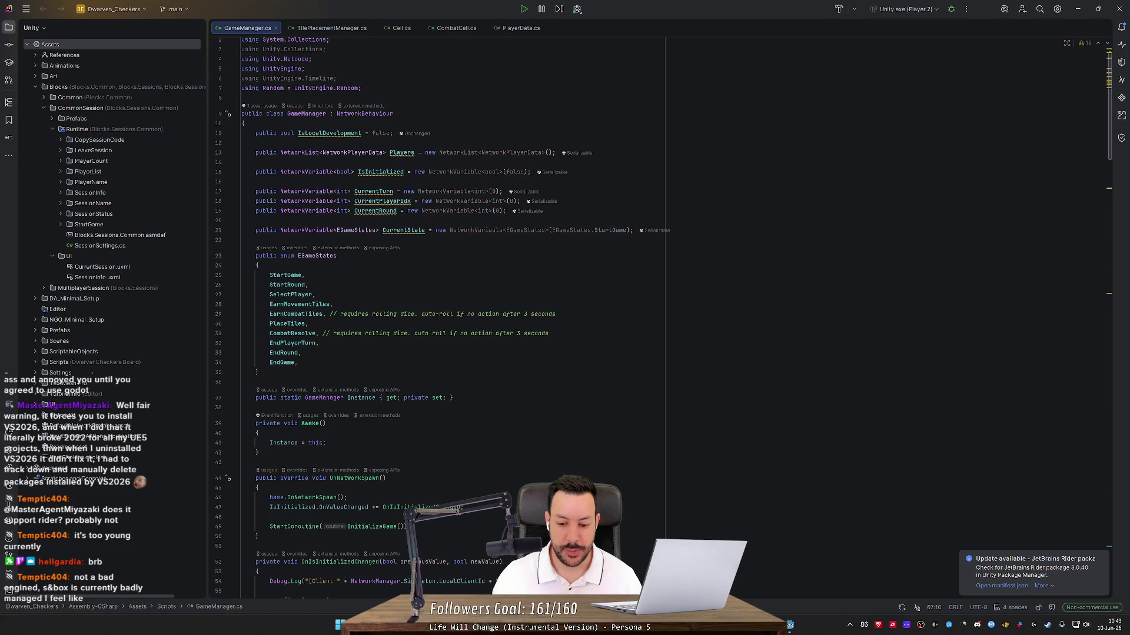
{"action": "key", "text": "alt+Tab"}
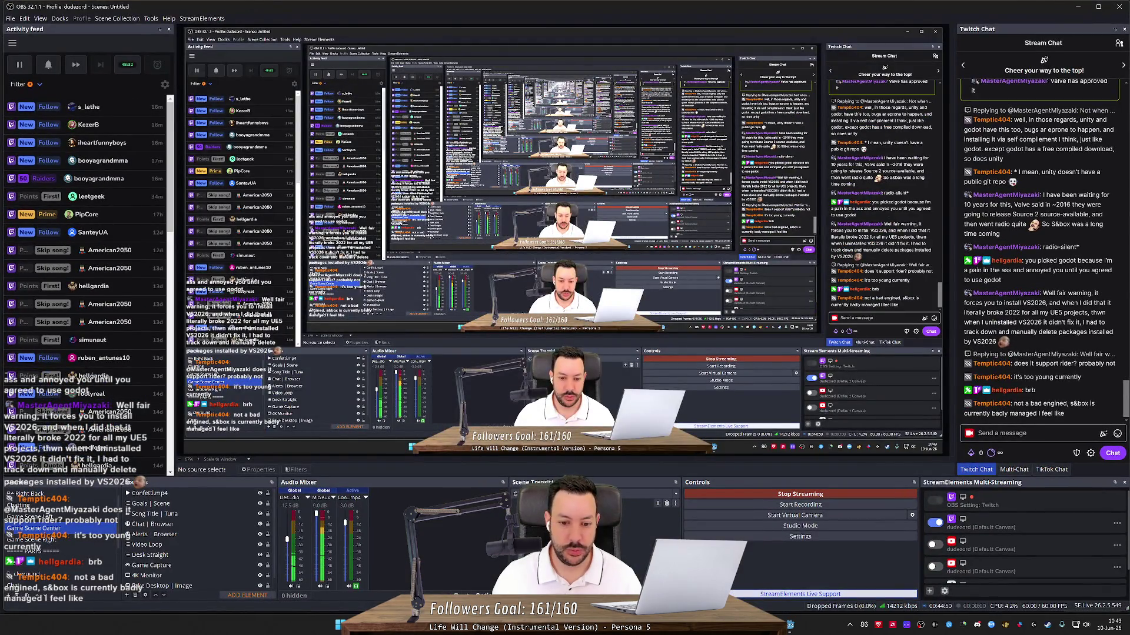
{"action": "key", "text": "alt+Tab"}
{"action": "key", "text": "alt+Tab"}
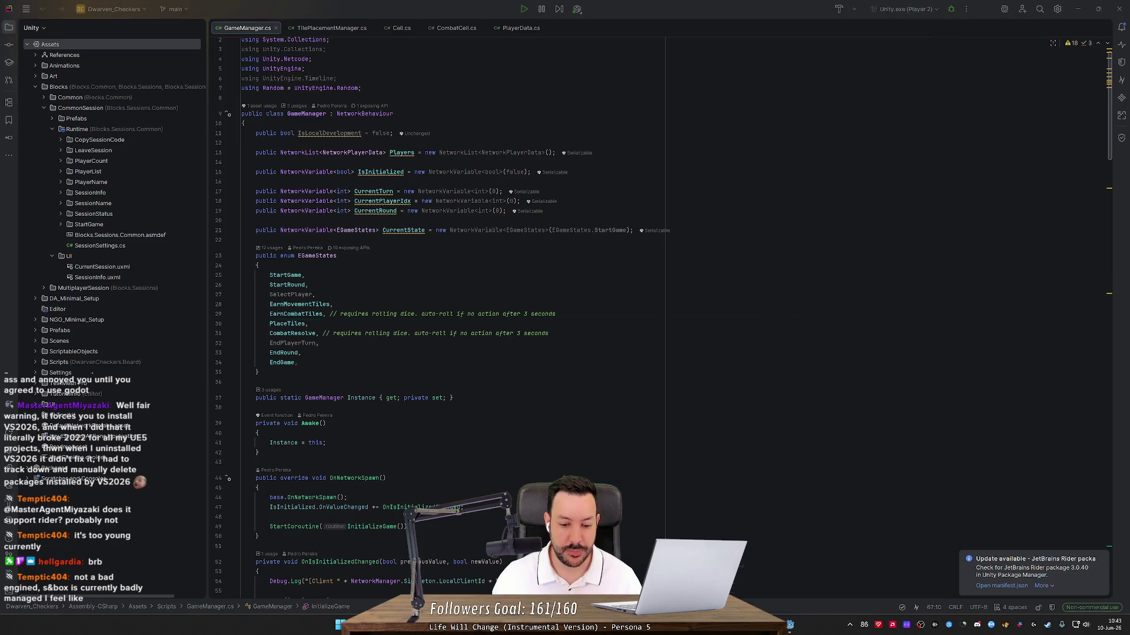
{"action": "left_click", "coordinate": [129, 9]}
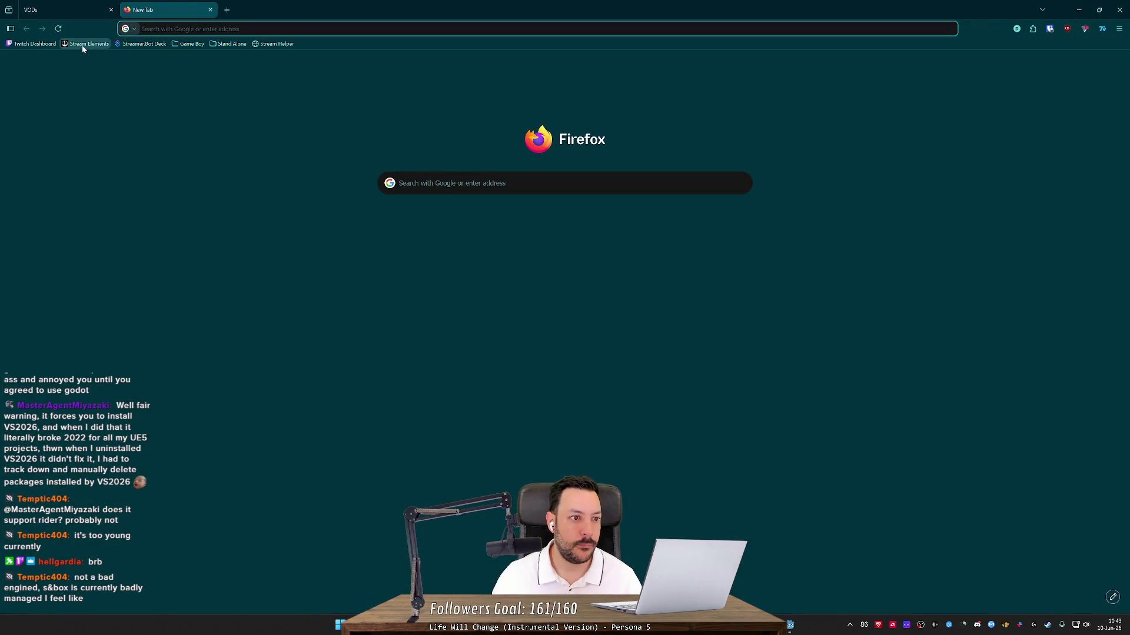
- Open the StreamElements Goals overlay and the Follower goal 1 settings
{"action": "left_click", "coordinate": [89, 43]}
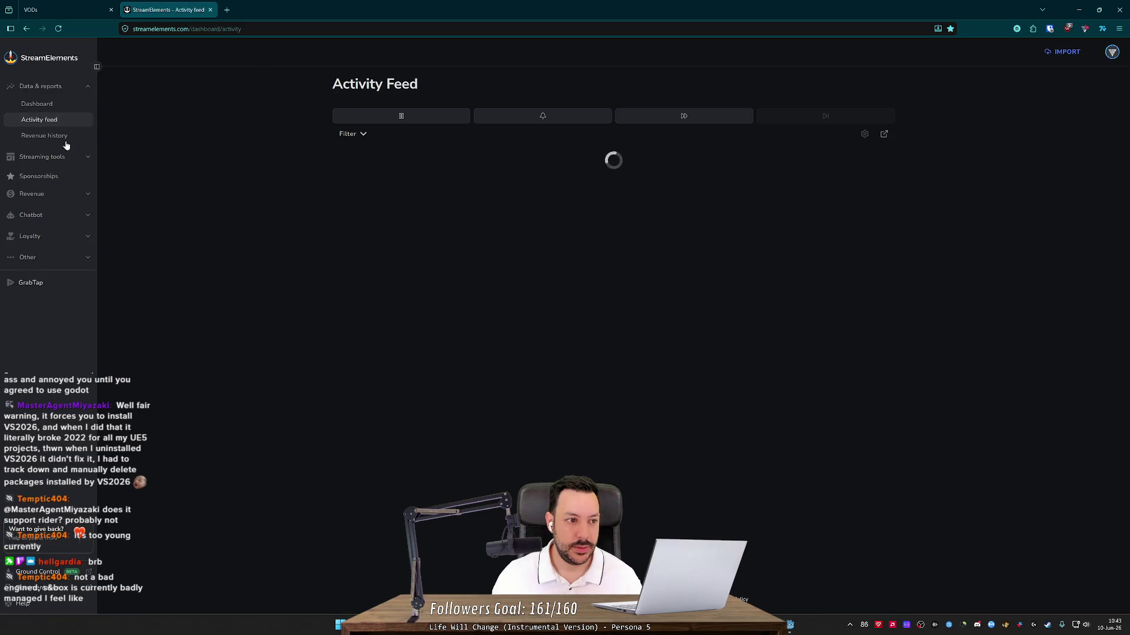
{"action": "left_click", "coordinate": [58, 156]}
{"action": "left_click", "coordinate": [63, 174]}
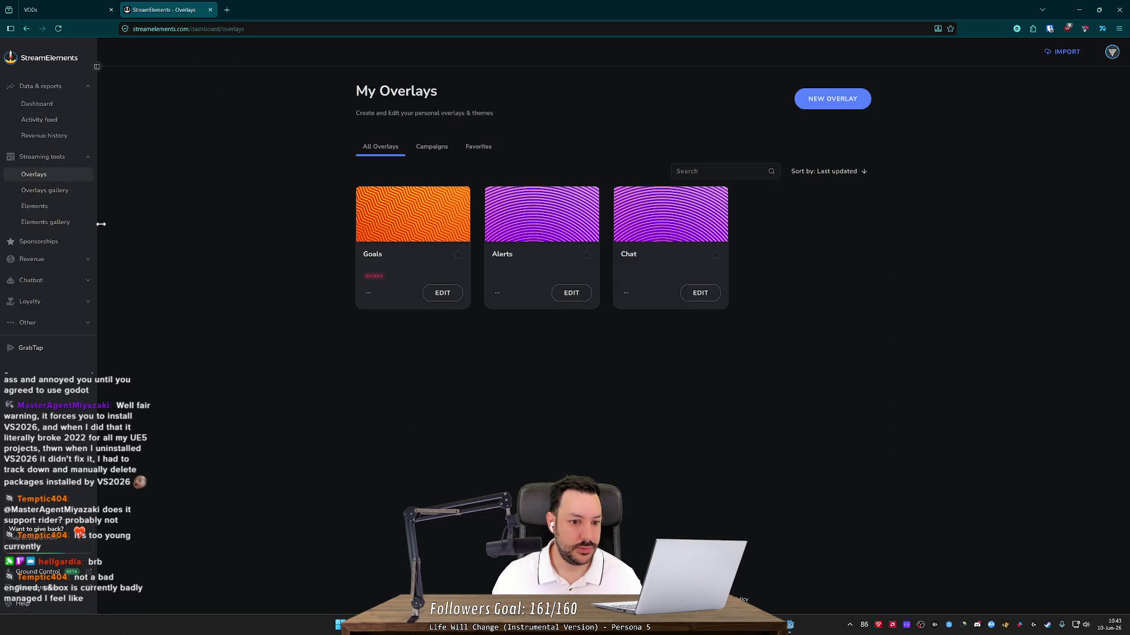
{"action": "left_click", "coordinate": [451, 294]}
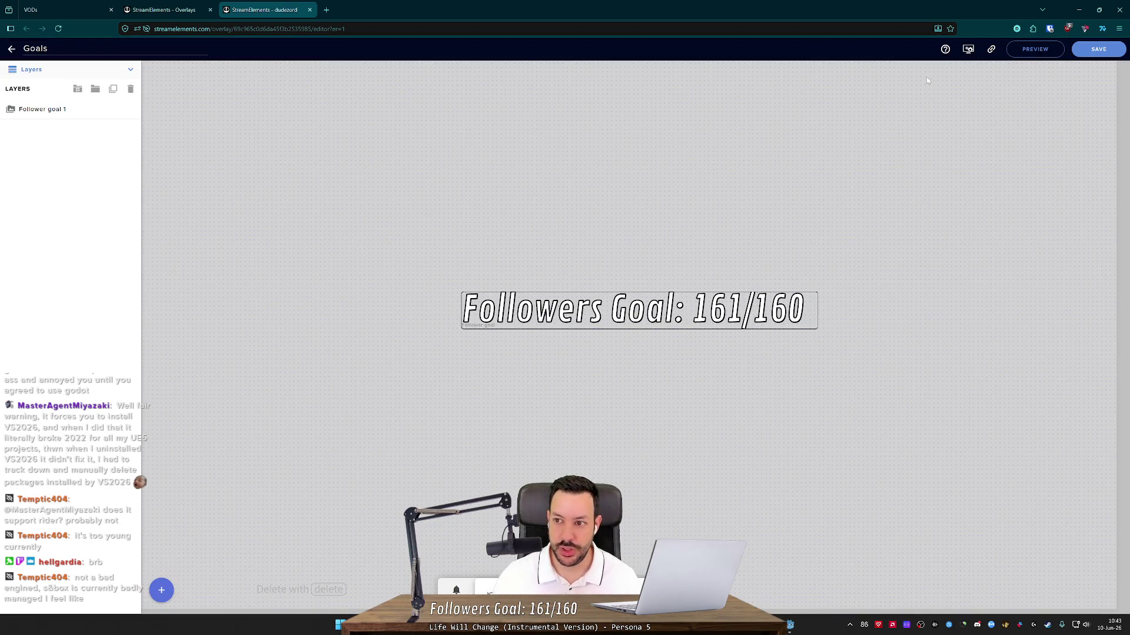
{"action": "left_click", "coordinate": [57, 146]}
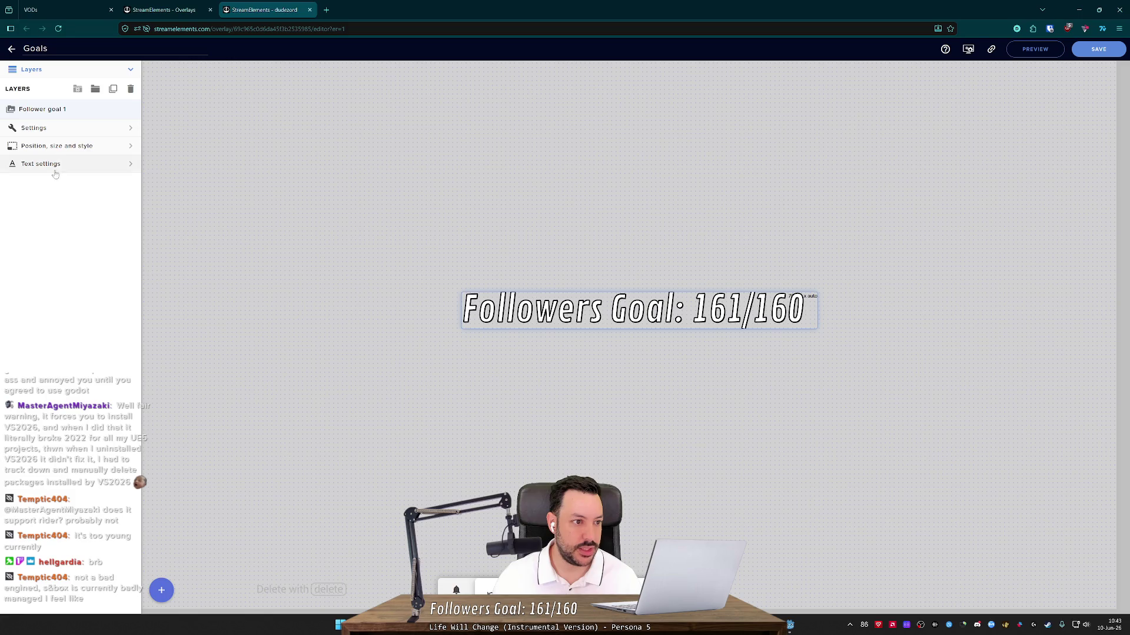
{"action": "left_click", "coordinate": [52, 127]}
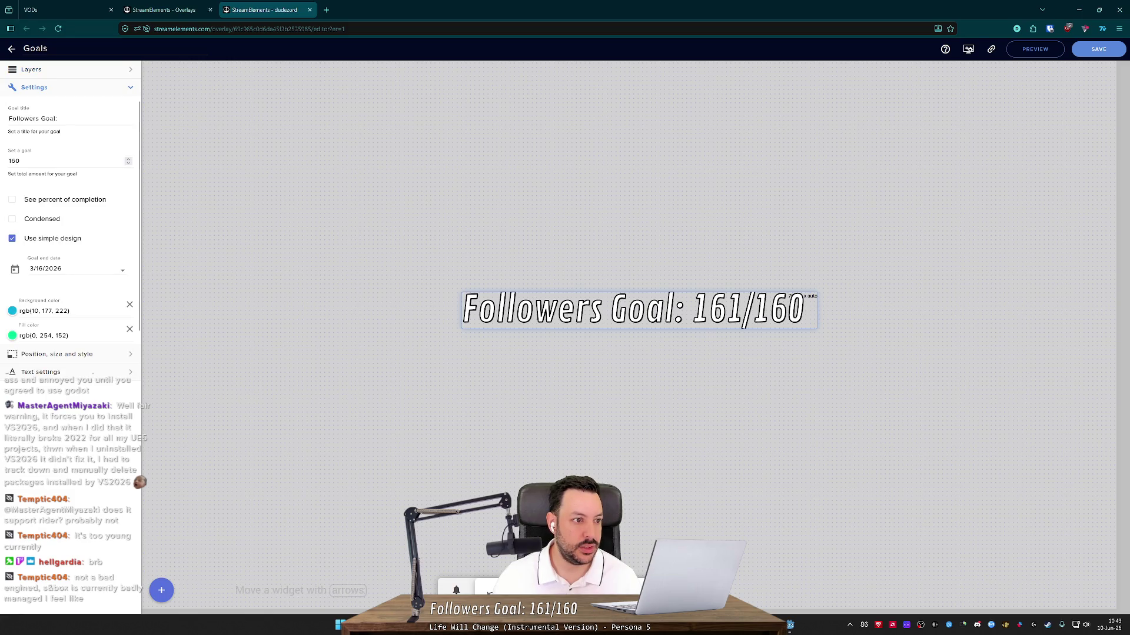
- Change the goal target from 160 to 170, save the overlay, and return to the code
{"action": "left_click", "coordinate": [59, 160]}
{"action": "key", "text": "BackSpace"}
{"action": "key", "text": "BackSpace"}
{"action": "type", "text": "70"}
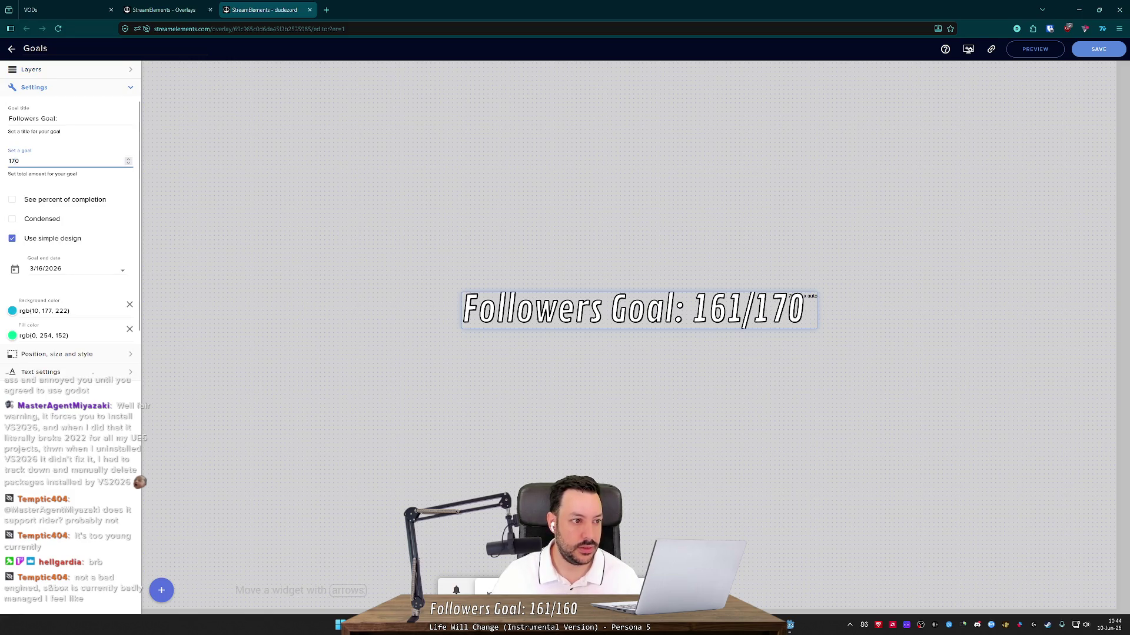
{"action": "left_click", "coordinate": [1098, 49]}
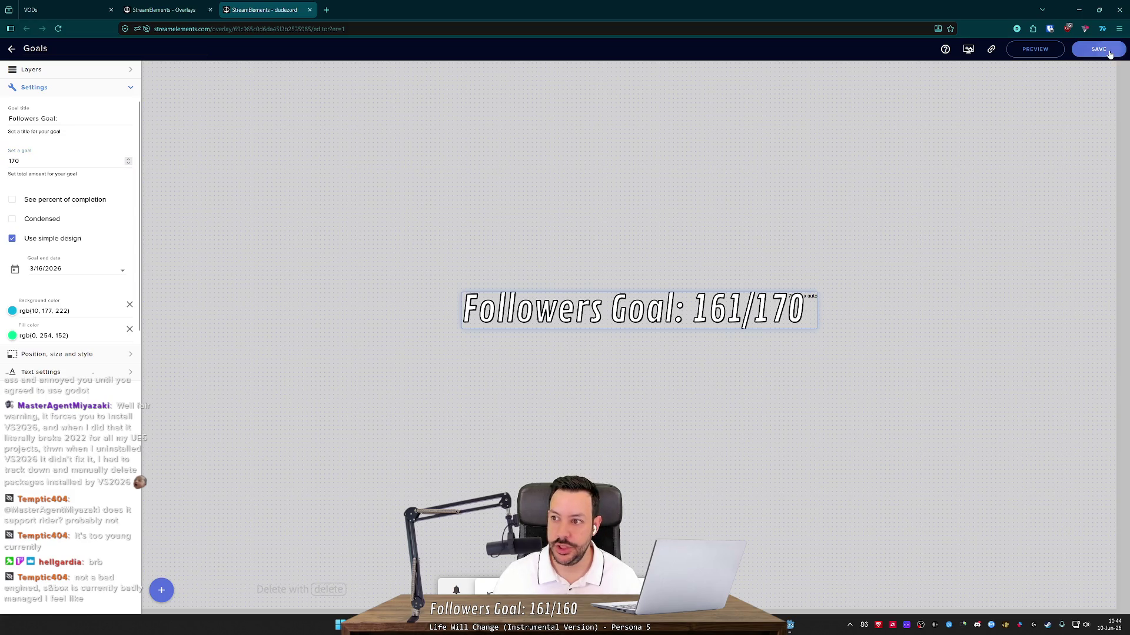
{"action": "left_click", "coordinate": [1079, 9]}
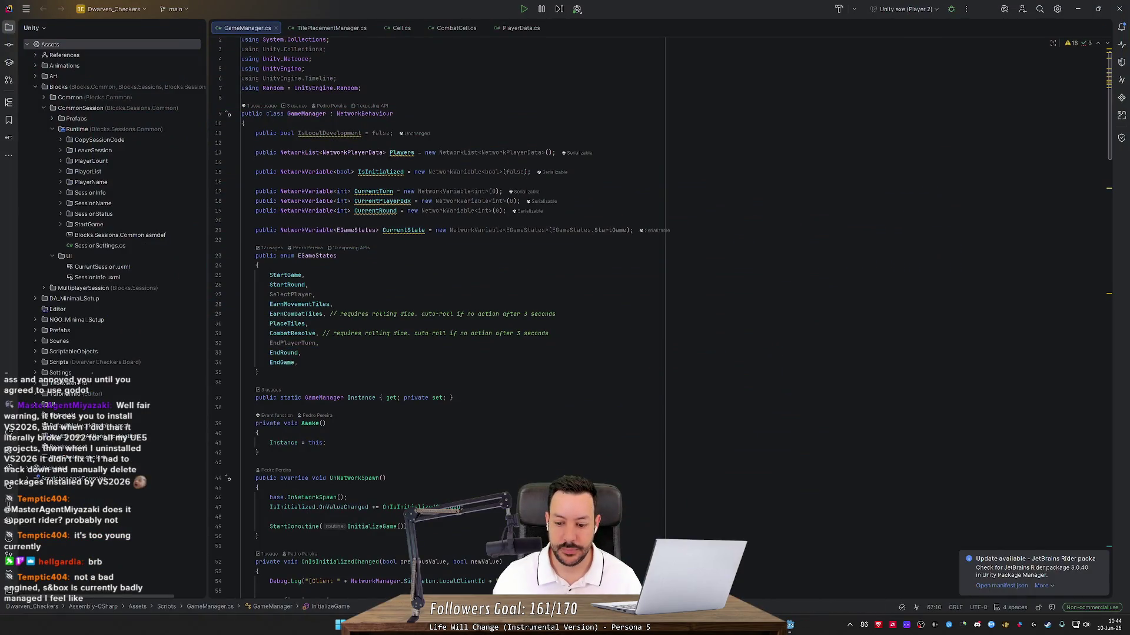
{"action": "left_click", "coordinate": [790, 625]}
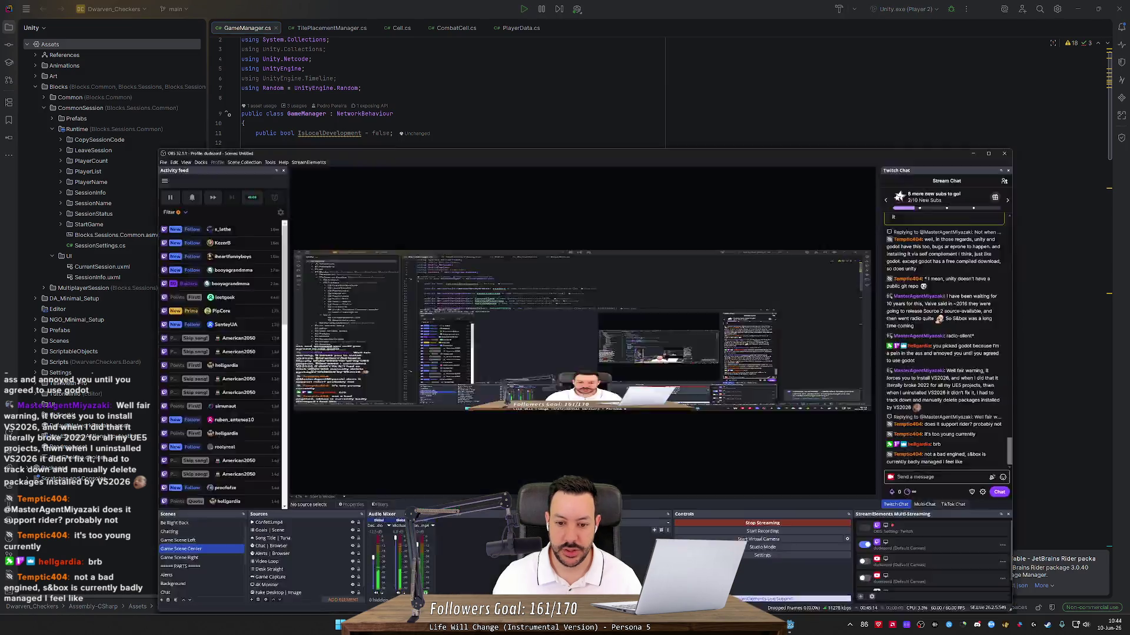
{"action": "left_click", "coordinate": [790, 625]}
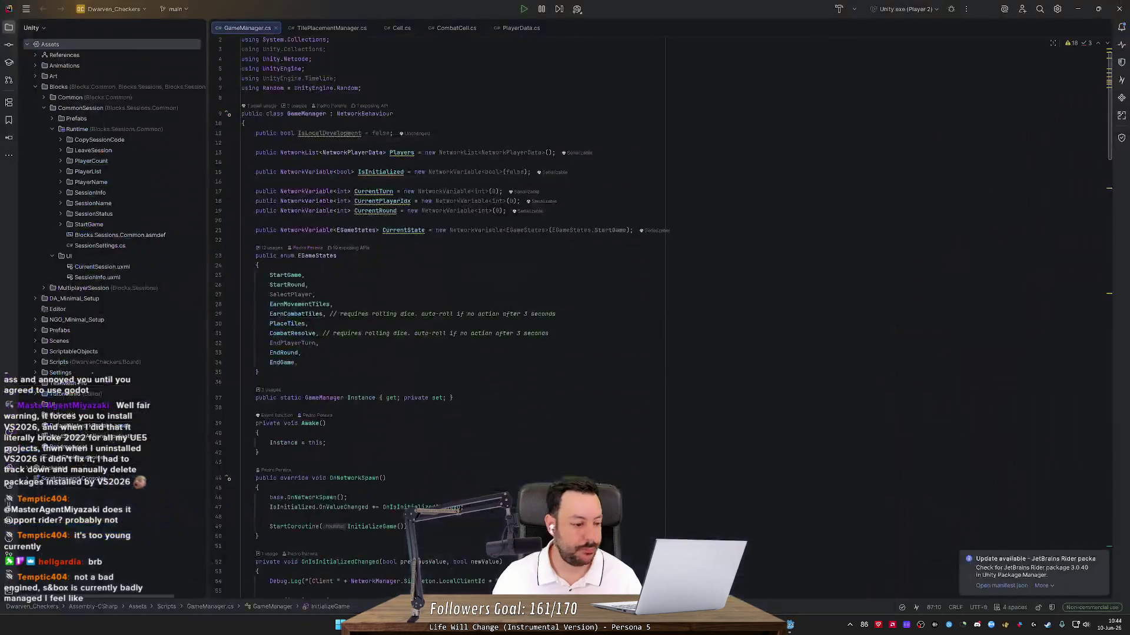
- Close the Godot and Blender windows from the taskbar, answering Blender's save prompt
{"action": "right_click", "coordinate": [791, 625]}
{"action": "left_click", "coordinate": [799, 600]}
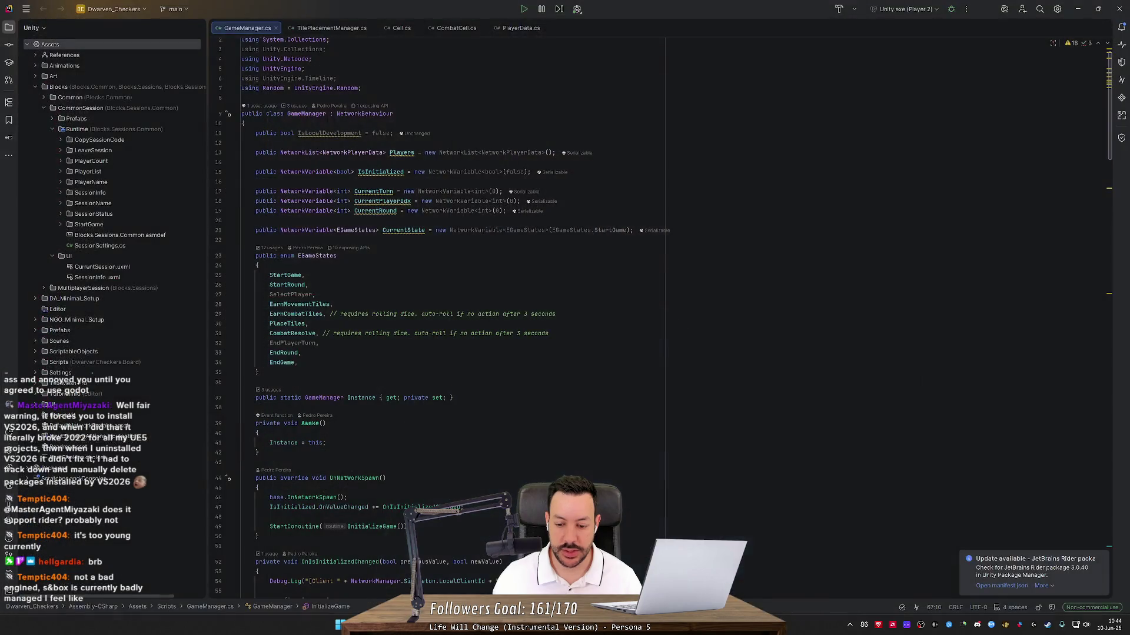
{"action": "right_click", "coordinate": [761, 625]}
{"action": "left_click", "coordinate": [760, 601]}
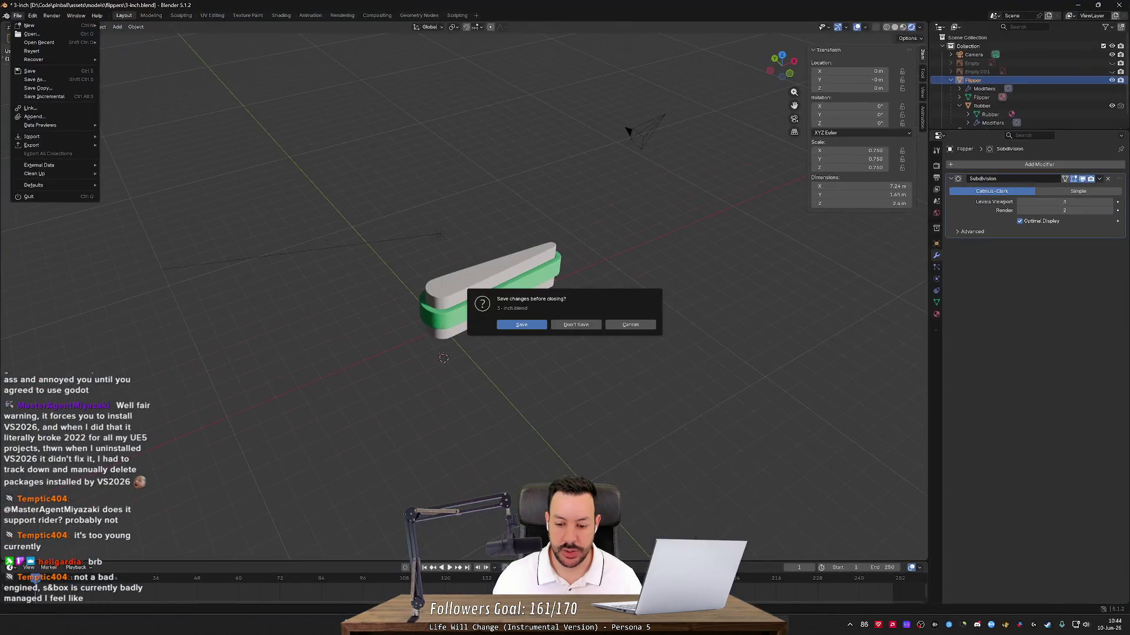
{"action": "left_click", "coordinate": [577, 327]}
{"action": "right_click", "coordinate": [769, 625]}
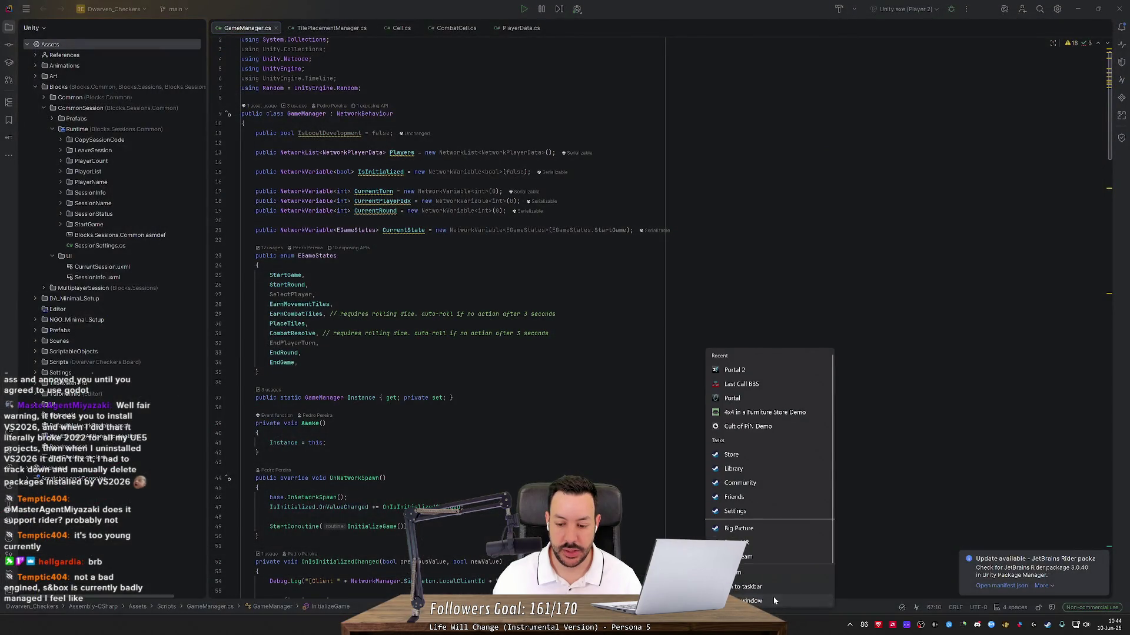
{"action": "mouse_move", "coordinate": [767, 625]}
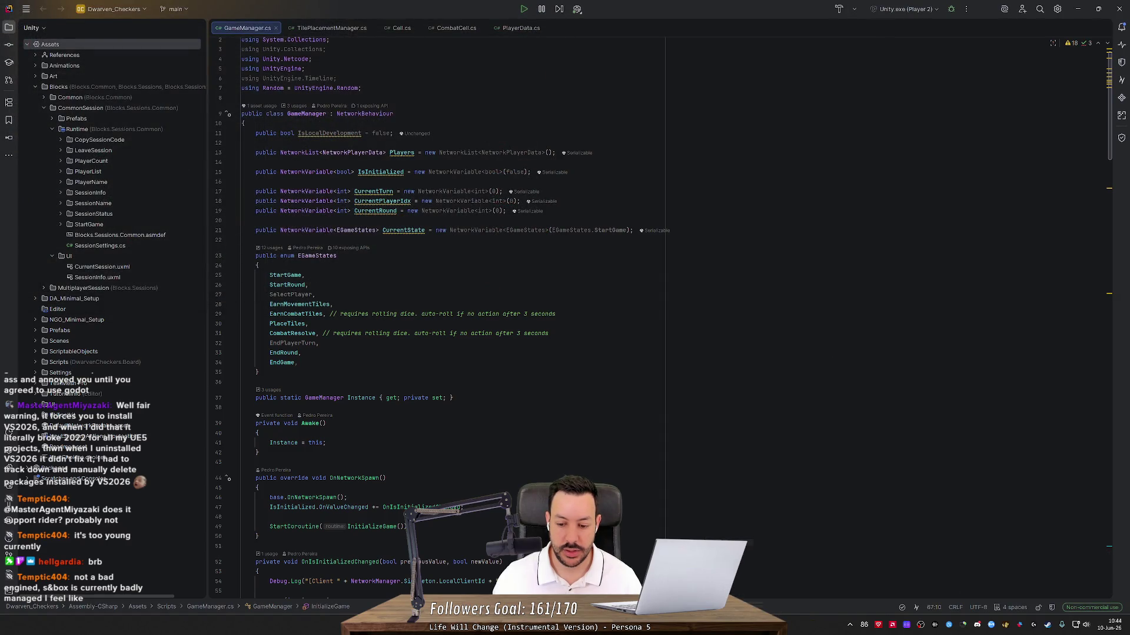
- Place the caret after the EGameStates enum, glance at the Unity board, and return to Rider
{"action": "left_click", "coordinate": [259, 371]}
{"action": "key", "text": "alt+Tab"}
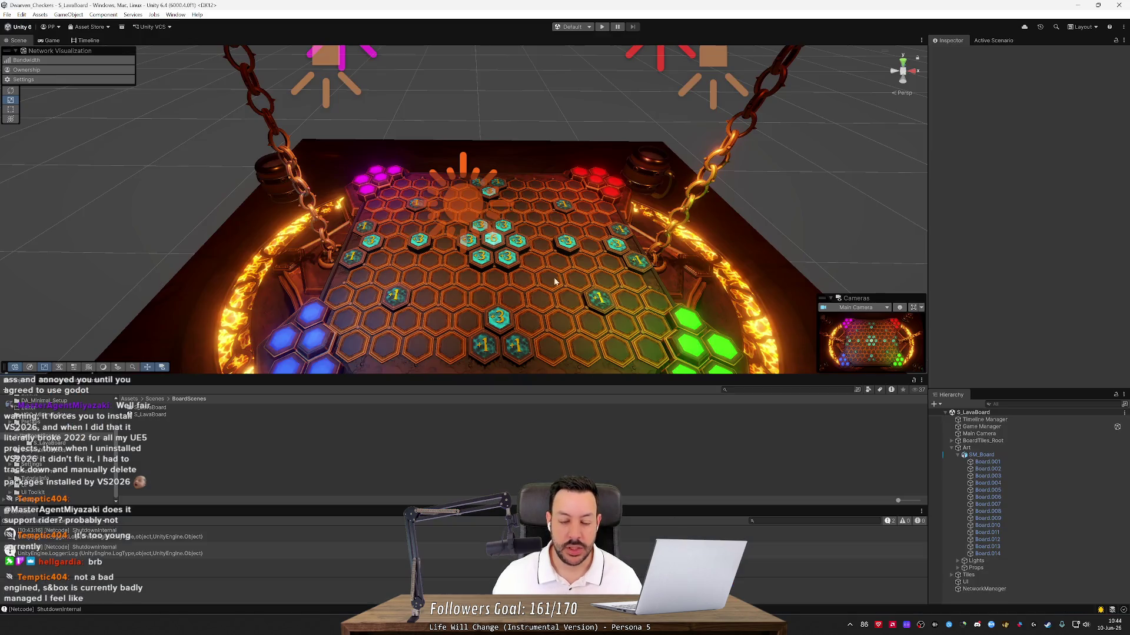
{"action": "mouse_move", "coordinate": [506, 236]}
{"action": "left_mouse_down"}
{"action": "mouse_move", "coordinate": [553, 237]}
{"action": "mouse_move", "coordinate": [647, 282]}
{"action": "left_mouse_up"}
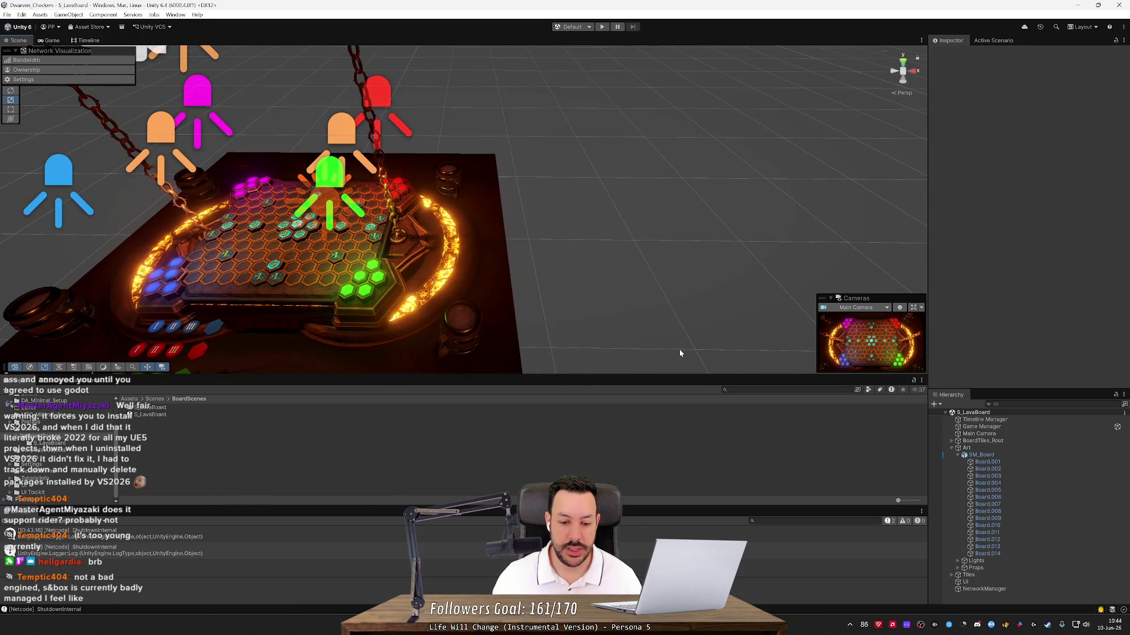
{"action": "key", "text": "alt+Tab"}
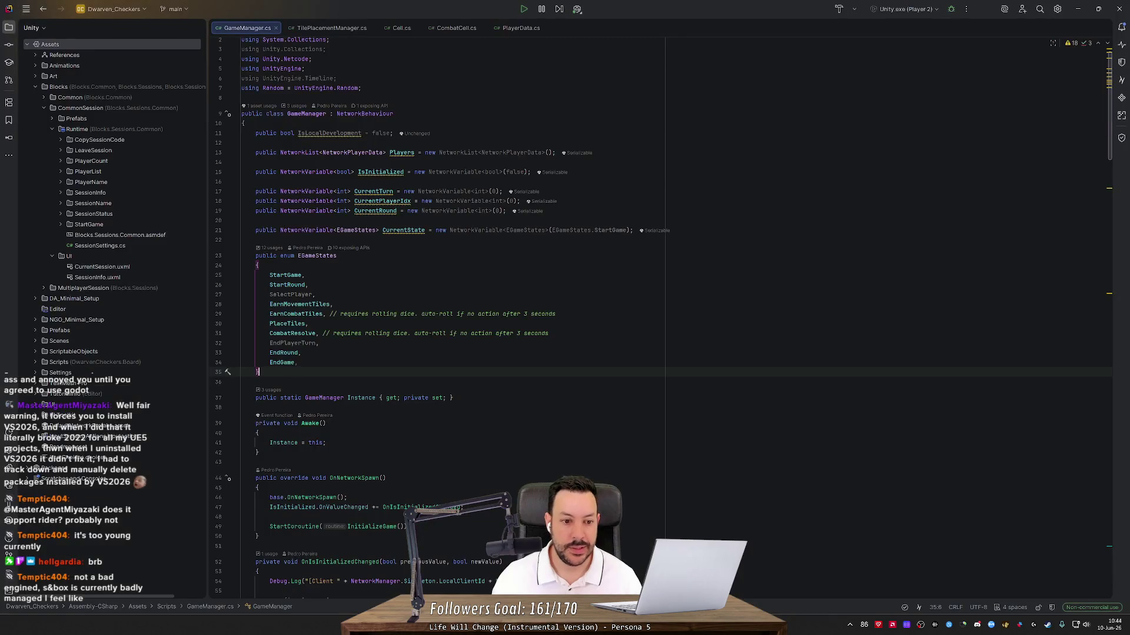
{"action": "scroll", "coordinate": [658, 327], "scroll_direction": "down", "scroll_amount": 12}
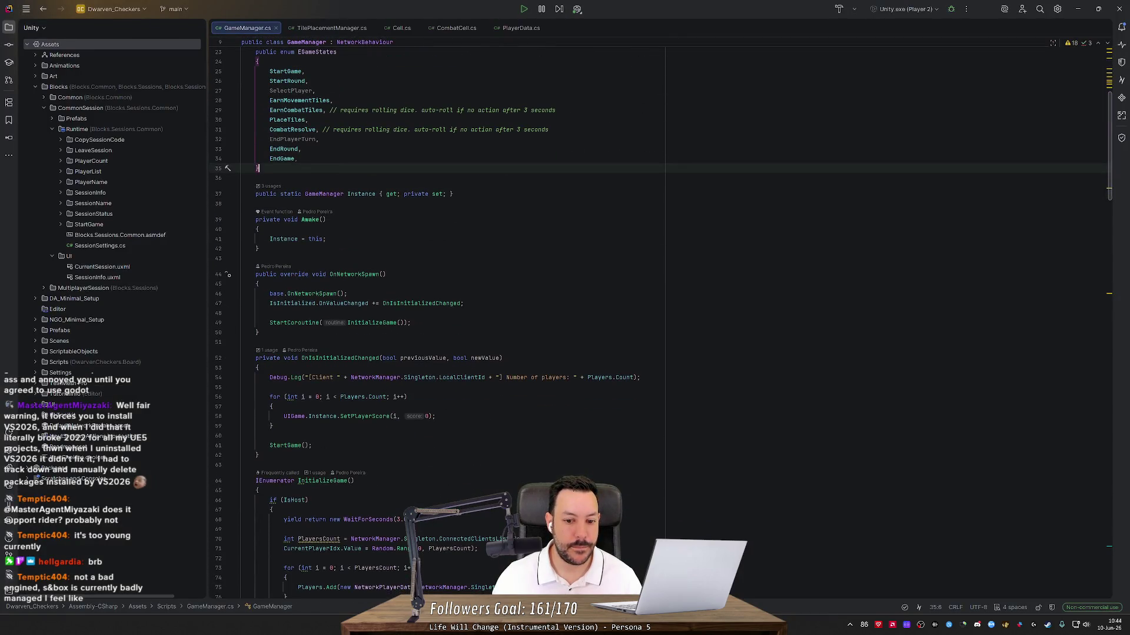
{"action": "scroll", "coordinate": [397, 322], "scroll_direction": "down", "scroll_amount": 1}
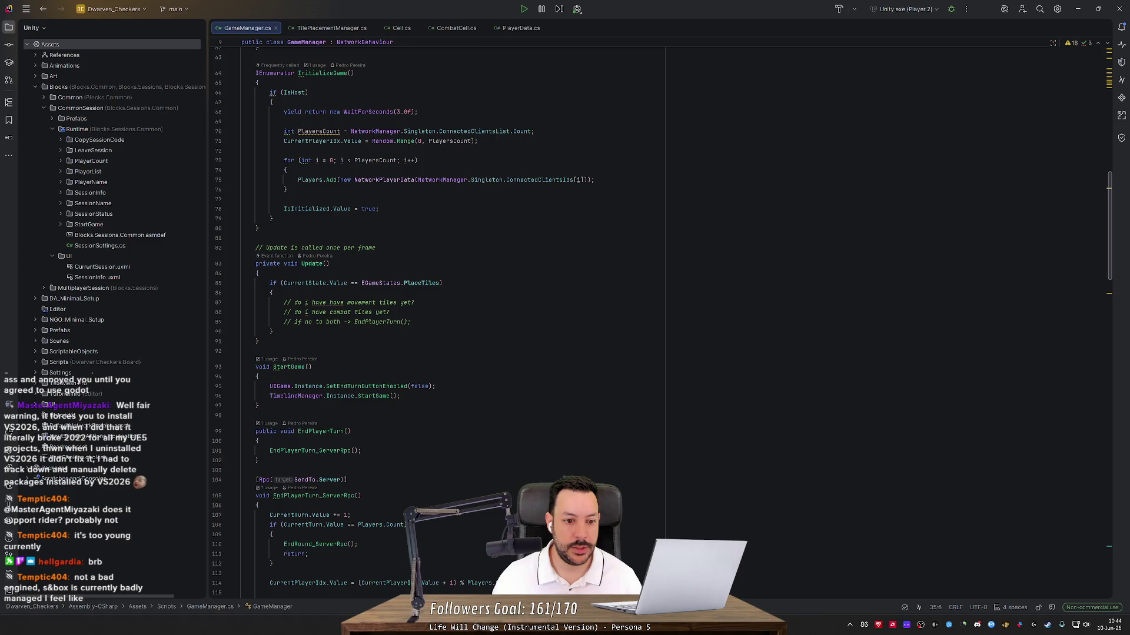
{"action": "scroll", "coordinate": [398, 322], "scroll_direction": "down", "scroll_amount": 8}
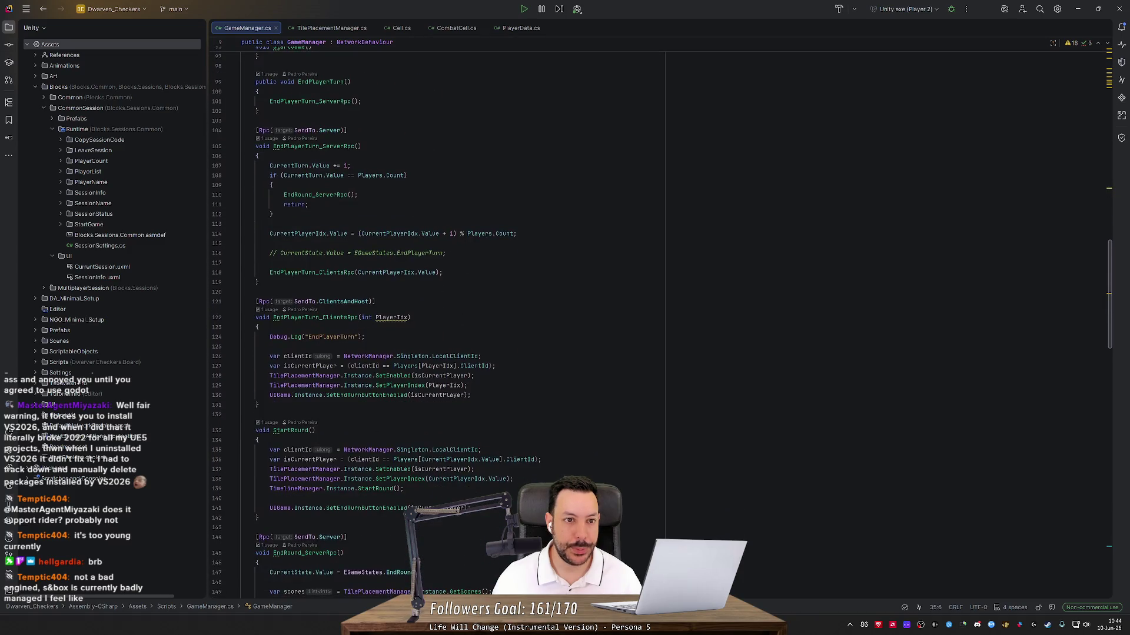
{"action": "scroll", "coordinate": [398, 322], "scroll_direction": "up", "scroll_amount": 17}
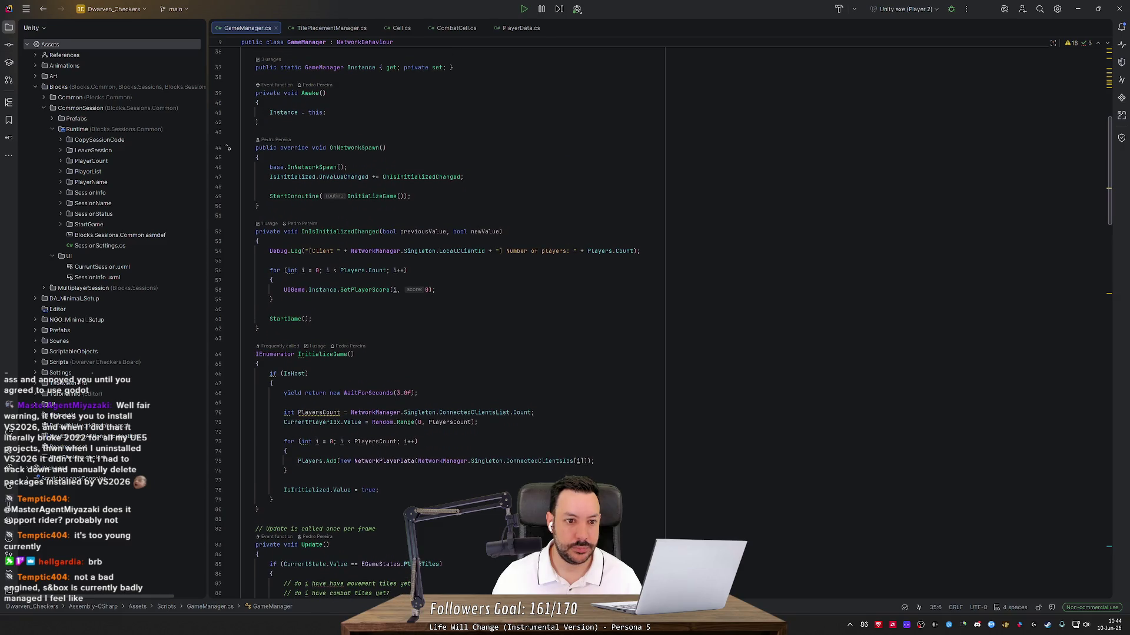
{"action": "scroll", "coordinate": [398, 322], "scroll_direction": "up", "scroll_amount": 5}
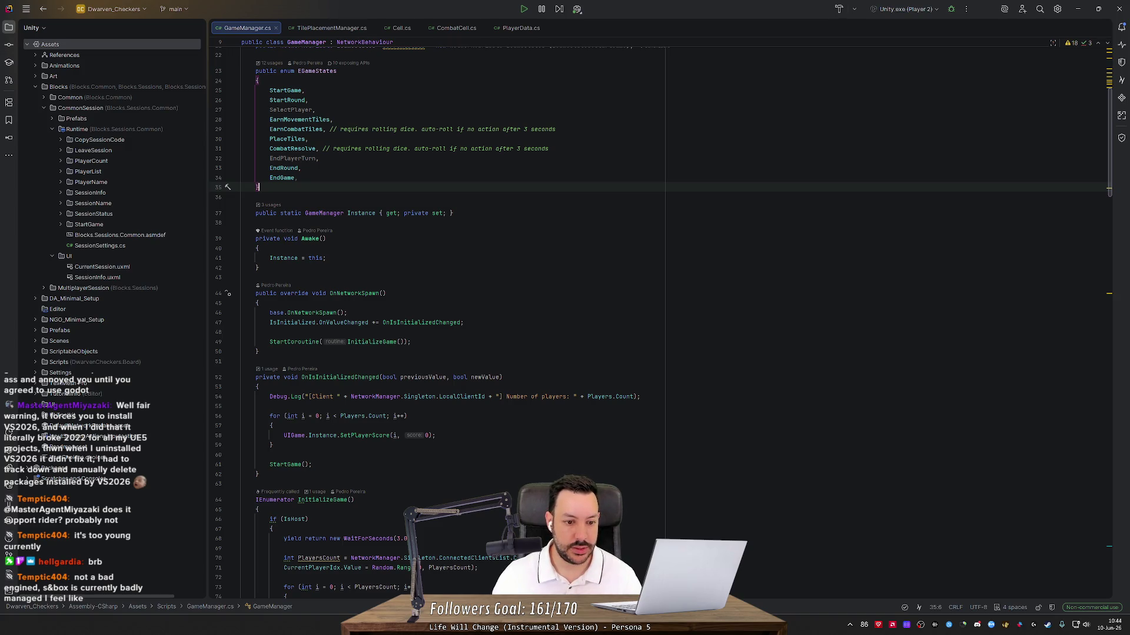
{"action": "scroll", "coordinate": [397, 322], "scroll_direction": "down", "scroll_amount": 1}
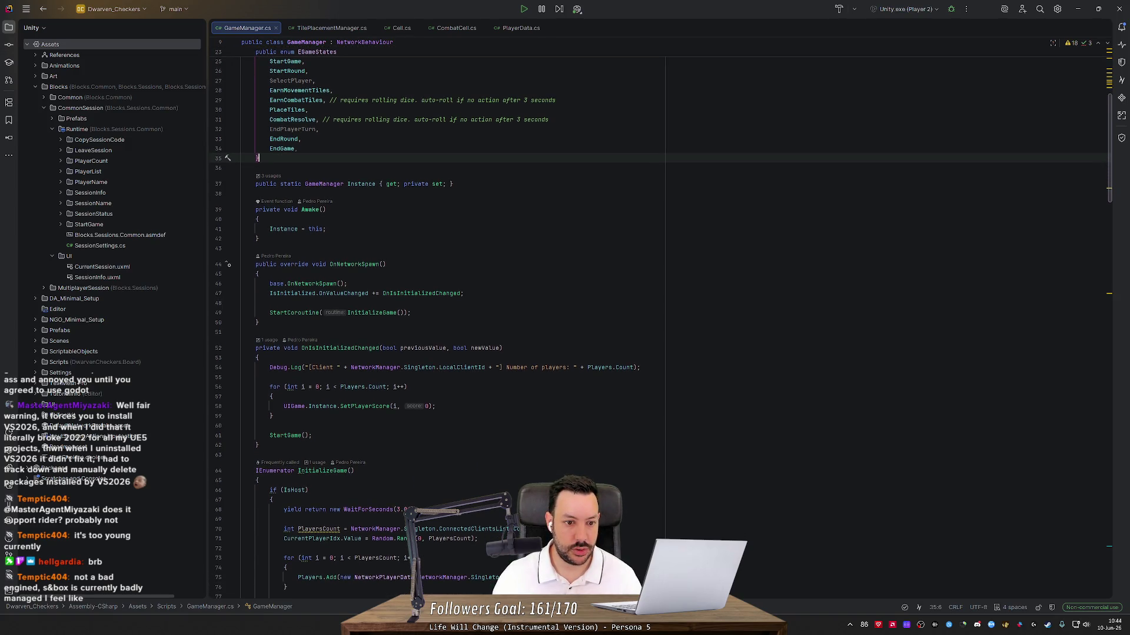
{"action": "scroll", "coordinate": [658, 319], "scroll_direction": "down", "scroll_amount": 5}
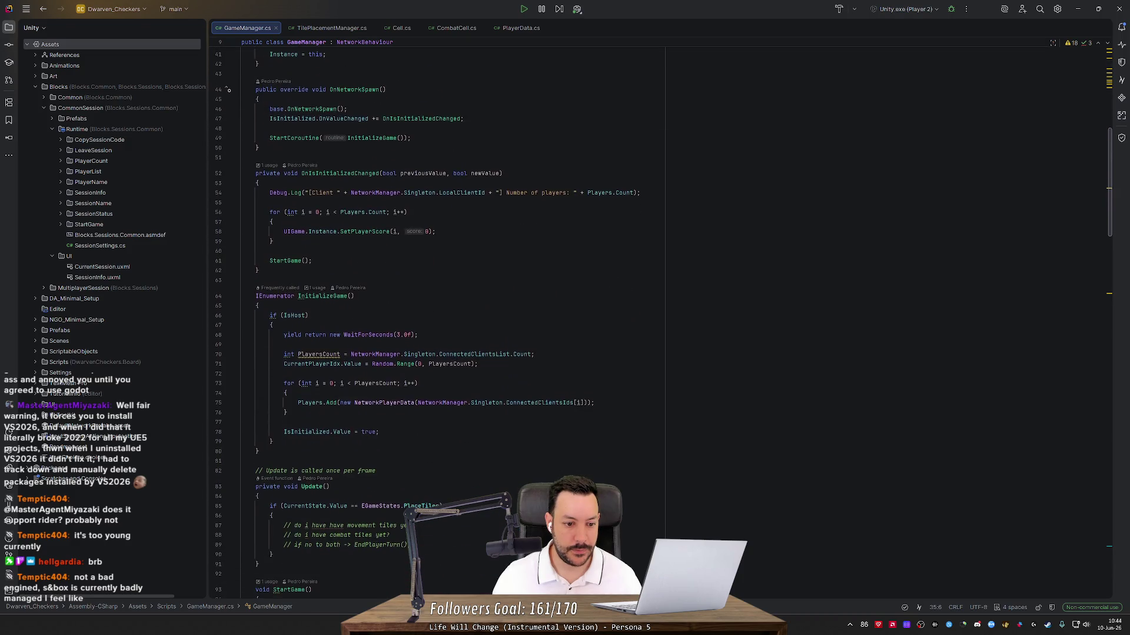
{"action": "scroll", "coordinate": [464, 235], "scroll_direction": "up", "scroll_amount": 4}
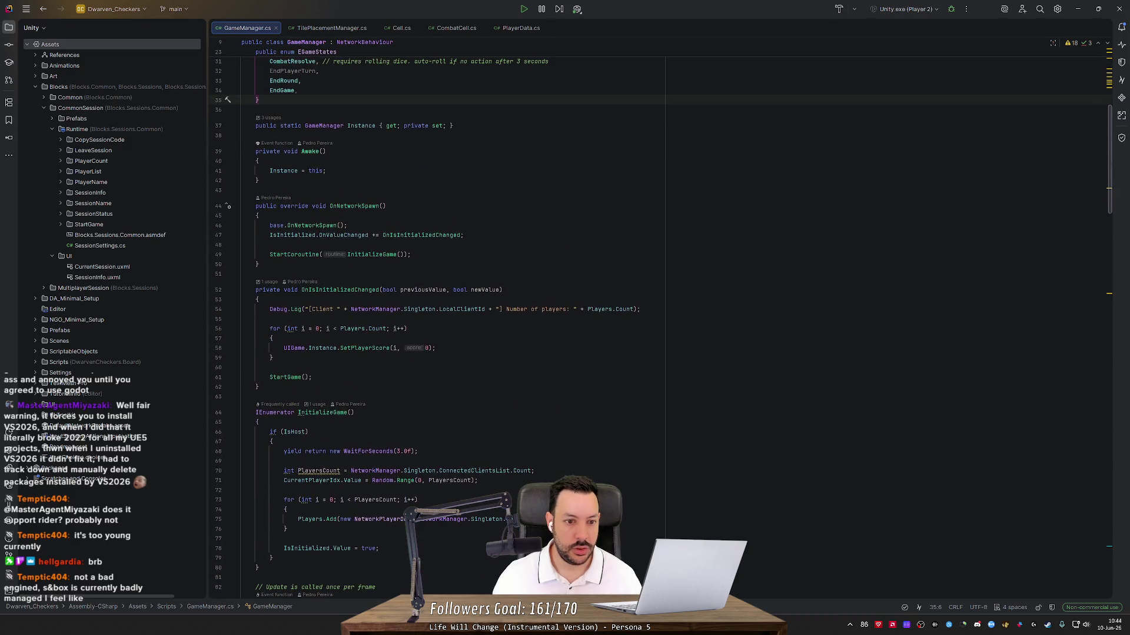
{"action": "left_click", "coordinate": [464, 234]}
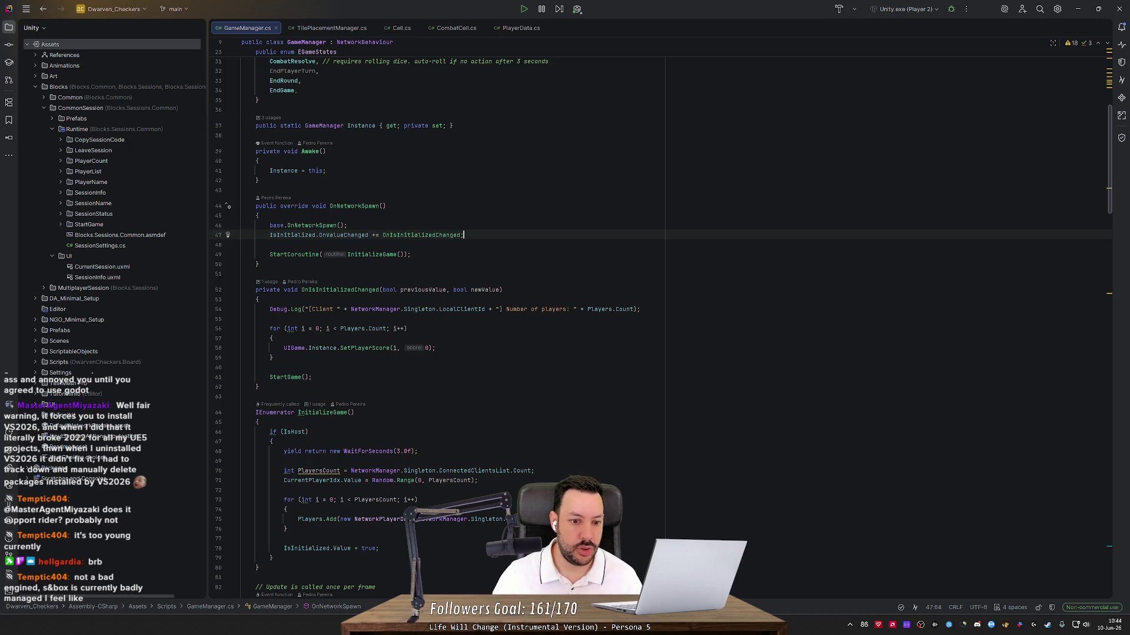
{"action": "left_click_drag", "start_coordinate": [351, 309], "coordinate": [440, 309]}
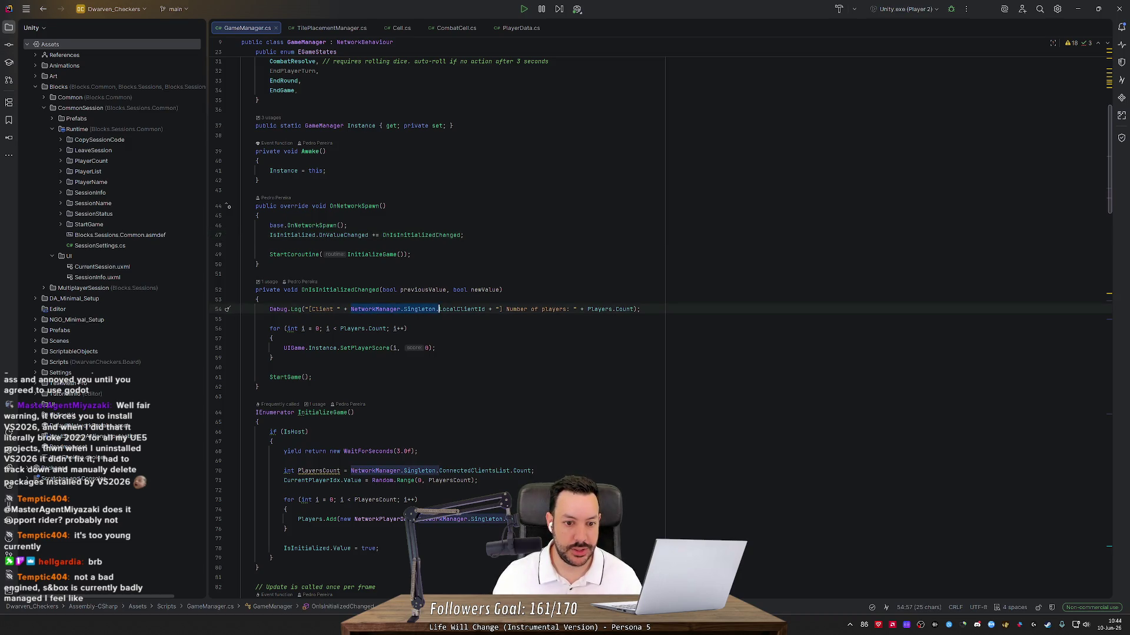
- Add a new line in OnNetworkSpawn and paste 'NetworkManager.Singleton.', trying member completions
{"action": "left_click", "coordinate": [241, 244]}
{"action": "key", "text": "Return"}
{"action": "key", "text": "Return"}
{"action": "key", "text": "Up"}
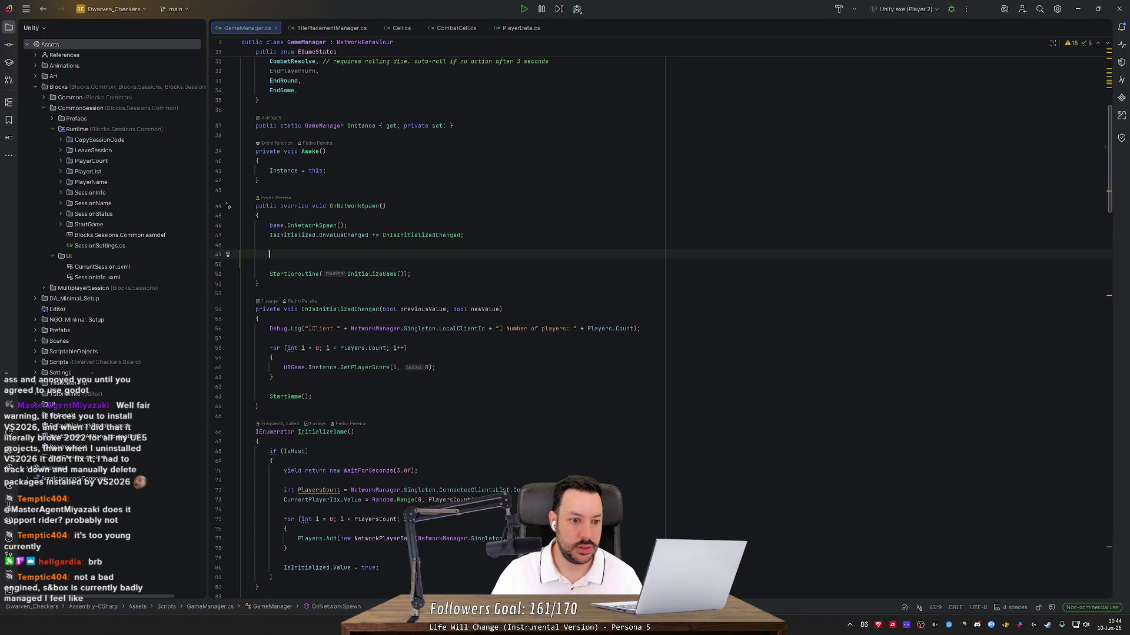
{"action": "type", "text": "NetworkManager.Singleton."}
{"action": "type", "text": "Load"}
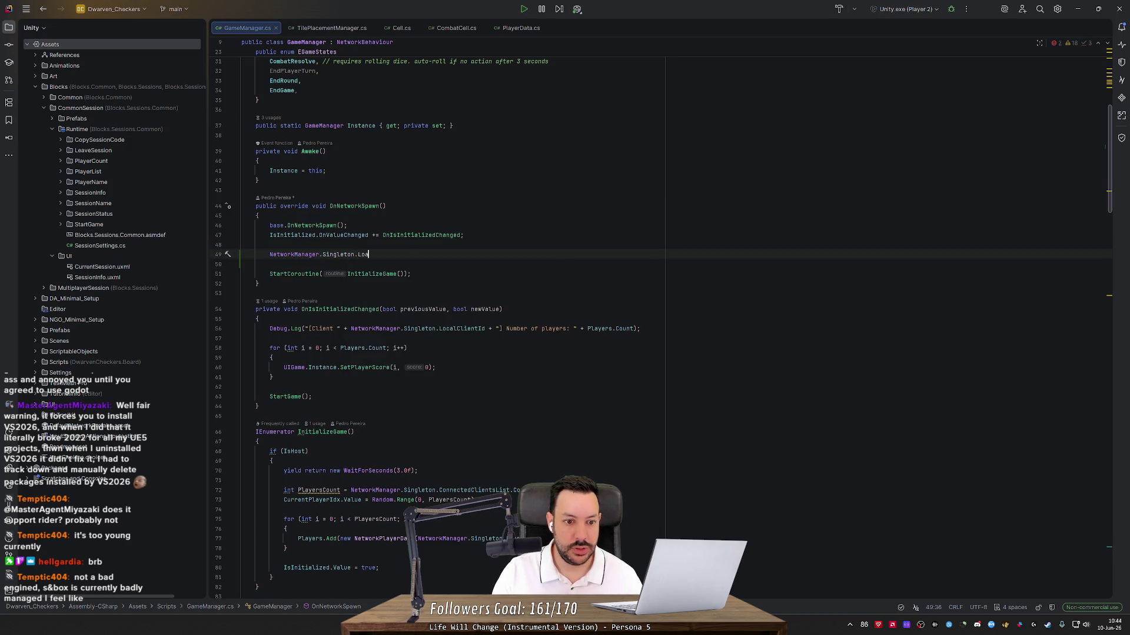
{"action": "key", "text": "BackSpace"}
{"action": "key", "text": "BackSpace"}
{"action": "key", "text": "BackSpace"}
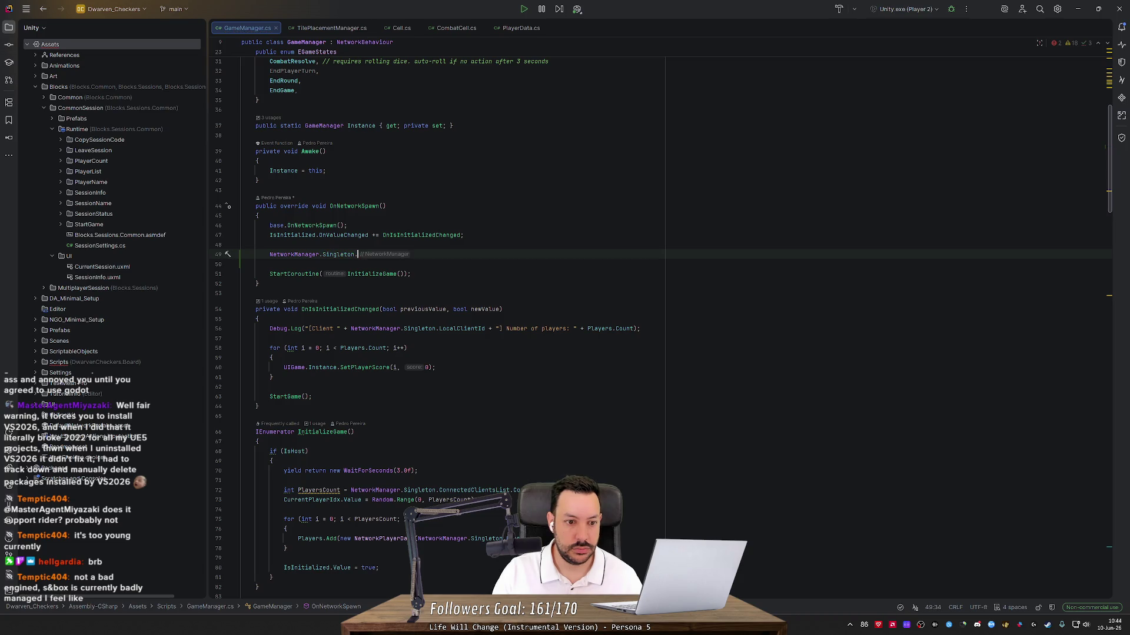
{"action": "type", "text": "Lo"}
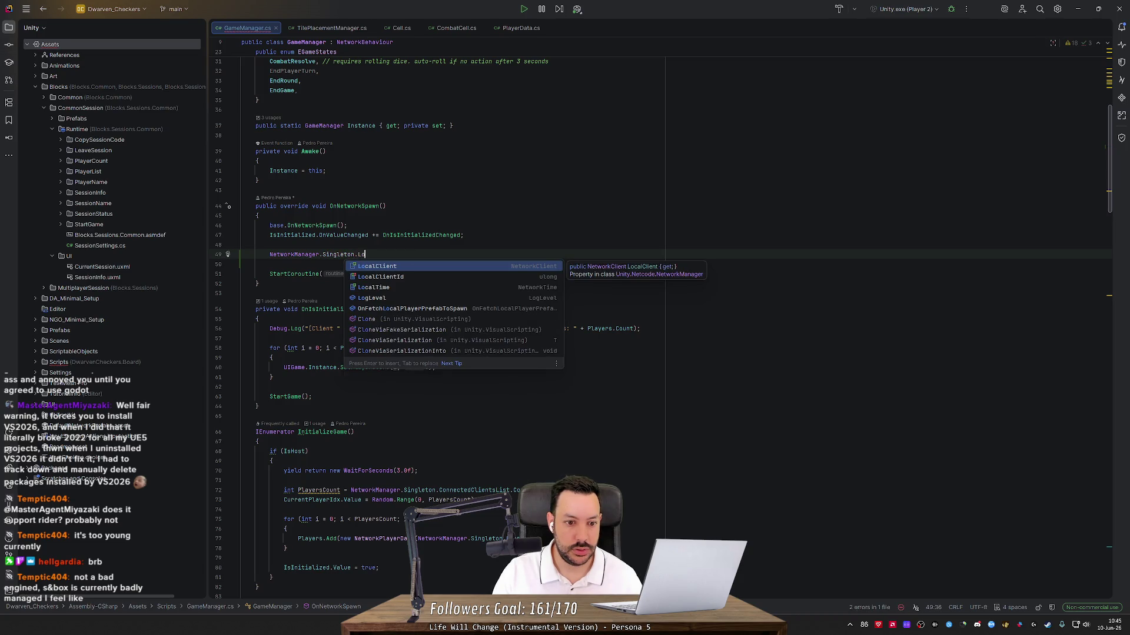
{"action": "key", "text": "BackSpace"}
{"action": "type", "text": "evel"}
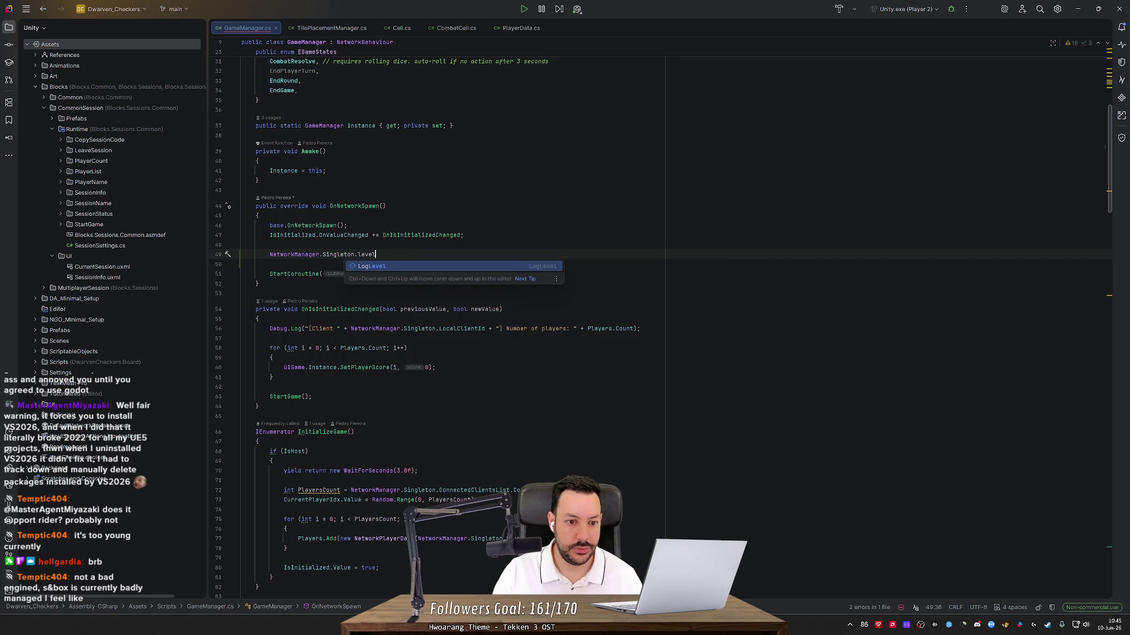
{"action": "key", "text": "BackSpace"}
{"action": "key", "text": "BackSpace"}
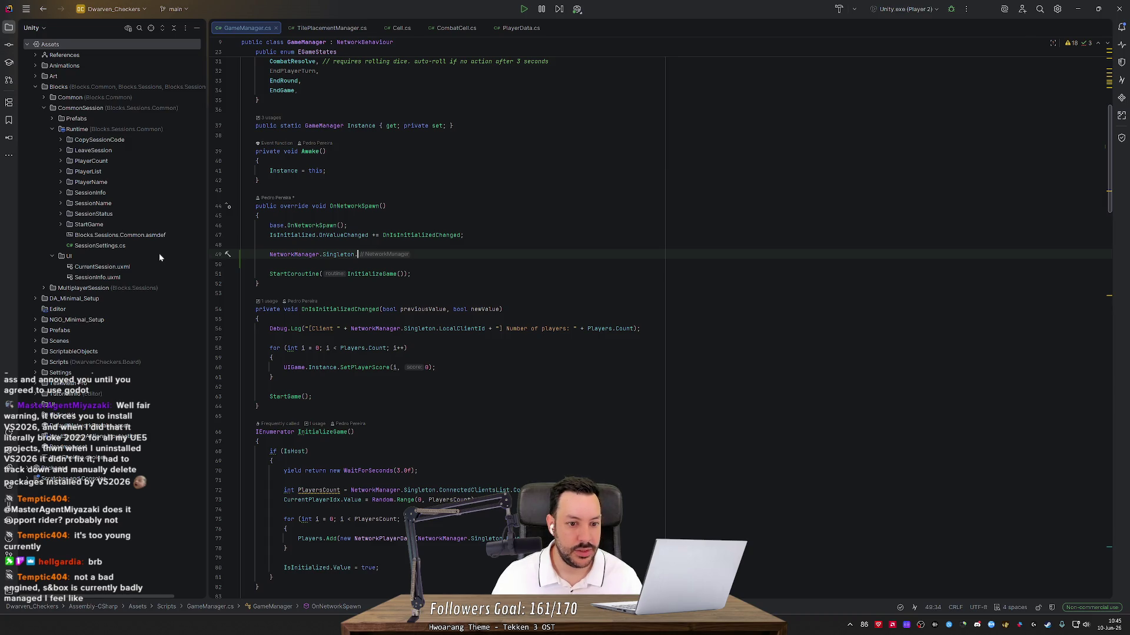
- Switch to Unity to recompile the scripts, then return to GameManager.cs
{"action": "key", "text": "alt+Tab"}
{"action": "key", "text": "alt+Tab"}
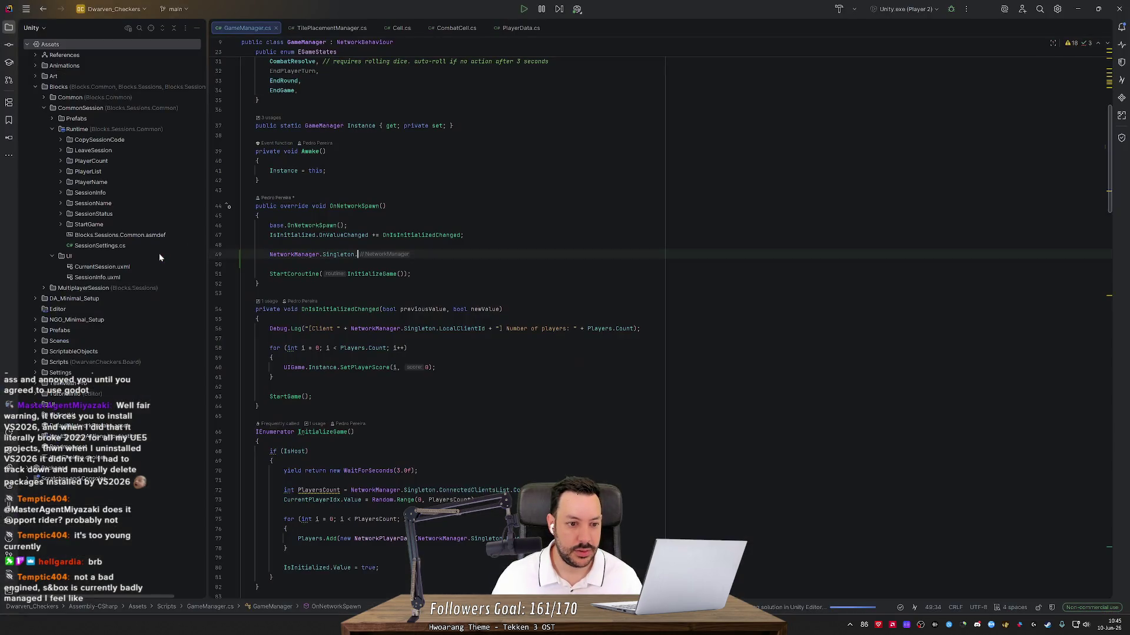
{"action": "scroll", "coordinate": [661, 332], "scroll_direction": "down", "scroll_amount": 2}
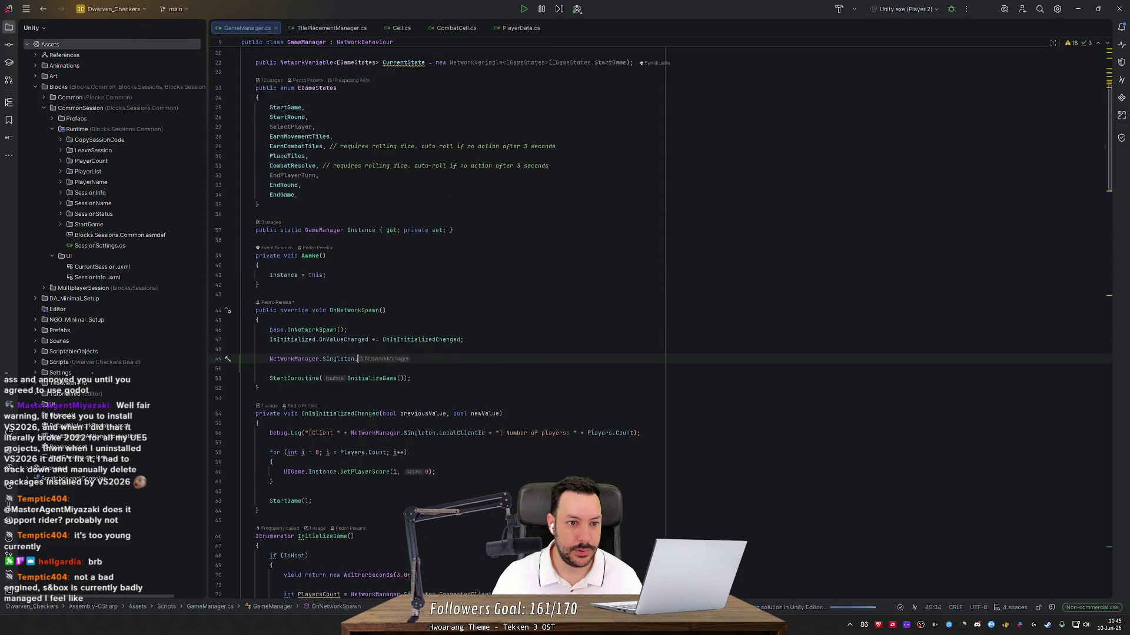
{"action": "scroll", "coordinate": [660, 332], "scroll_direction": "down", "scroll_amount": 15}
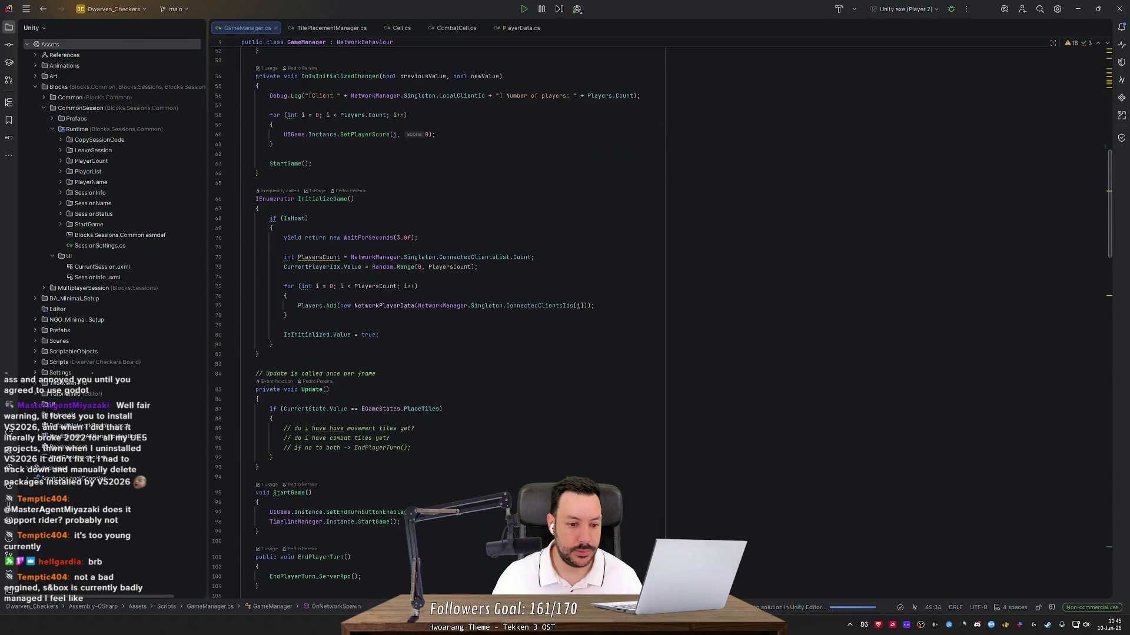
{"action": "scroll", "coordinate": [661, 332], "scroll_direction": "down", "scroll_amount": 2}
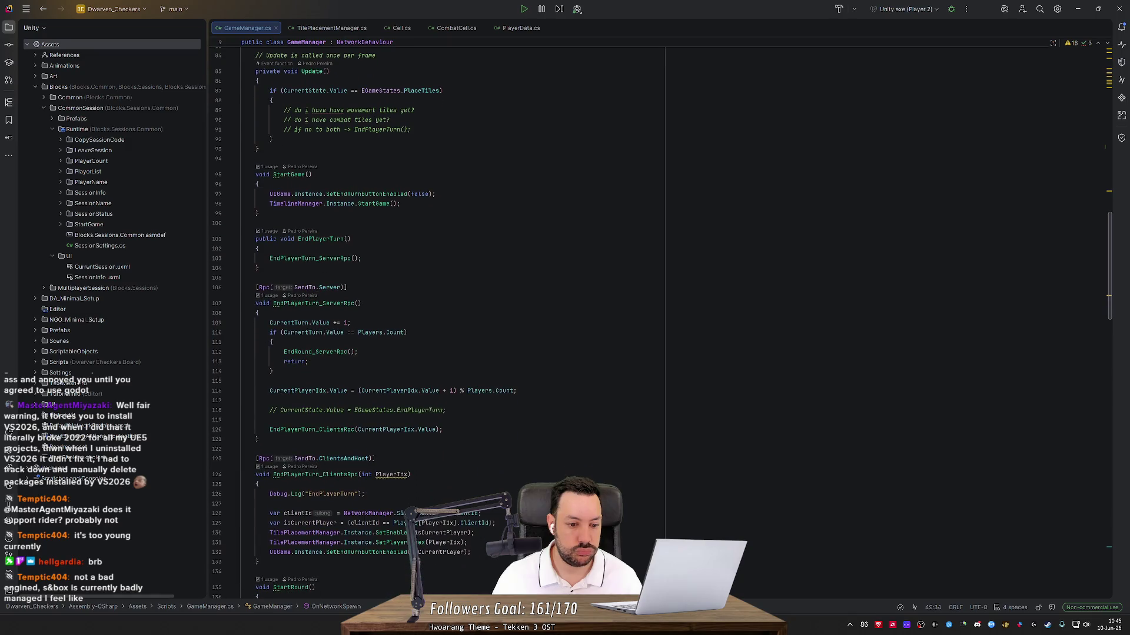
{"action": "key", "text": "alt+Tab"}
{"action": "key", "text": "alt+Tab"}
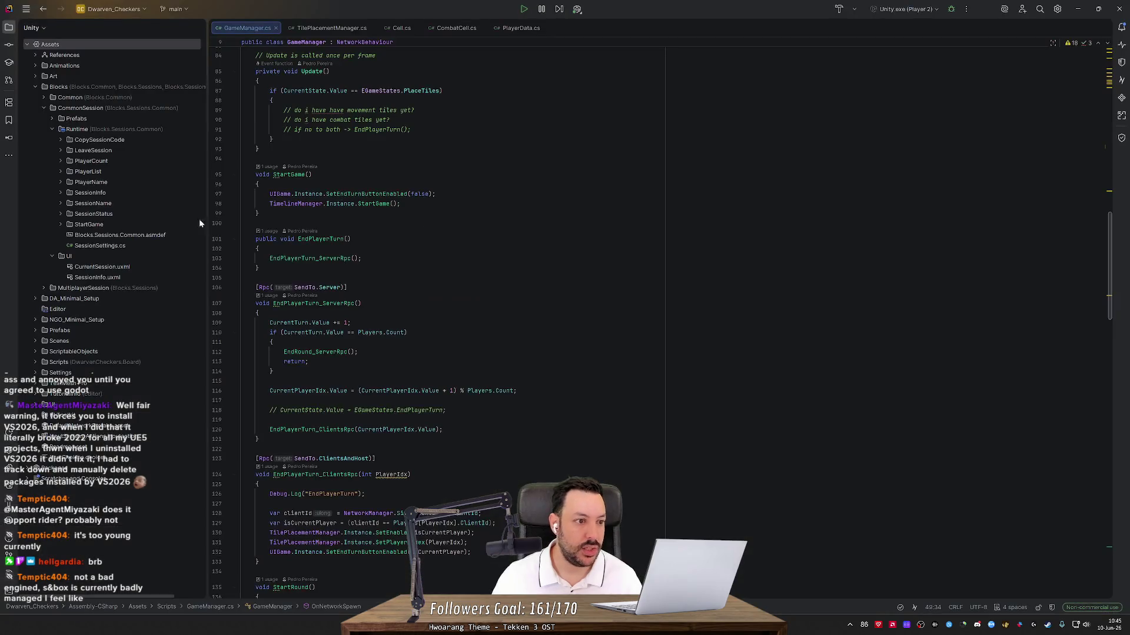
{"action": "key", "text": "alt+Tab"}
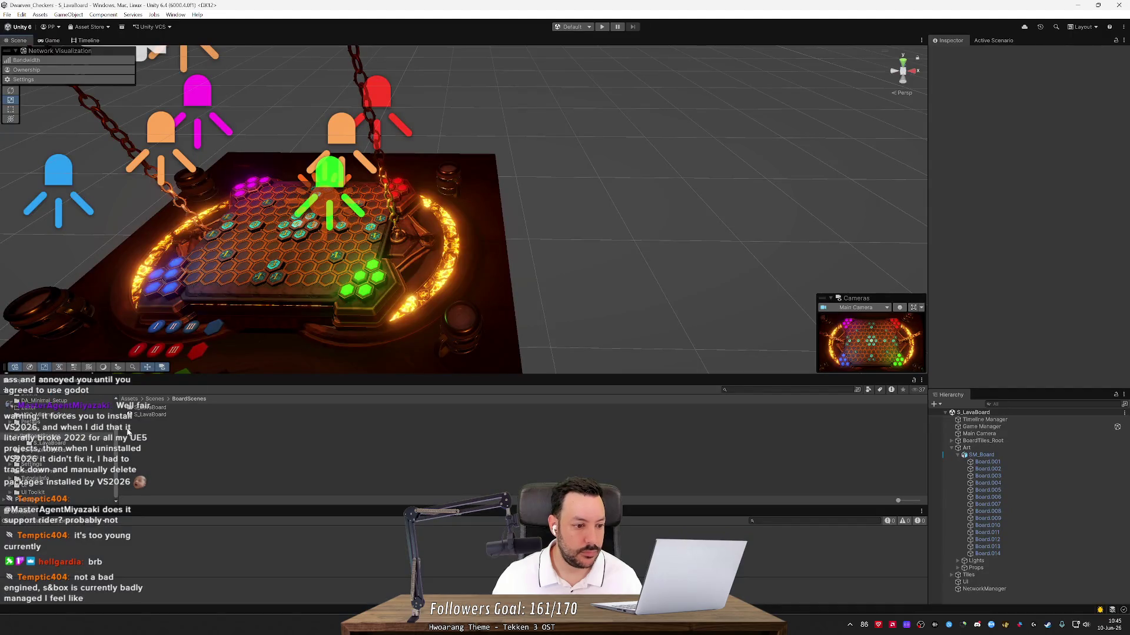
- Expand Blocks > MultiplayerSession > Scenes in the Project window and open the QuickJoin scene
{"action": "scroll", "coordinate": [54, 434], "scroll_direction": "up", "scroll_amount": 5}
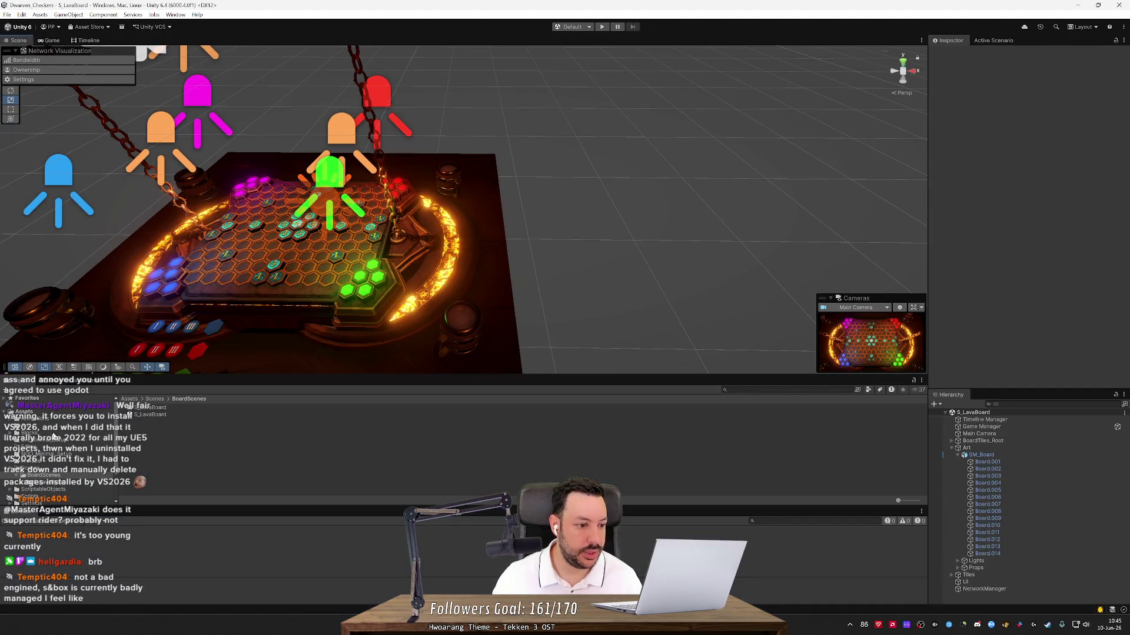
{"action": "left_click", "coordinate": [17, 446]}
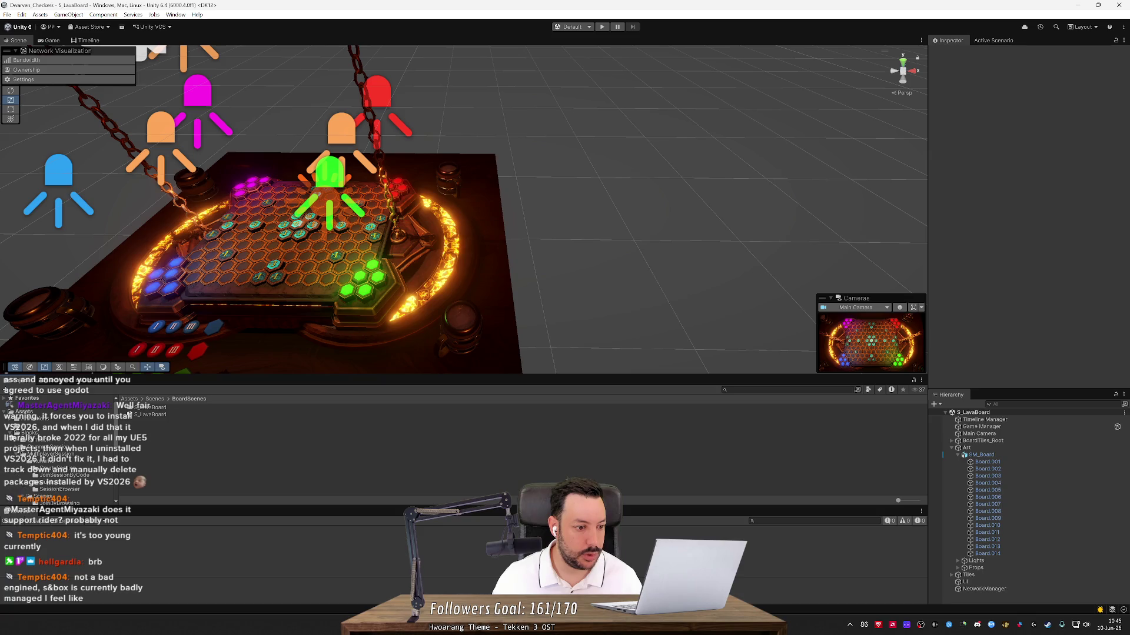
{"action": "left_click", "coordinate": [13, 442]}
{"action": "left_click", "coordinate": [18, 443]}
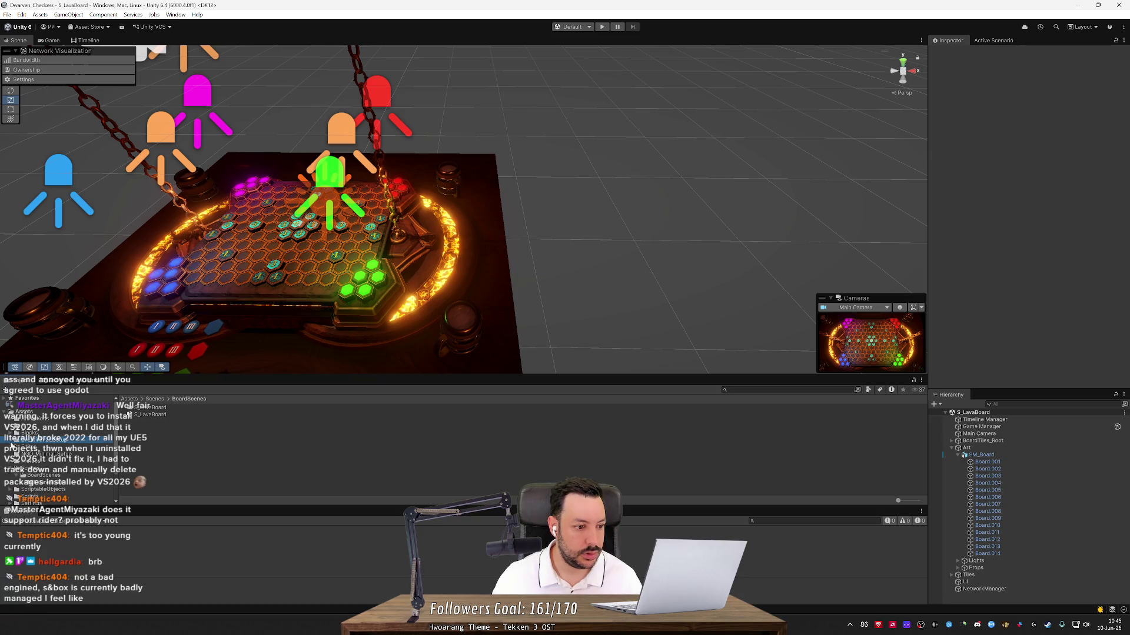
{"action": "left_click", "coordinate": [14, 442]}
{"action": "left_click", "coordinate": [14, 441]}
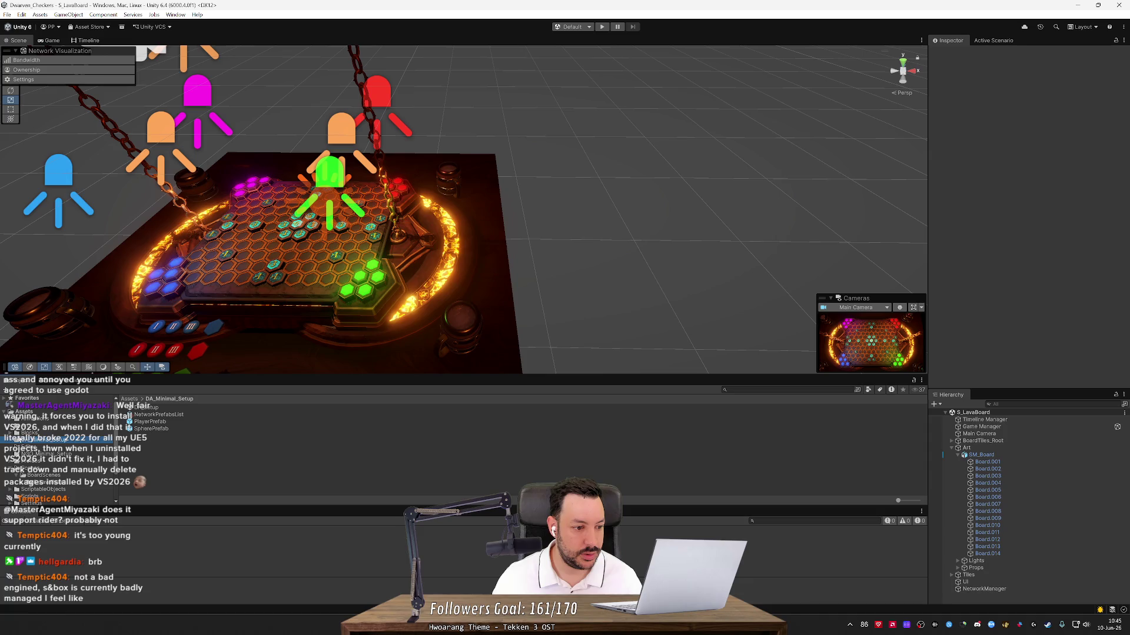
{"action": "left_click", "coordinate": [11, 437]}
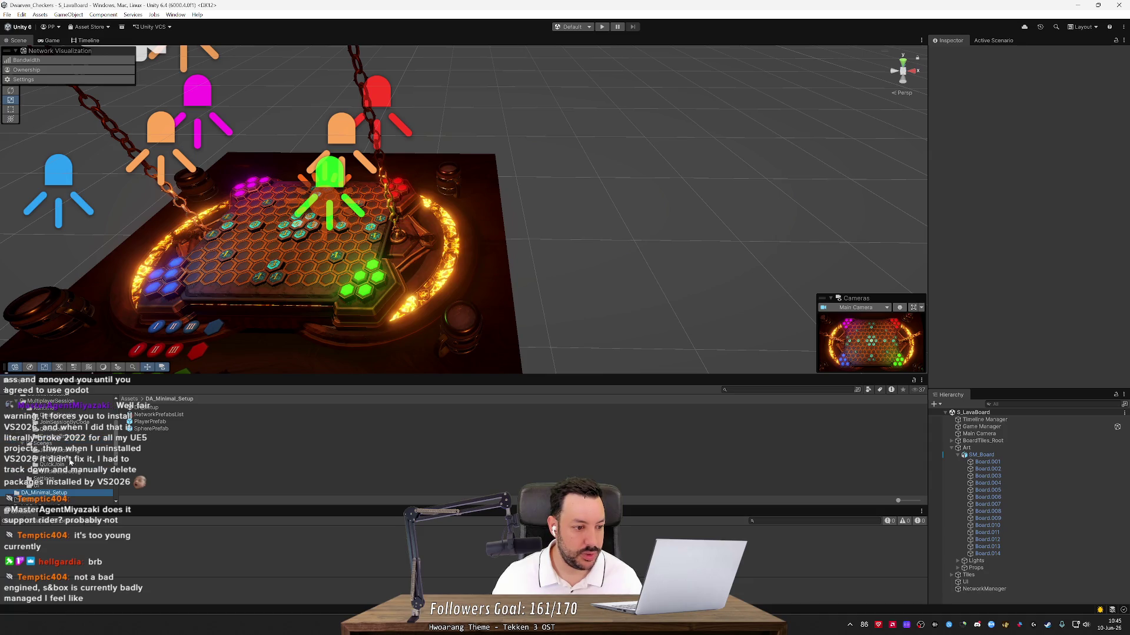
{"action": "left_click", "coordinate": [63, 465]}
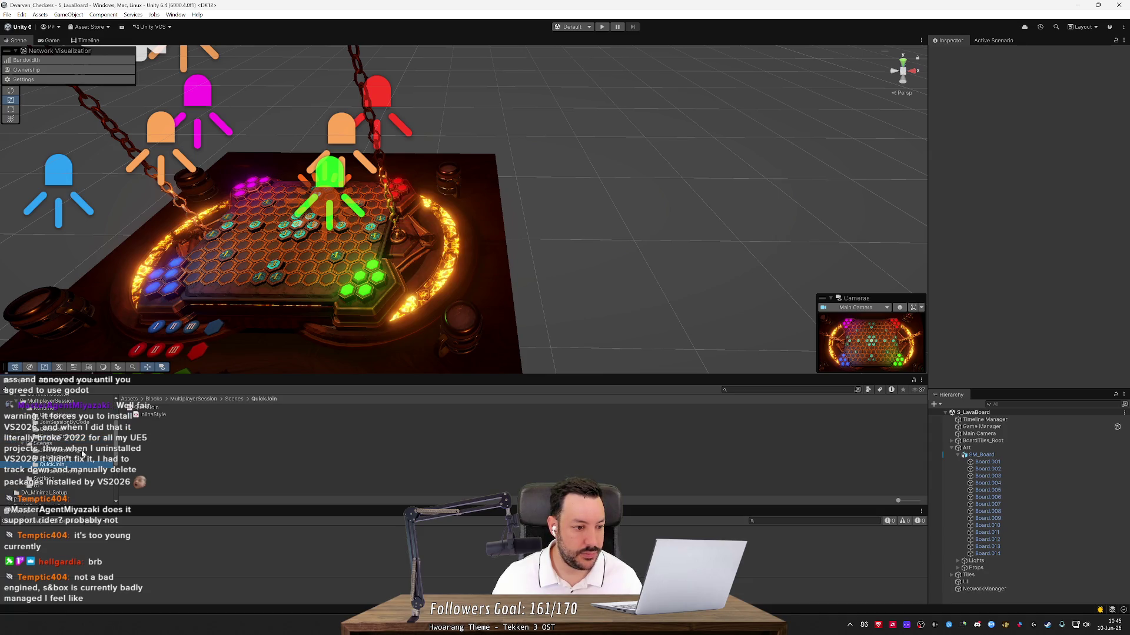
{"action": "left_click", "coordinate": [43, 443]}
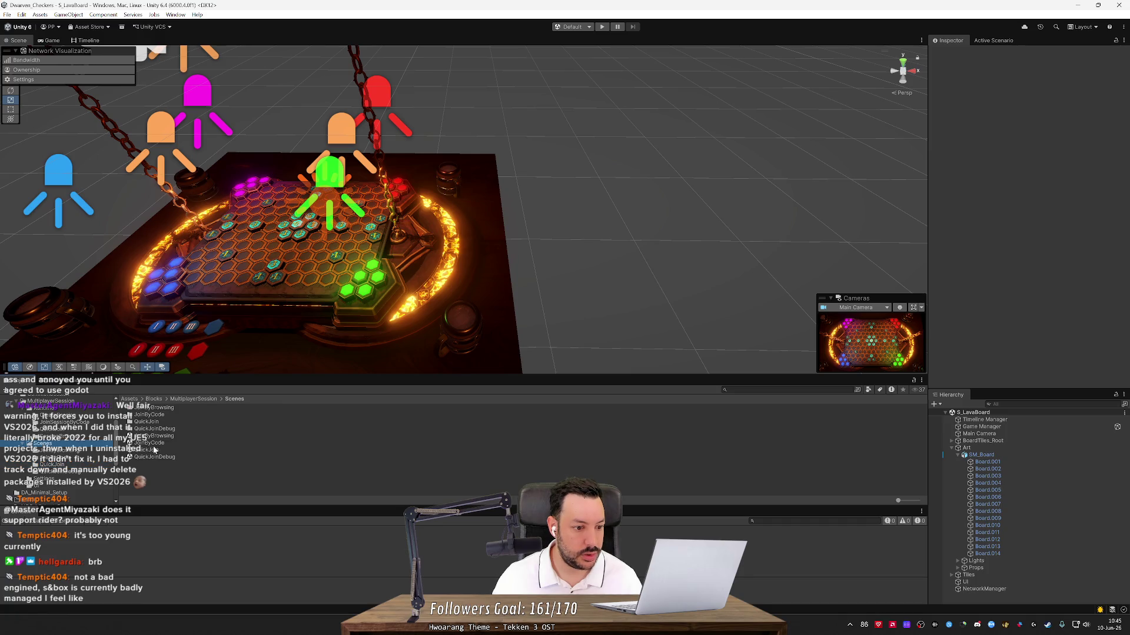
{"action": "double_click", "coordinate": [153, 449]}
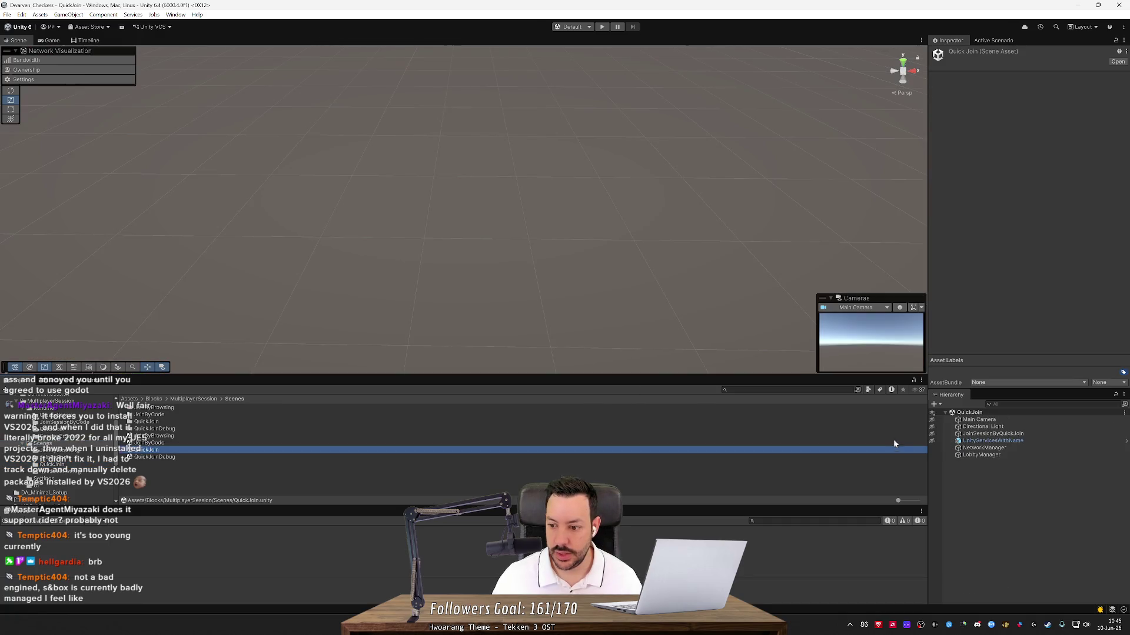
- Widen the panels and inspect Main Camera, Directional Light, LobbyManager, NetworkManager and JoinSessionByQuickJoin
{"action": "left_click_drag", "start_coordinate": [928, 442], "coordinate": [675, 438]}
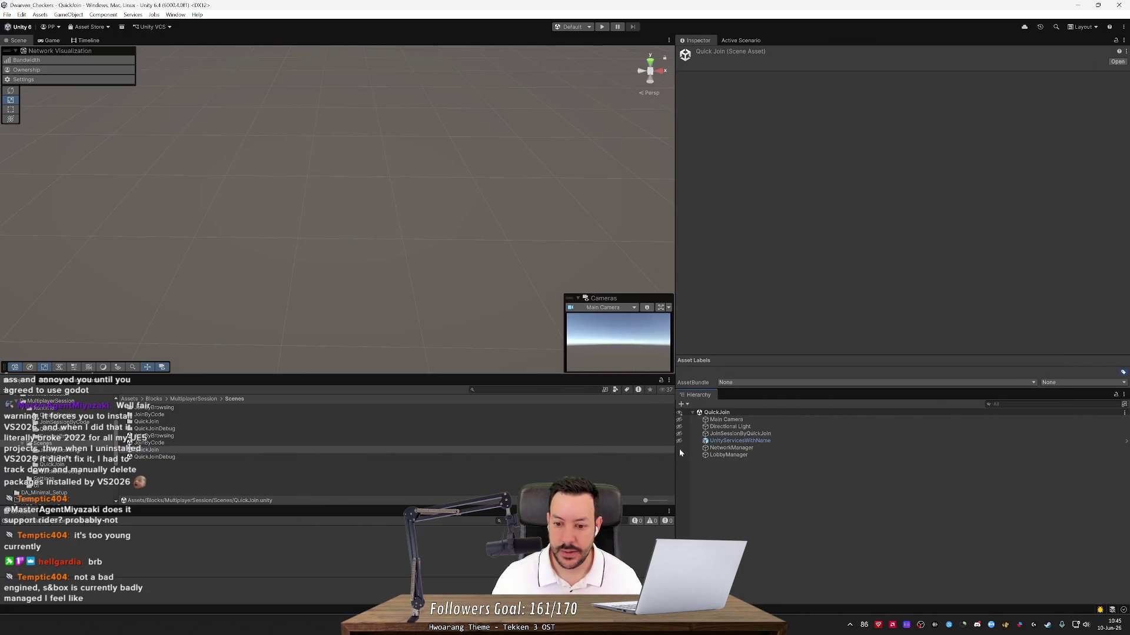
{"action": "left_click", "coordinate": [726, 420]}
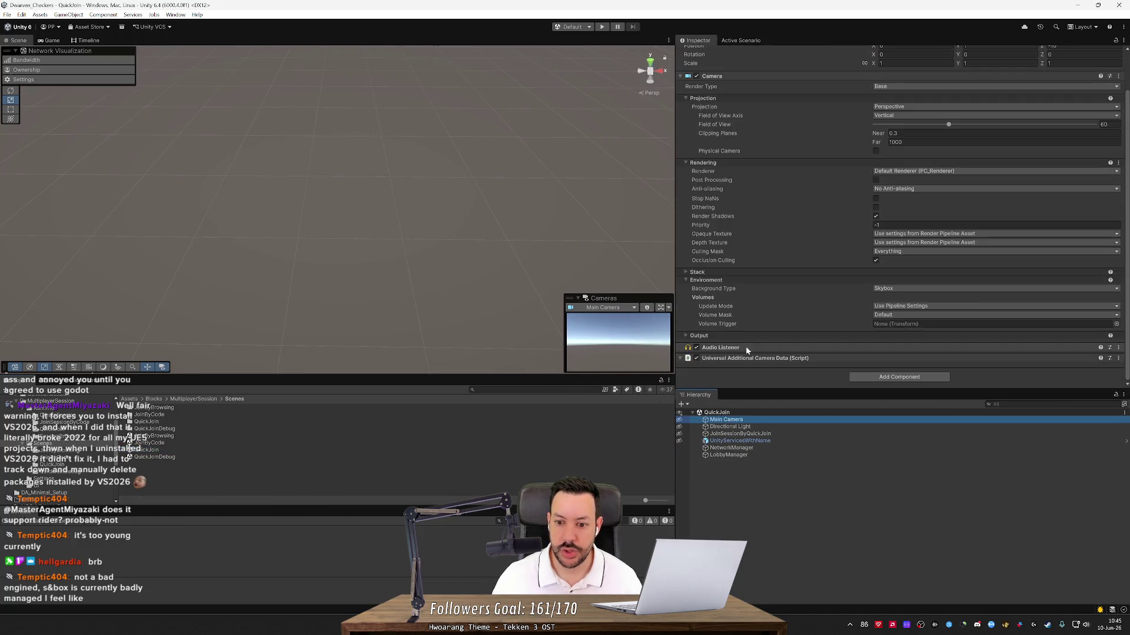
{"action": "left_click", "coordinate": [729, 426]}
{"action": "left_click", "coordinate": [728, 455]}
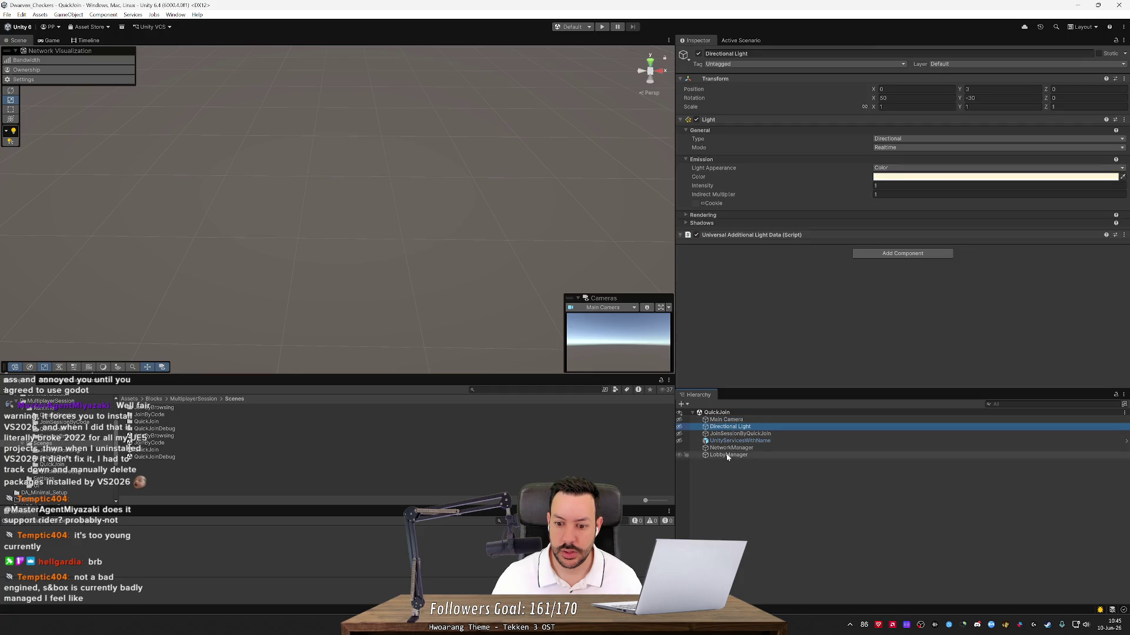
{"action": "left_click", "coordinate": [731, 447]}
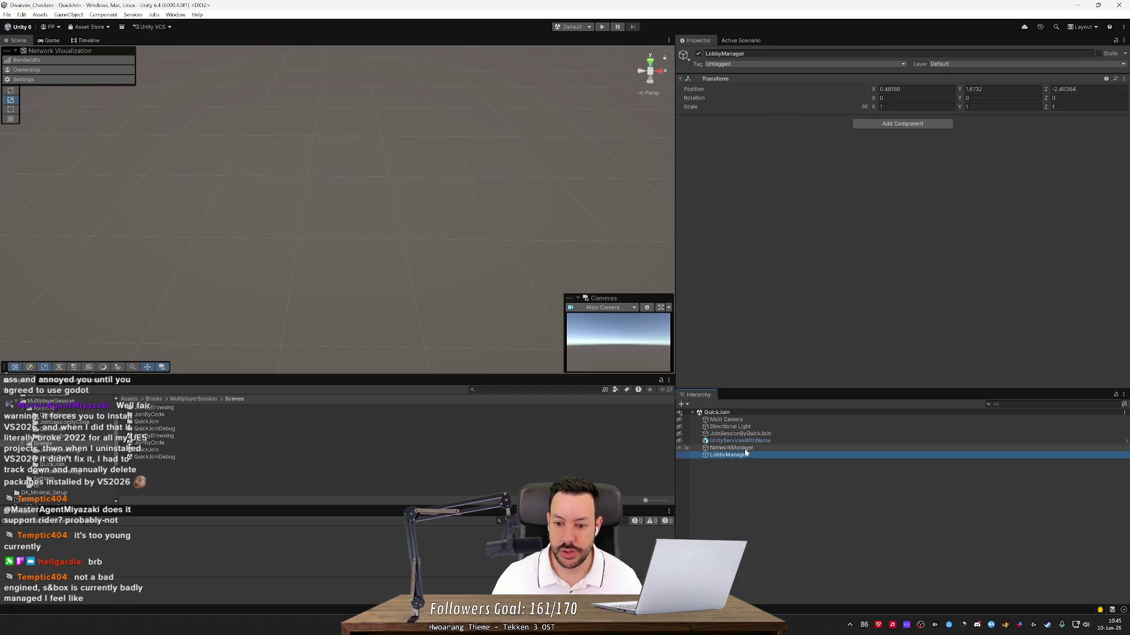
{"action": "scroll", "coordinate": [764, 267], "scroll_direction": "down", "scroll_amount": 5}
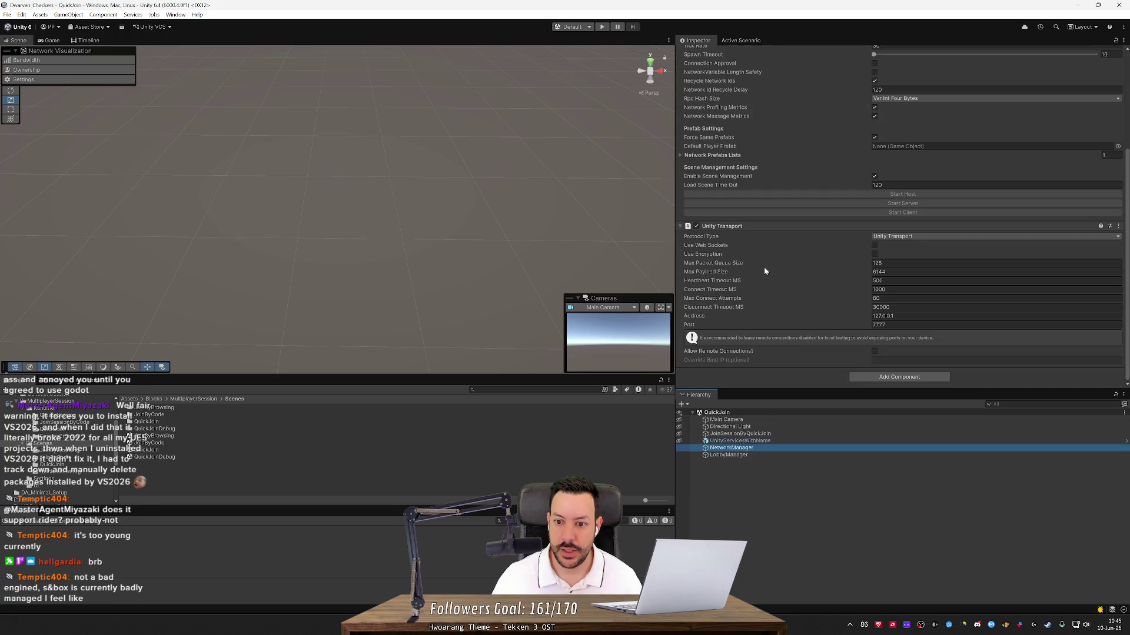
{"action": "left_click", "coordinate": [744, 435]}
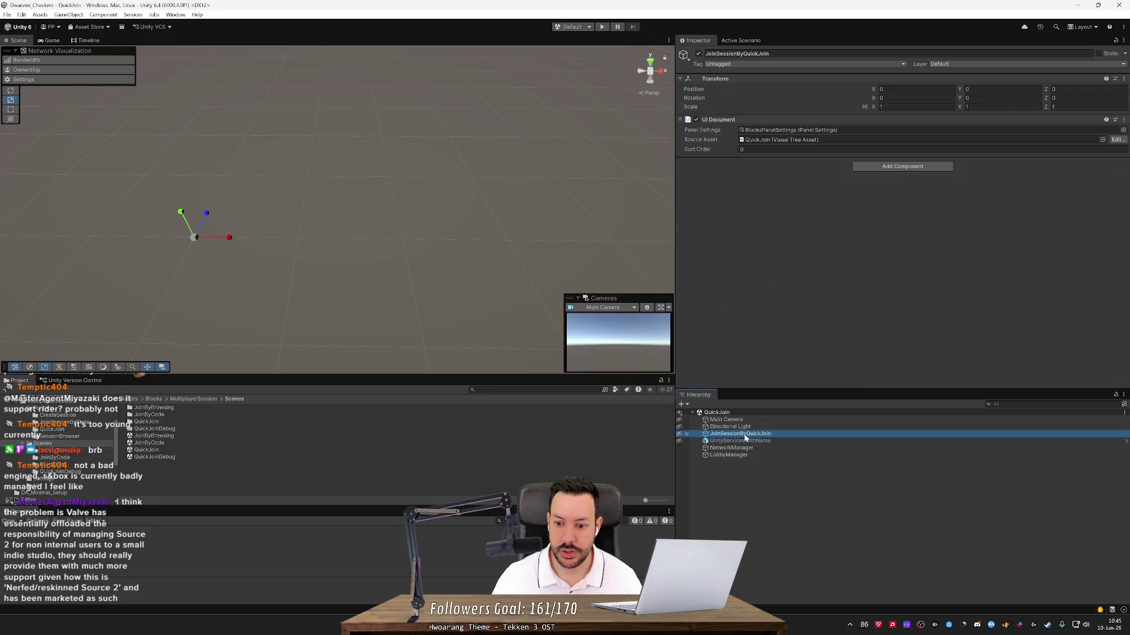
- Collapse the Main Camera's Camera and Additional Camera Data details, then start a Rider Find in Files search
{"action": "left_click", "coordinate": [746, 427]}
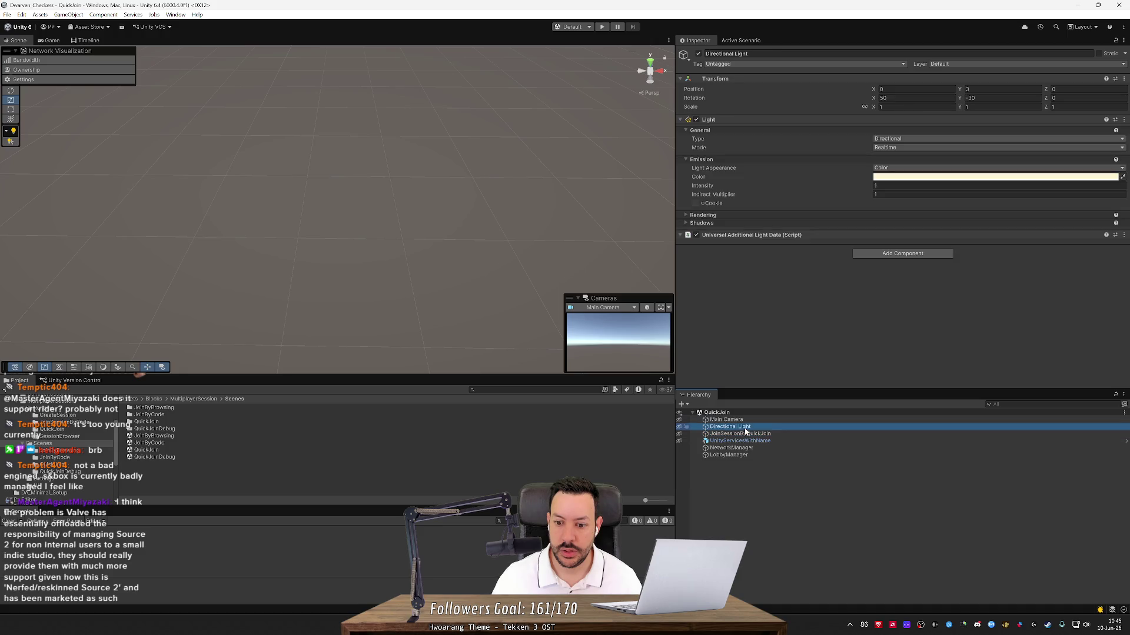
{"action": "left_click", "coordinate": [747, 420]}
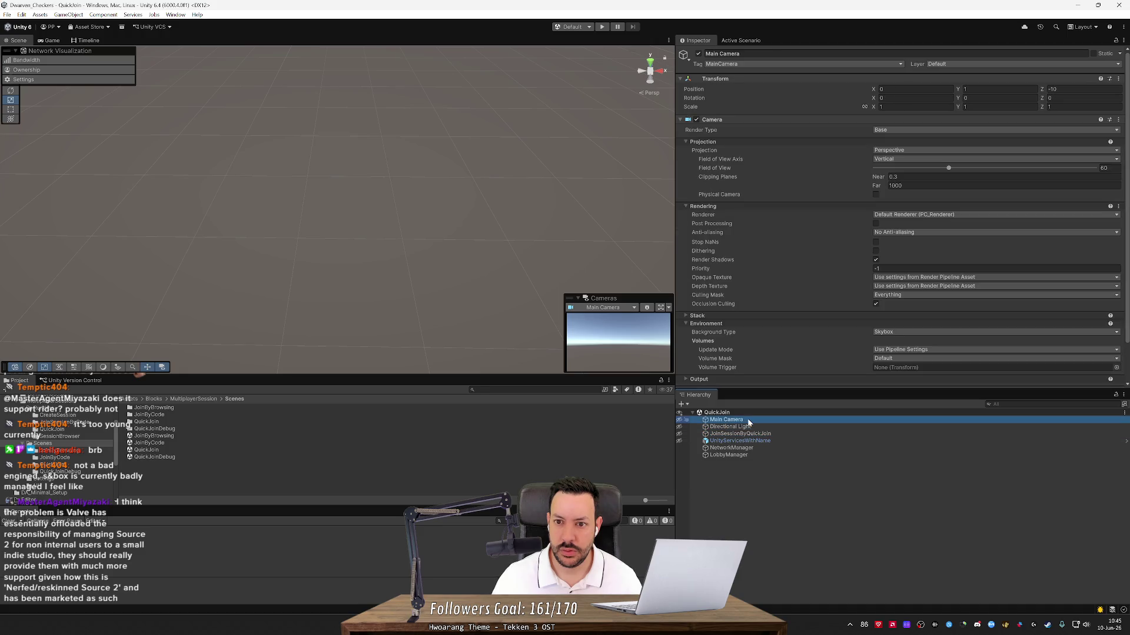
{"action": "left_click", "coordinate": [681, 120]}
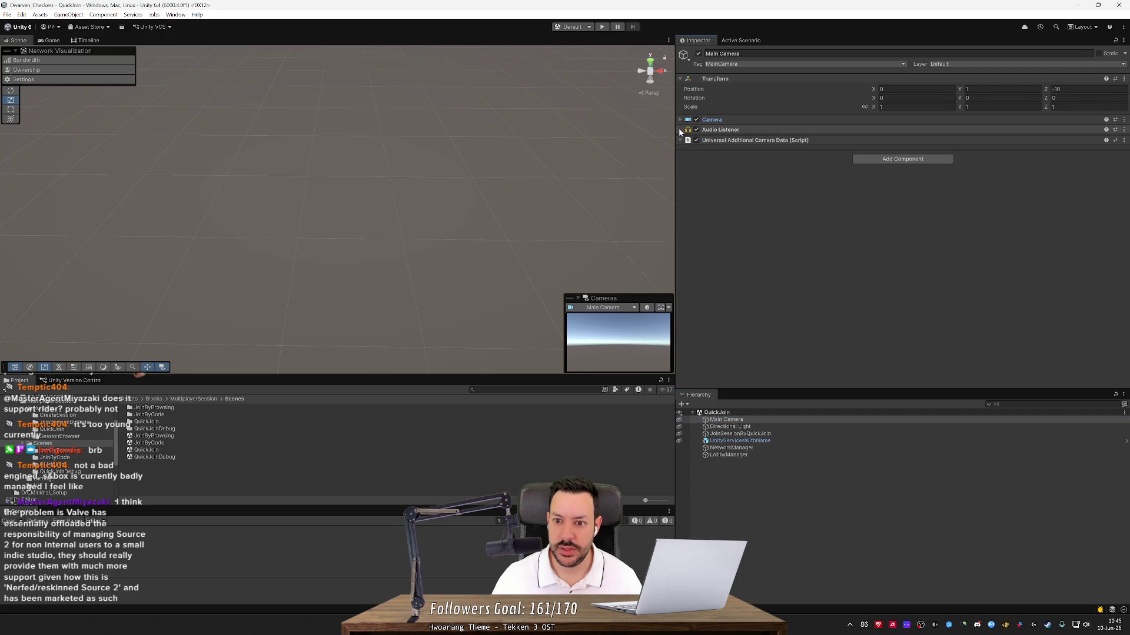
{"action": "left_click", "coordinate": [680, 141]}
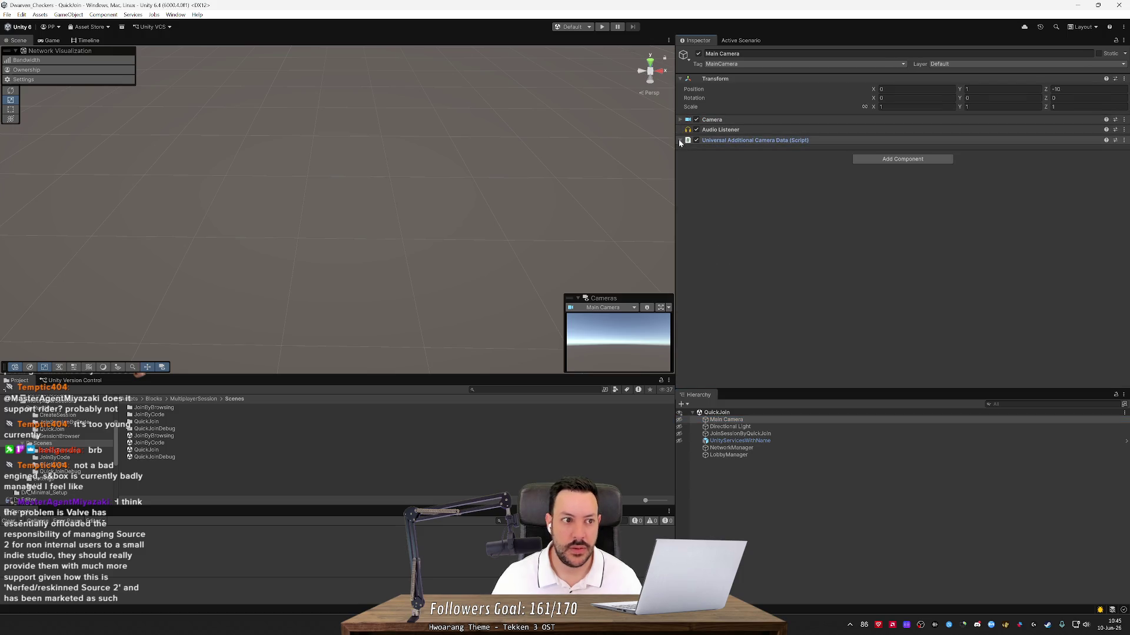
{"action": "left_click", "coordinate": [718, 427]}
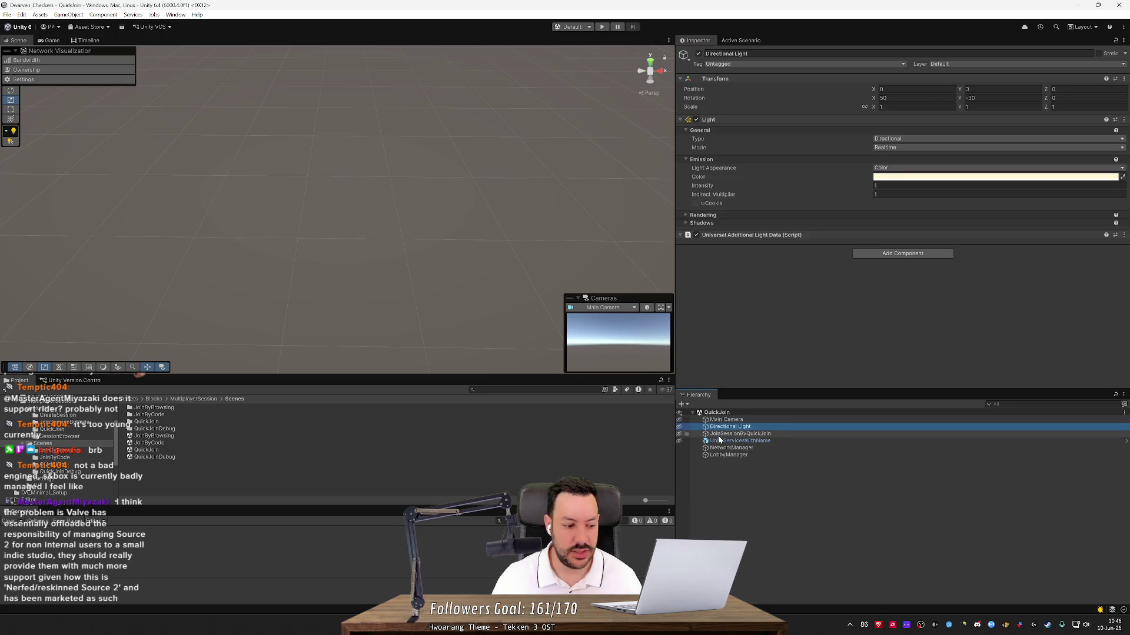
{"action": "key", "text": "alt+Tab"}
{"action": "key", "text": "ctrl+shift+f"}
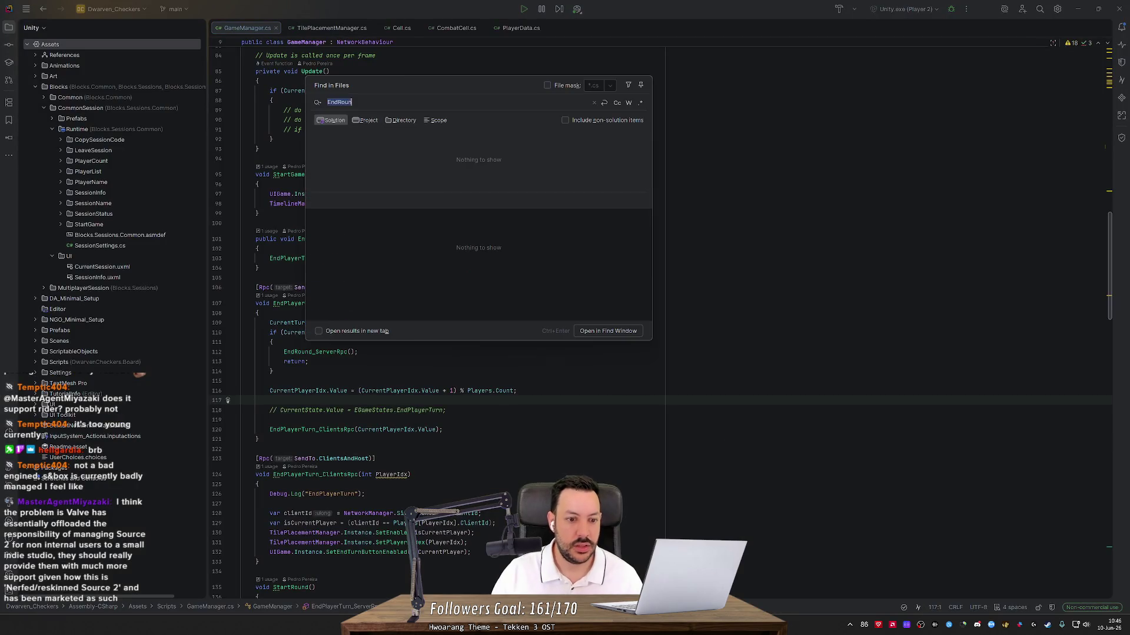
- Drop the 'LoadLevel' search and browse the Unity project folders
{"action": "type", "text": "LoadLevel"}
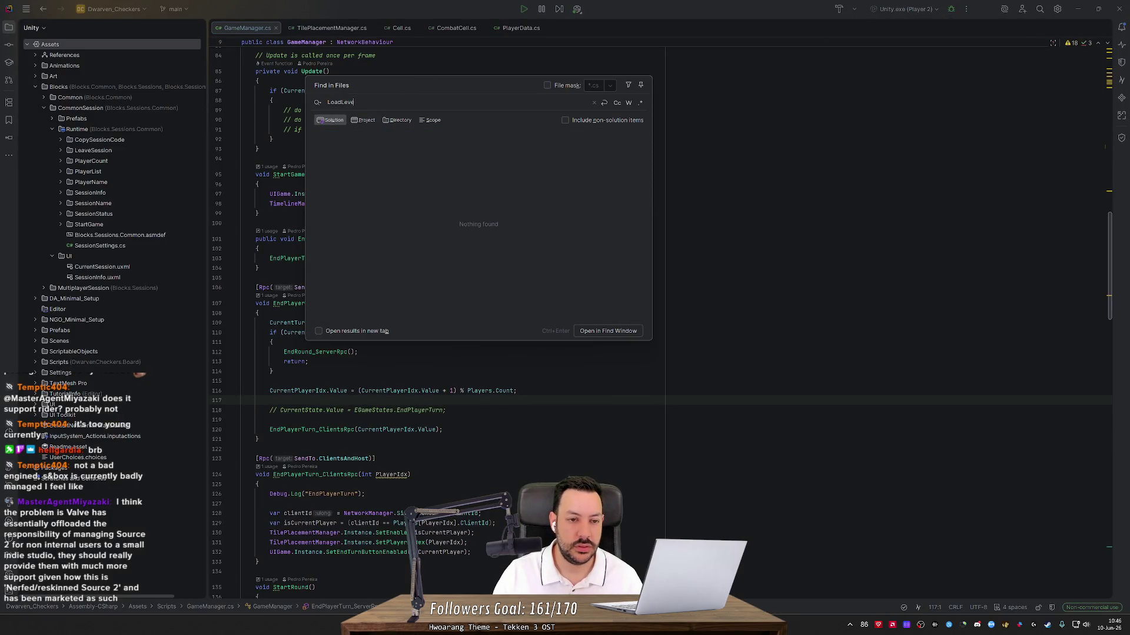
{"action": "key", "text": "BackSpace"}
{"action": "key", "text": "BackSpace"}
{"action": "key", "text": "BackSpace"}
{"action": "key", "text": "alt+Tab"}
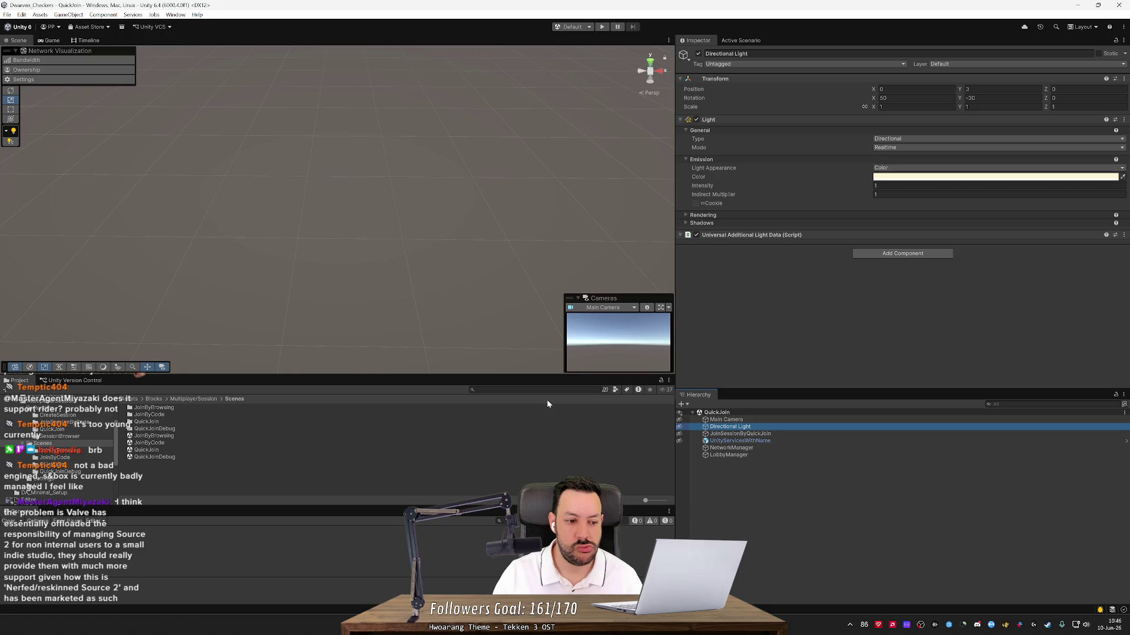
{"action": "left_click", "coordinate": [427, 430]}
{"action": "scroll", "coordinate": [80, 450], "scroll_direction": "down", "scroll_amount": 2}
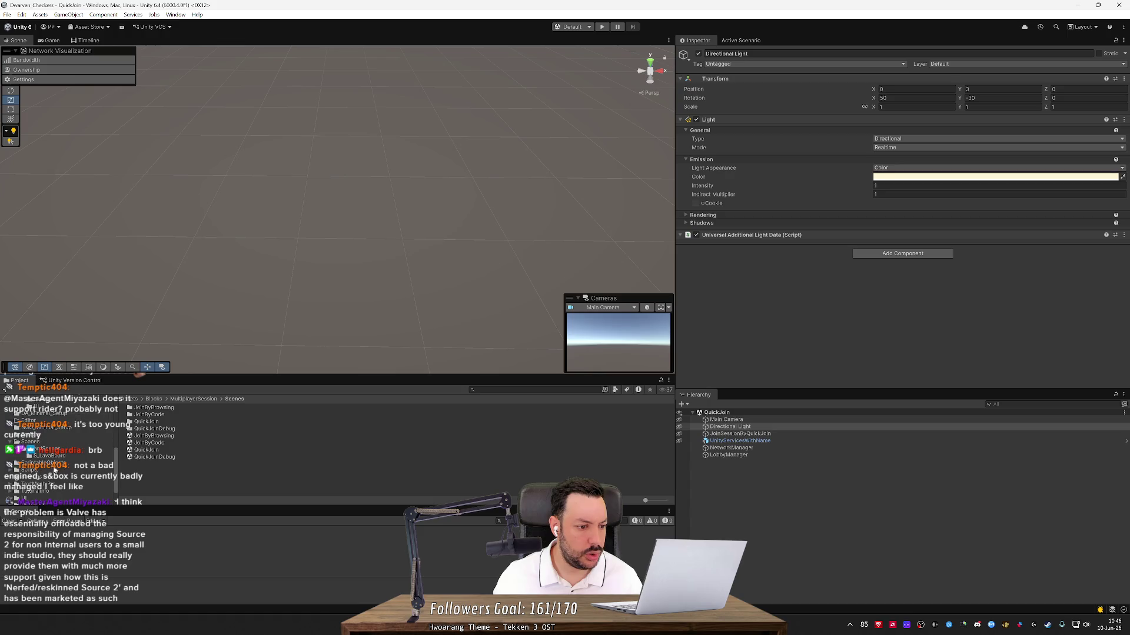
{"action": "key", "text": "alt+Tab"}
- Search the solution for 'S_Lava' and open the S_LavaBoard match in StartGameViewModel.cs
{"action": "key", "text": "ctrl+shift+f"}
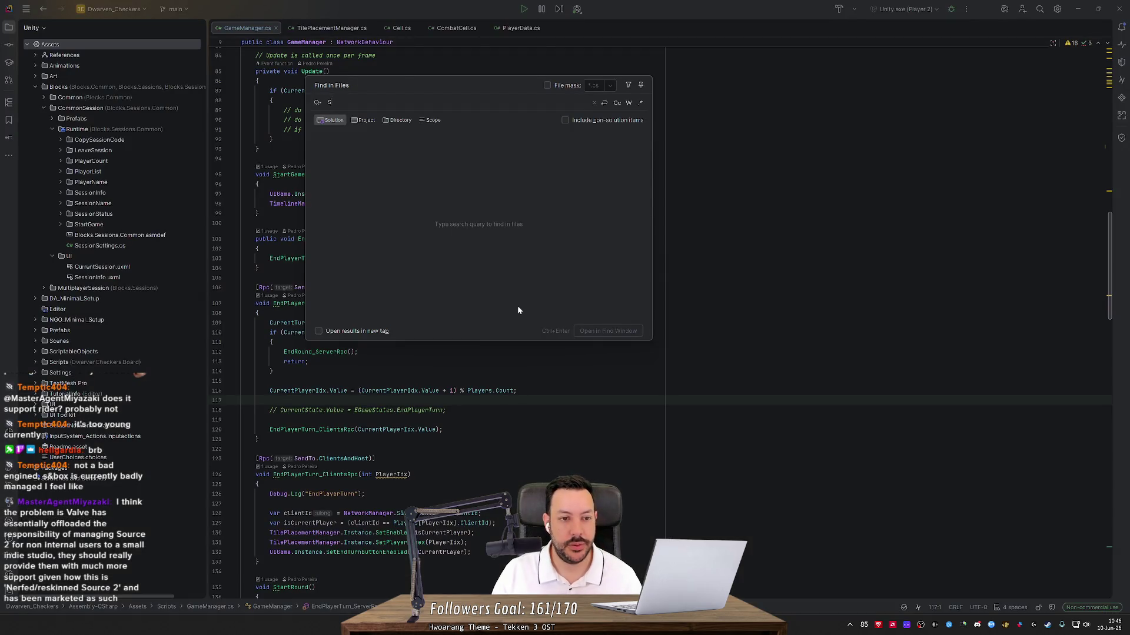
{"action": "type", "text": "S_Laba"}
{"action": "key", "text": "BackSpace"}
{"action": "key", "text": "BackSpace"}
{"action": "type", "text": "va"}
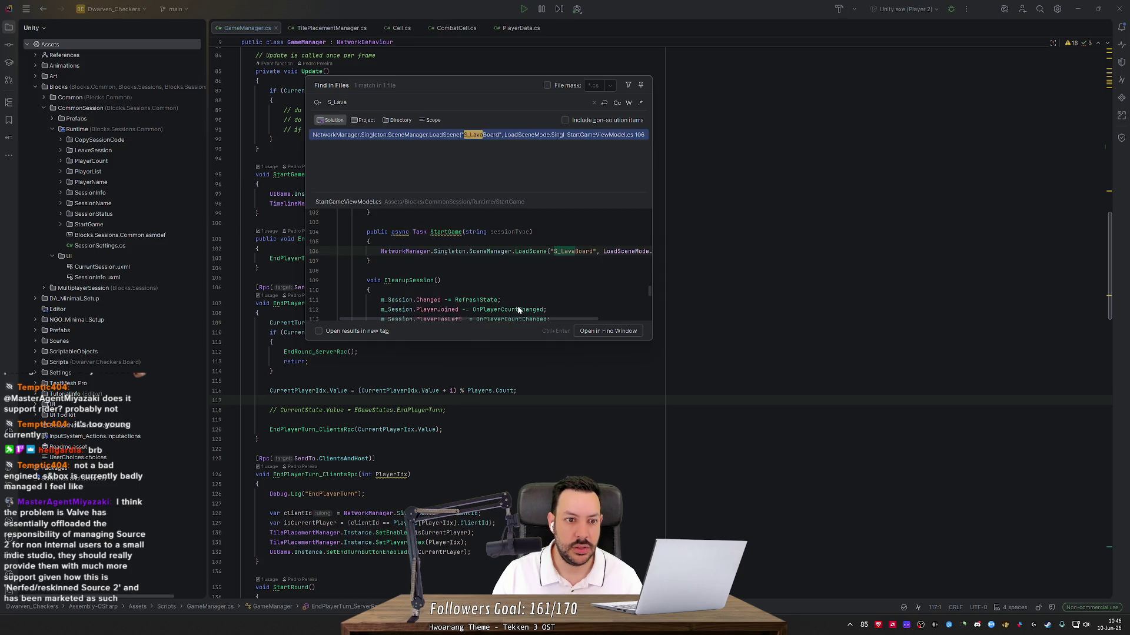
{"action": "key", "text": "Return"}
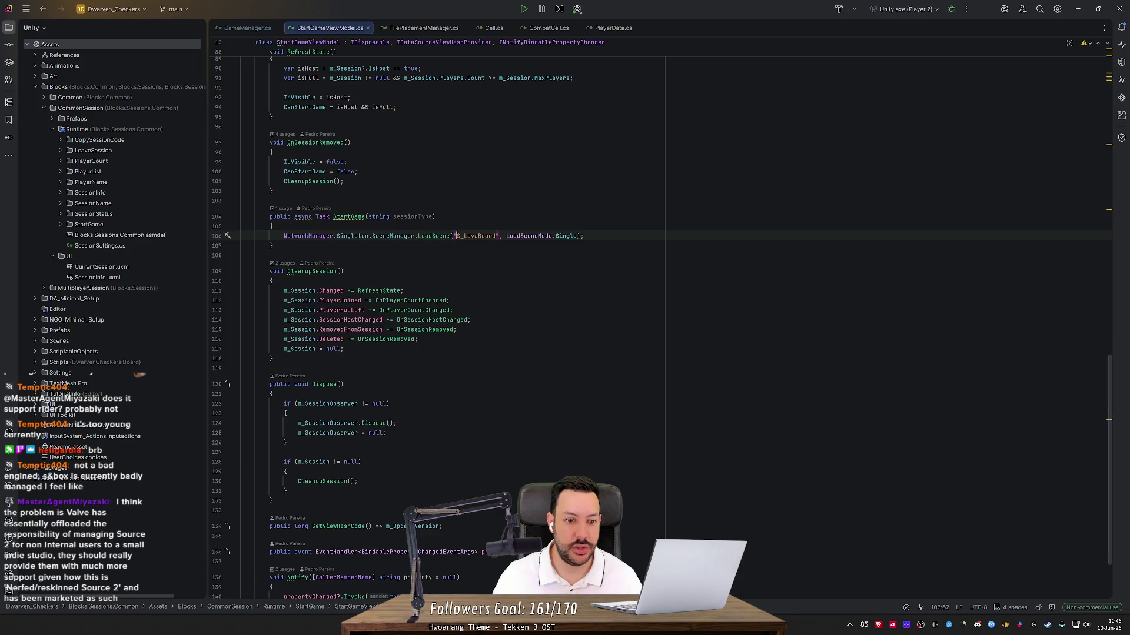
{"action": "key", "text": "Down"}
- In GameManager.cs OnNetworkSpawn, type 'NetworkManager.Singleton.SceneManager.LoadScene("' and switch to Unity
{"action": "key", "text": "ctrl+Tab"}
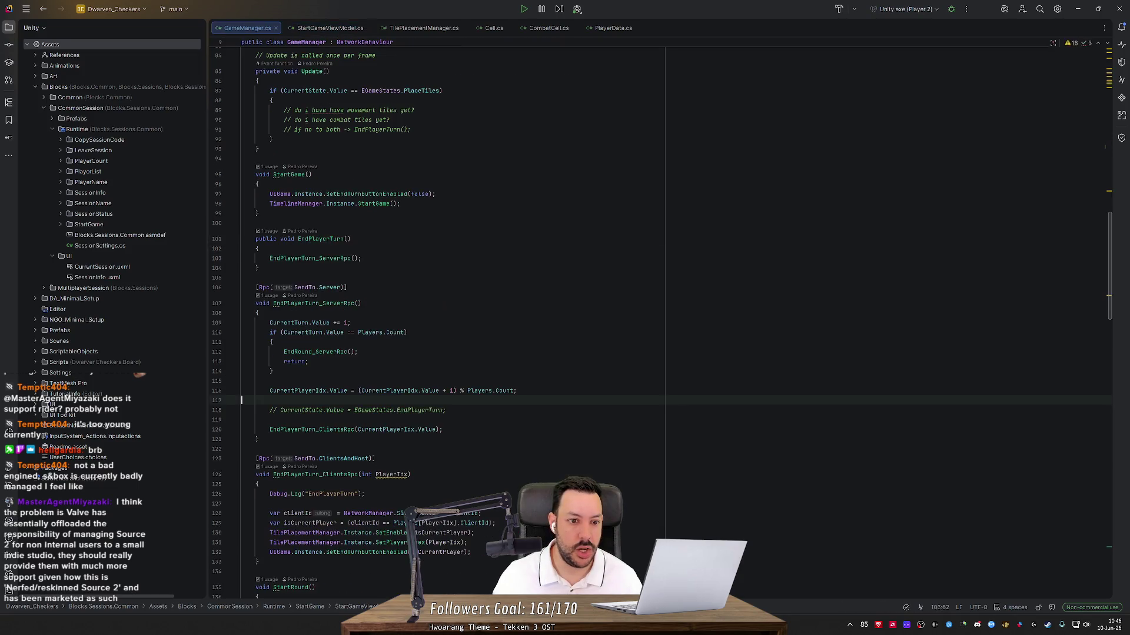
{"action": "key", "text": "ctrl+alt+Left"}
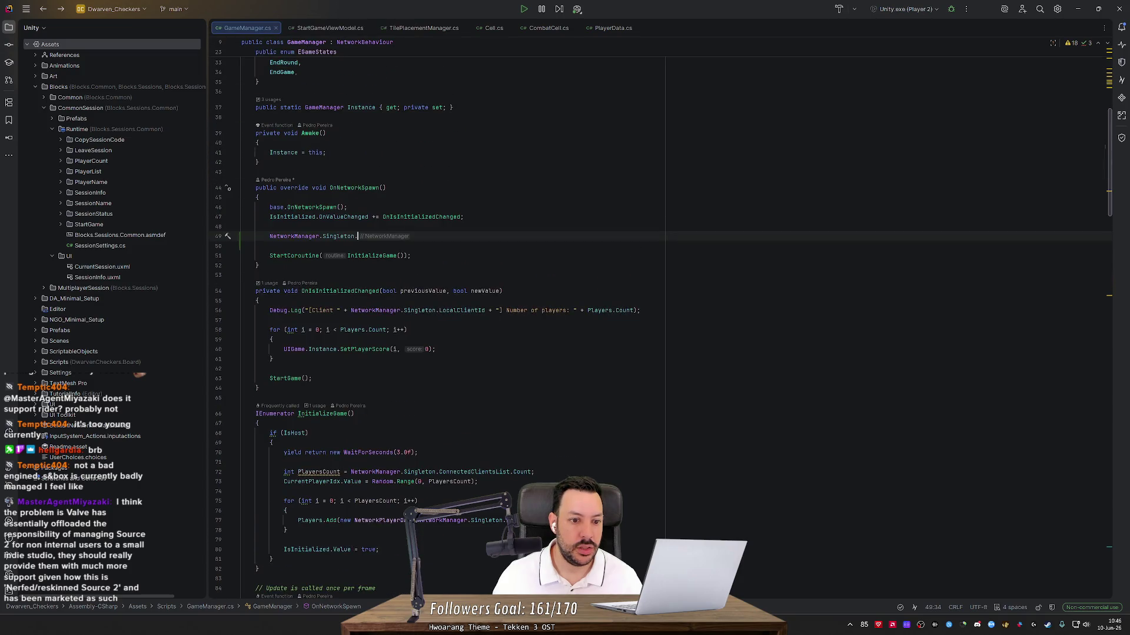
{"action": "type", "text": "Sce"}
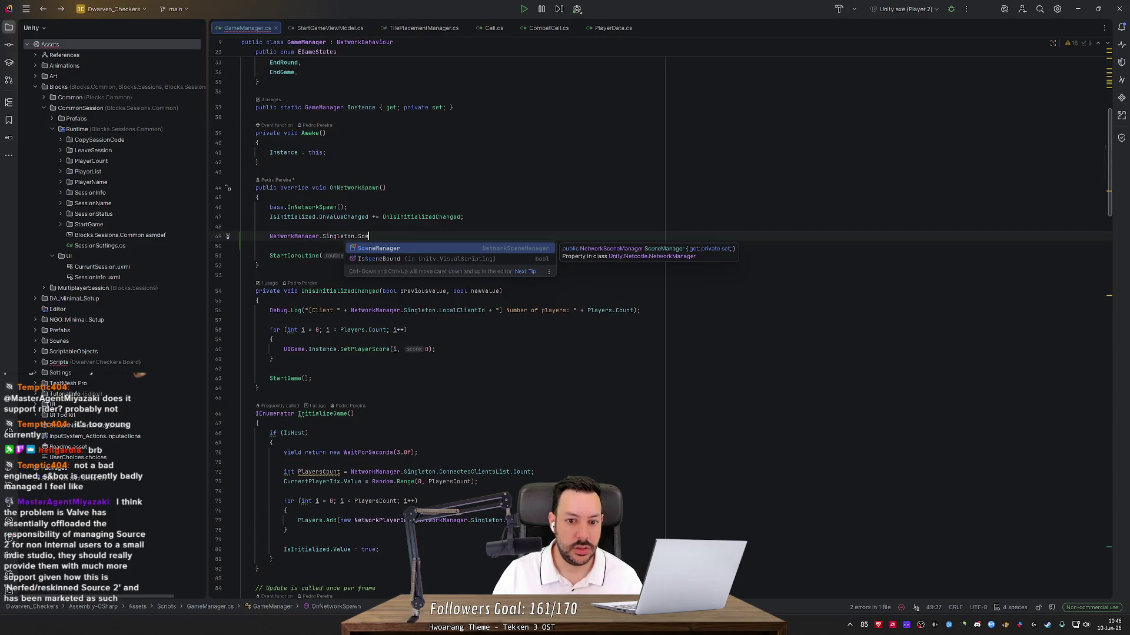
{"action": "key", "text": "Return"}
{"action": "type", "text": "."}
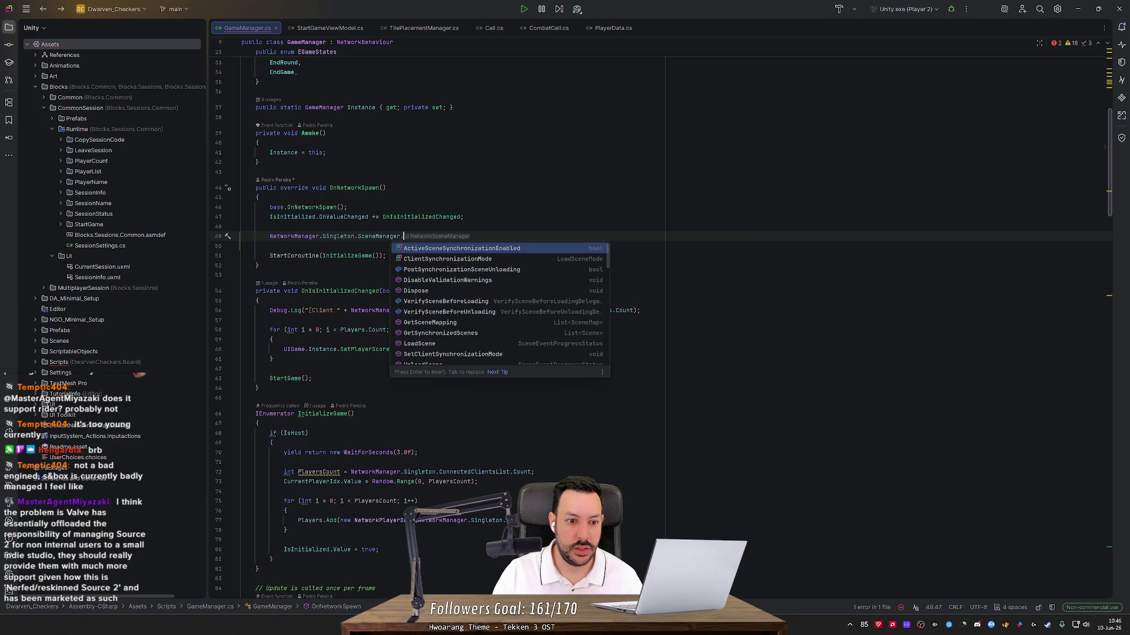
{"action": "type", "text": "Loa"}
{"action": "key", "text": "Return"}
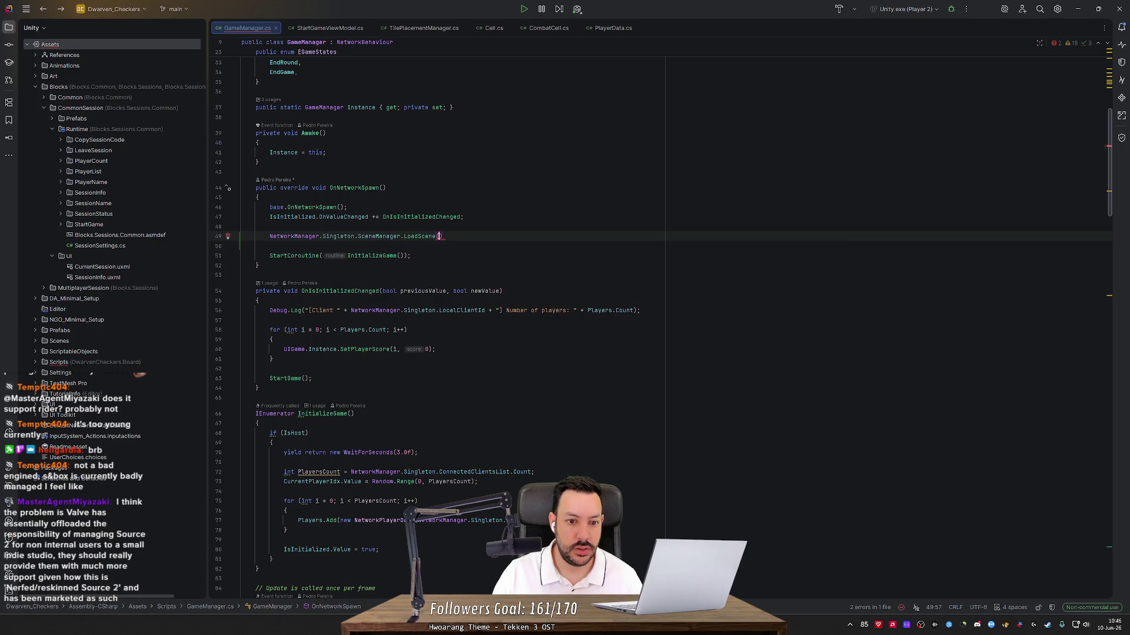
{"action": "type", "text": "\""}
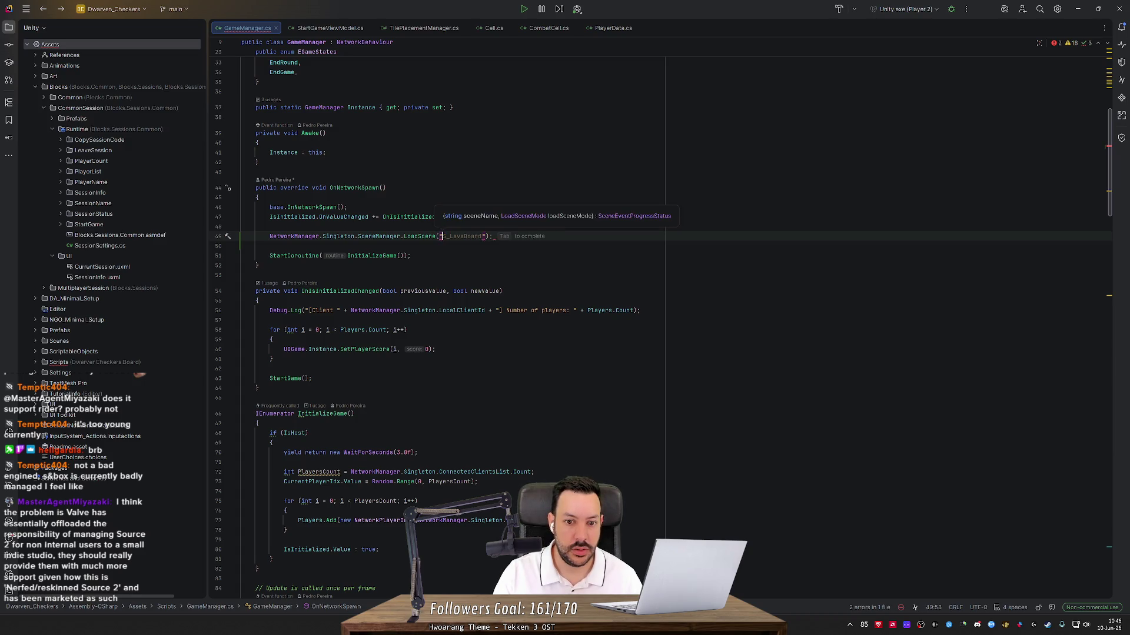
{"action": "key", "text": "alt+Tab"}
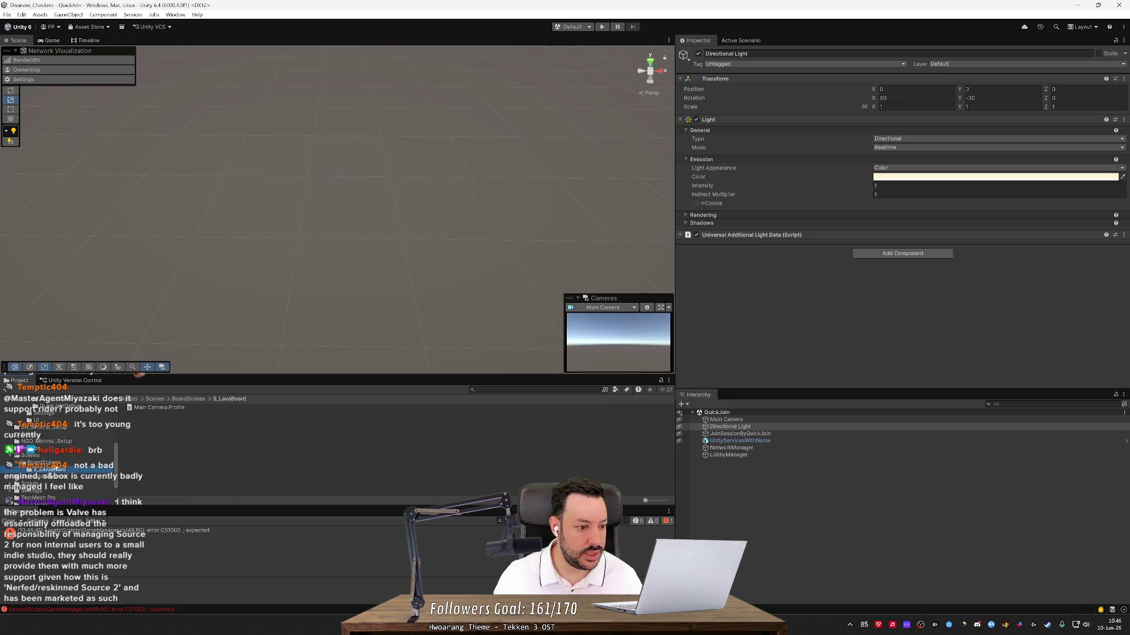
- Copy the DiceThrowingScene name from Unity and paste it into the LoadScene call, ending it with a semicolon
{"action": "left_click", "coordinate": [55, 463]}
{"action": "left_click", "coordinate": [56, 457]}
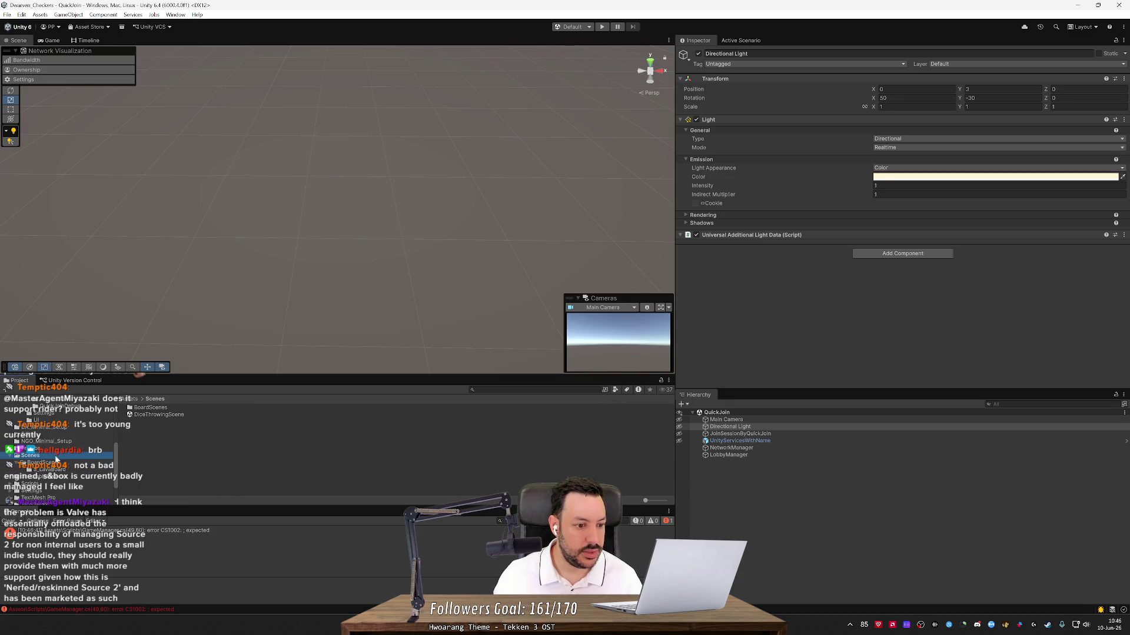
{"action": "left_click", "coordinate": [179, 417]}
{"action": "key", "text": "alt+Tab"}
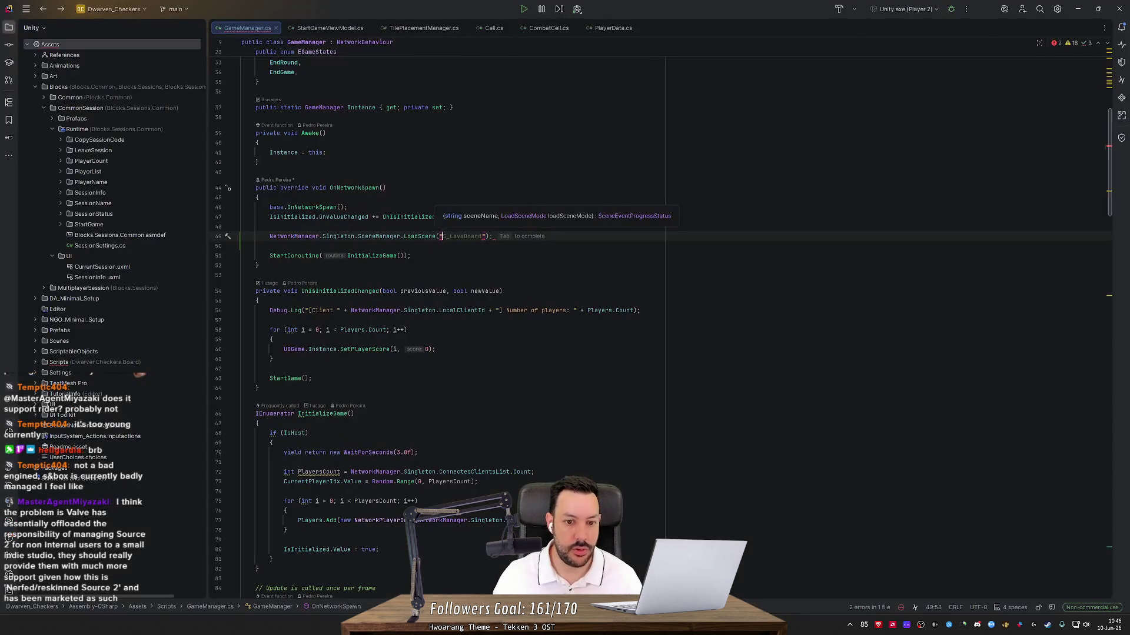
{"action": "type", "text": "DiceThrowingScene"}
{"action": "key", "text": "End"}
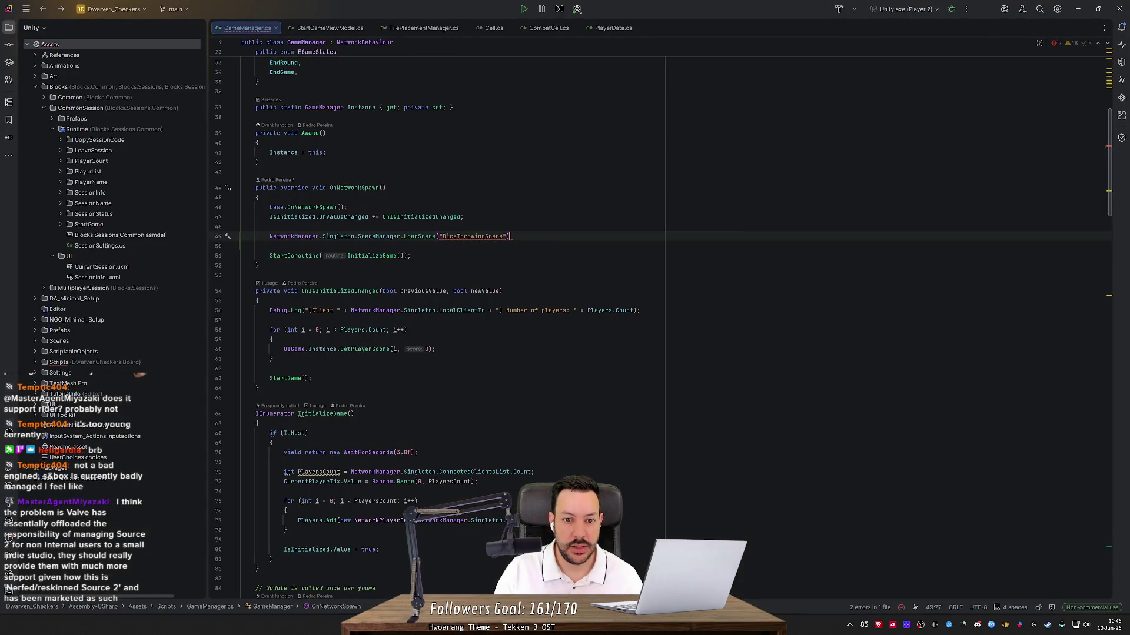
{"action": "type", "text": ";"}
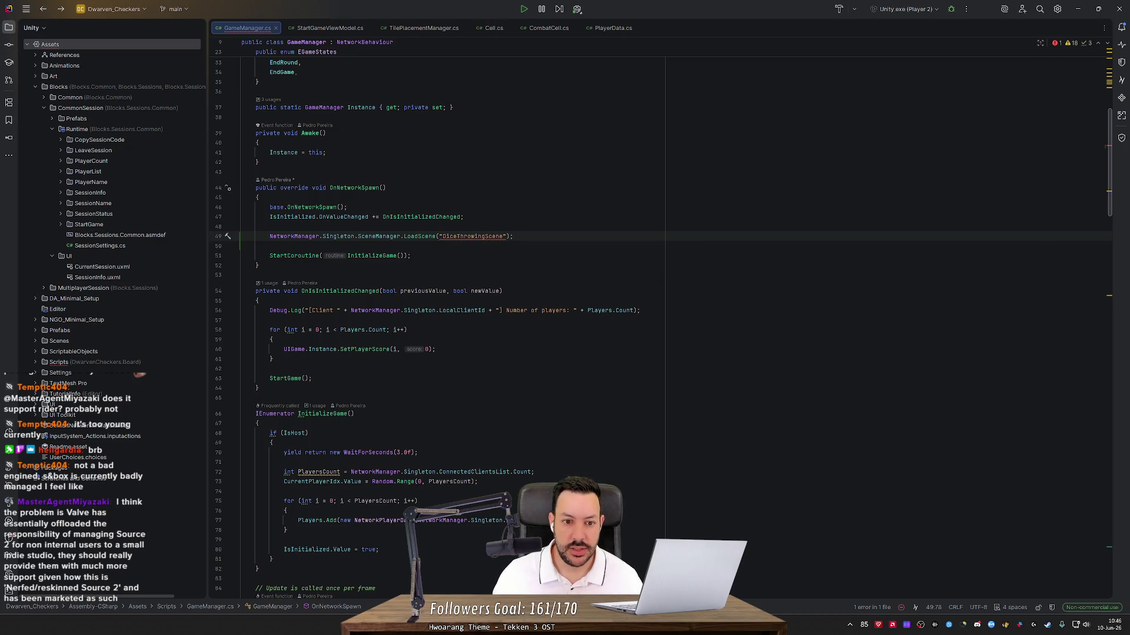
- Check LoadScene's declaration, then add LoadSceneMode.Additive as its second argument
{"action": "left_click", "coordinate": [421, 236], "text": "ctrl"}
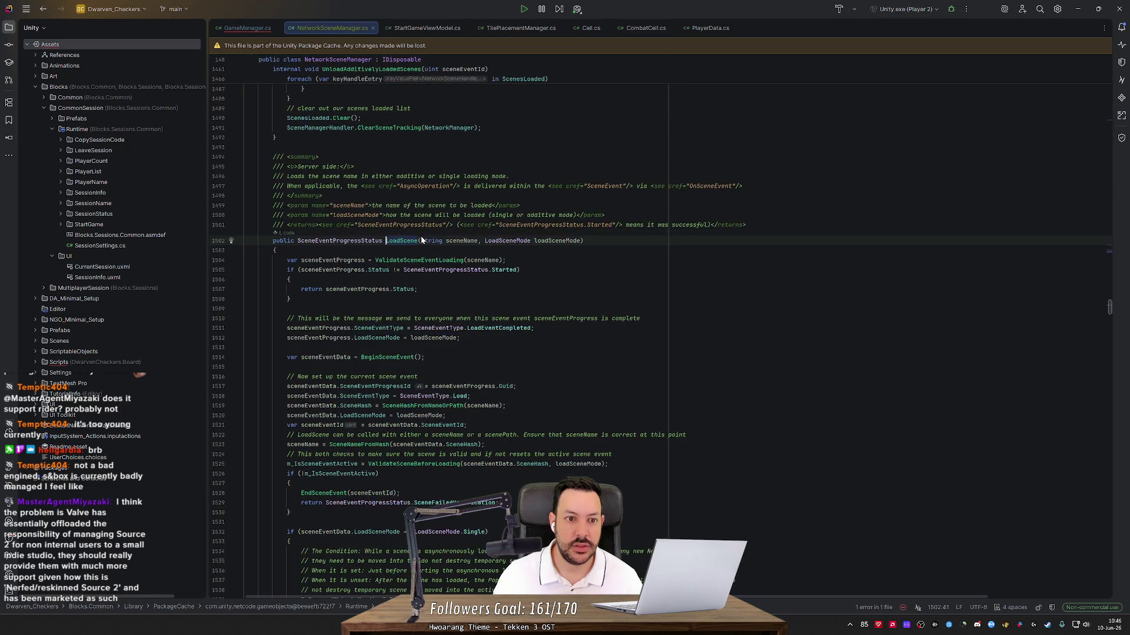
{"action": "key", "text": "ctrl+alt+Left"}
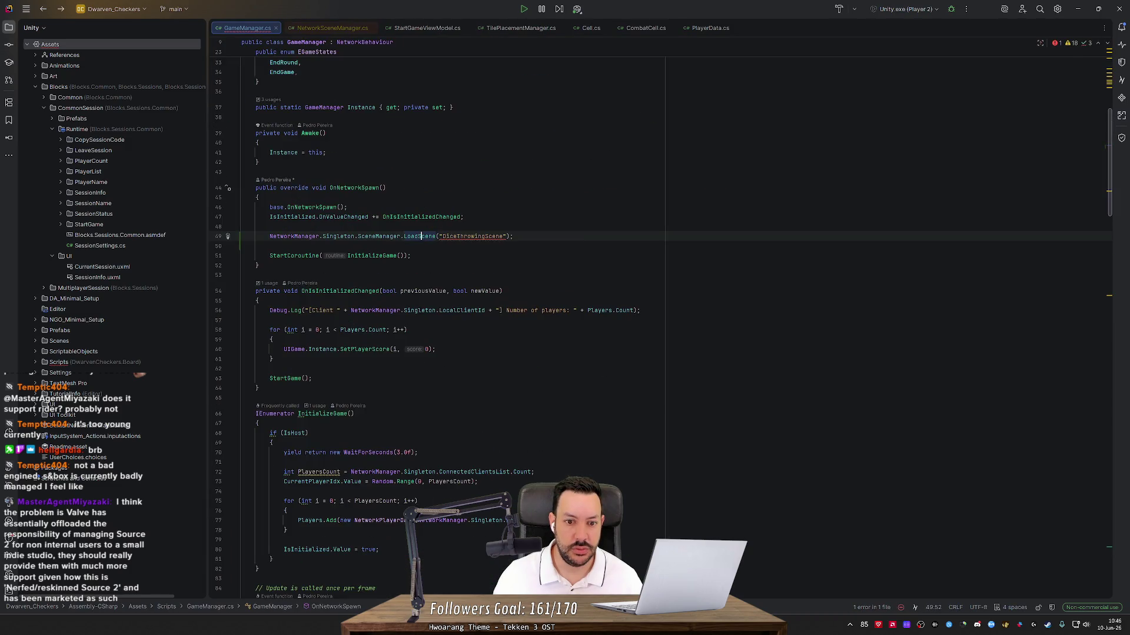
{"action": "type", "text": ", Loa"}
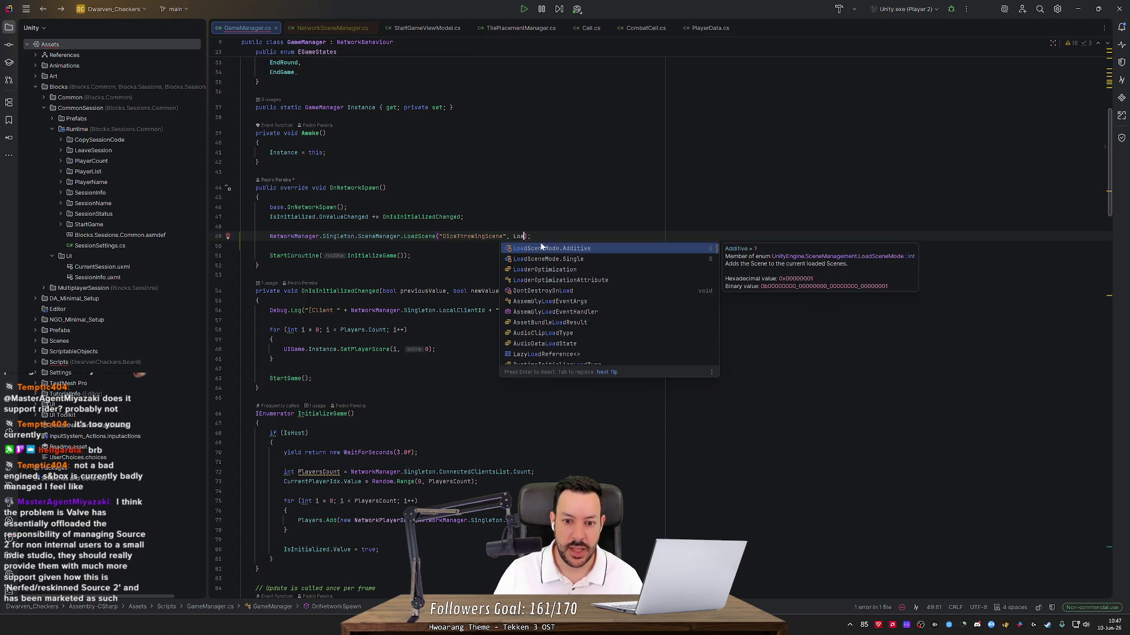
{"action": "key", "text": "Return"}
{"action": "key", "text": "alt+Tab"}
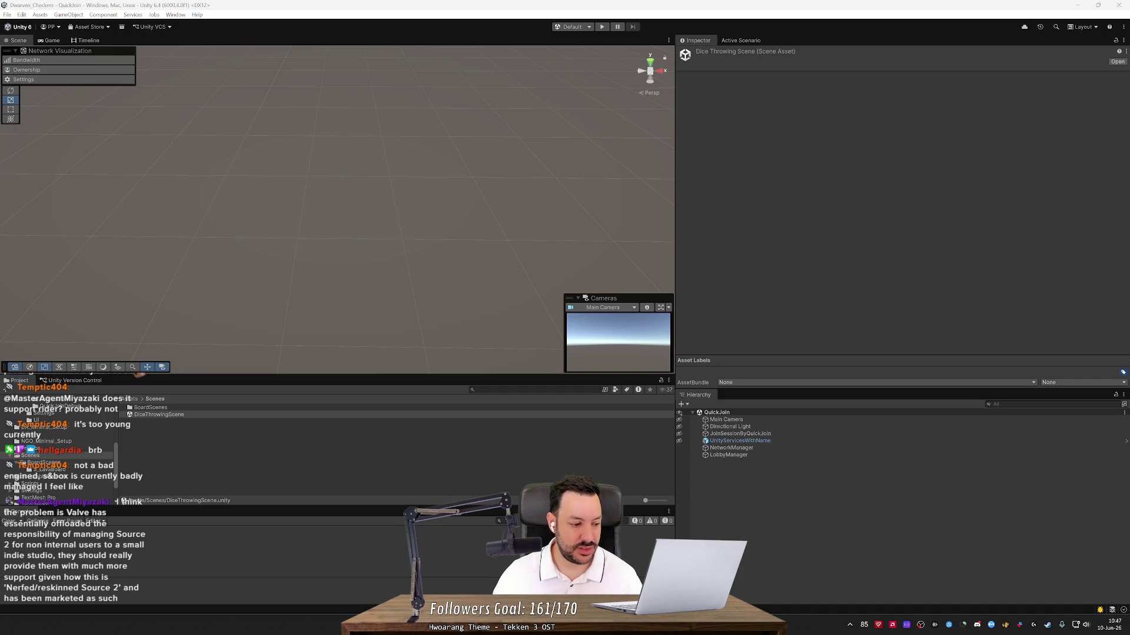
- Deselect the DiceThrowingScene asset and open the BoardScenes folder in the Project window
{"action": "left_click", "coordinate": [247, 411]}
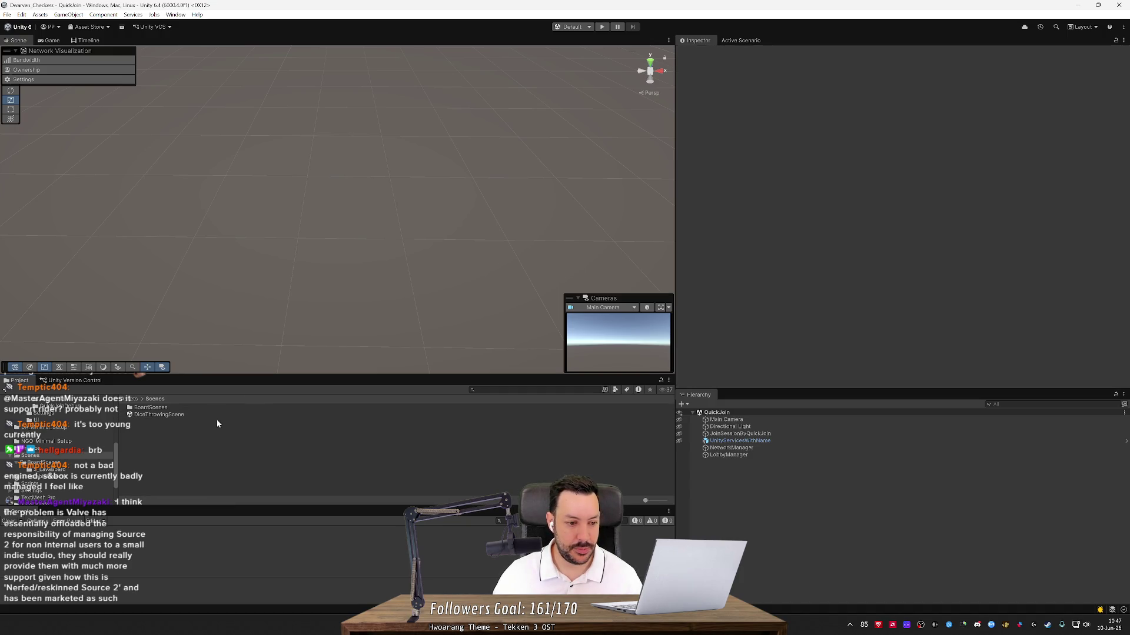
{"action": "scroll", "coordinate": [79, 443], "scroll_direction": "down", "scroll_amount": 2}
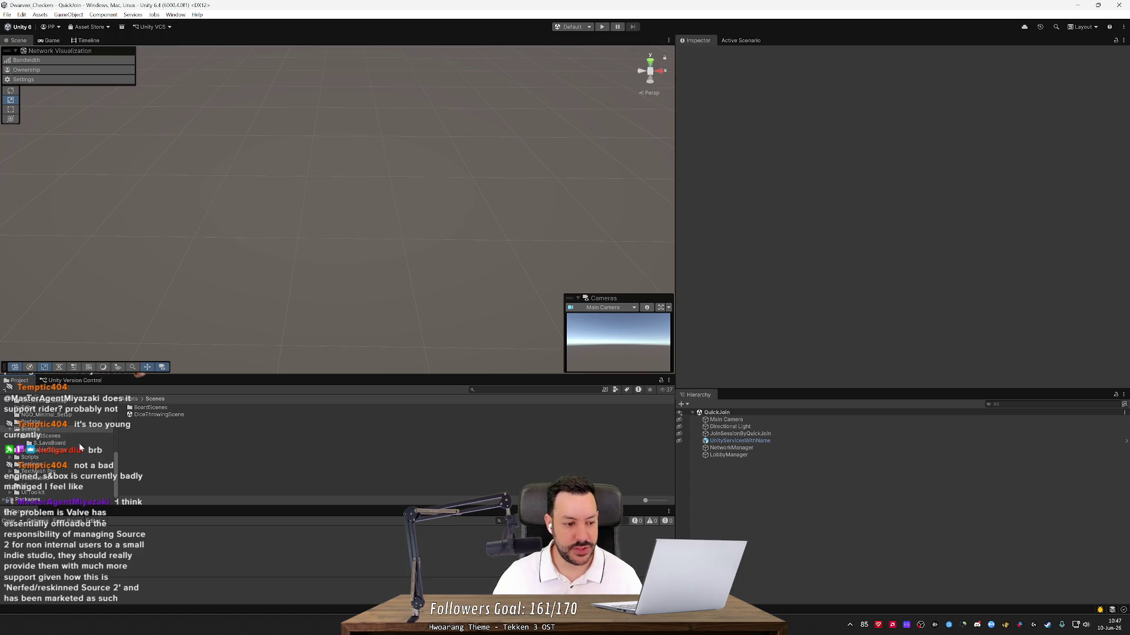
{"action": "left_click", "coordinate": [67, 435]}
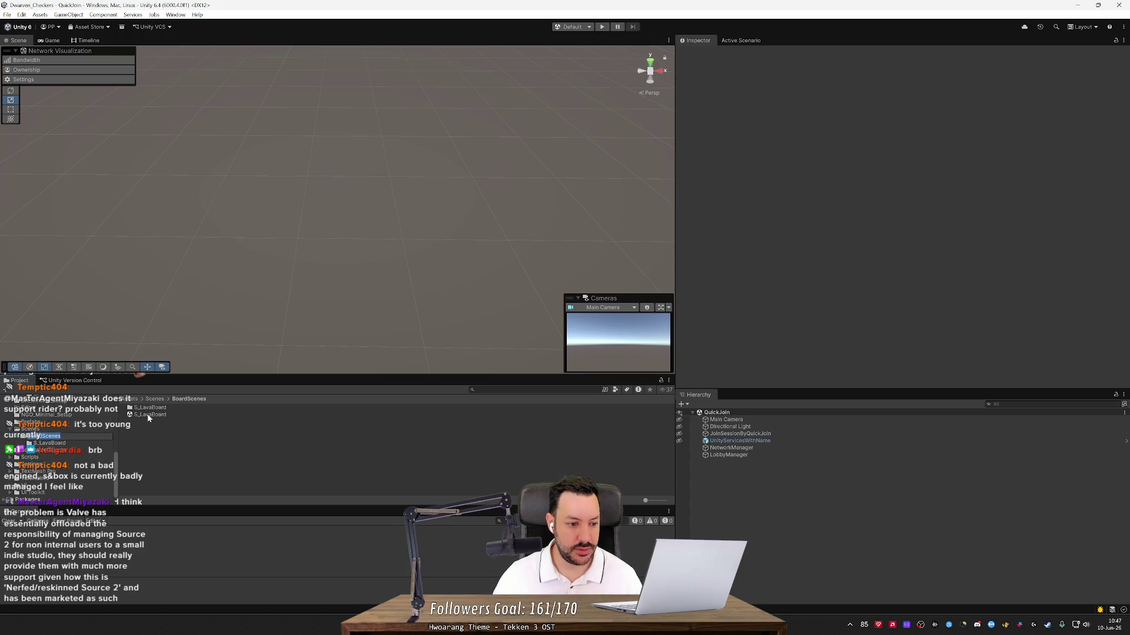
- Open S_LavaBoard and orbit the Scene view to a front-on view of the lava hex board
{"action": "double_click", "coordinate": [148, 414]}
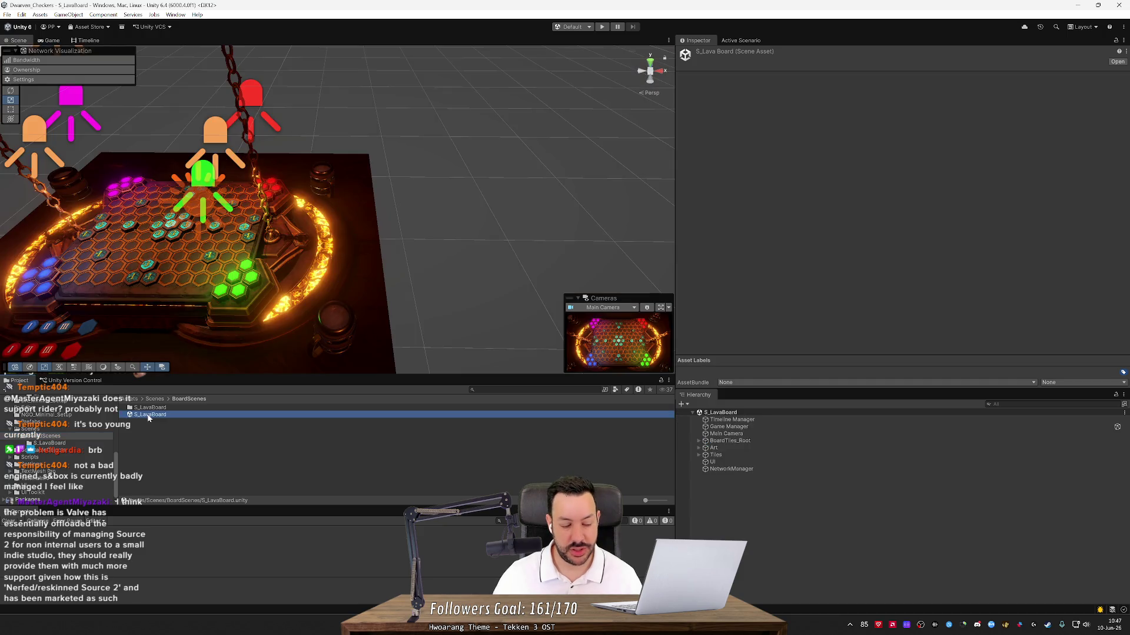
{"action": "mouse_move", "coordinate": [357, 314]}
{"action": "left_mouse_down"}
{"action": "mouse_move", "coordinate": [431, 335]}
{"action": "mouse_move", "coordinate": [415, 338]}
{"action": "left_mouse_up"}
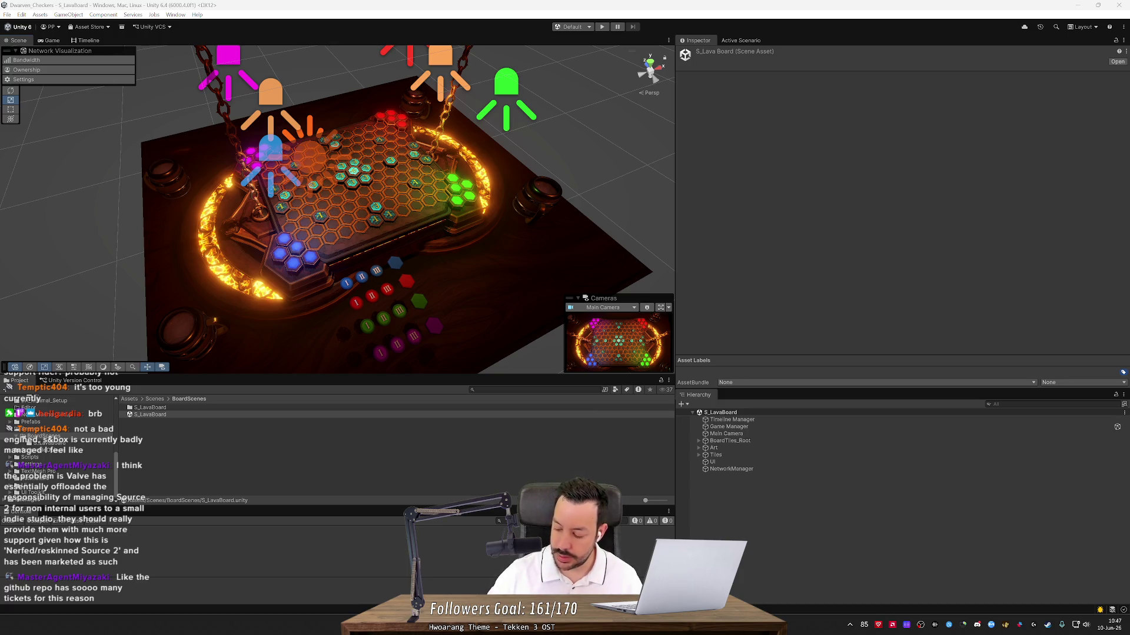
{"action": "key", "text": "alt+Tab"}
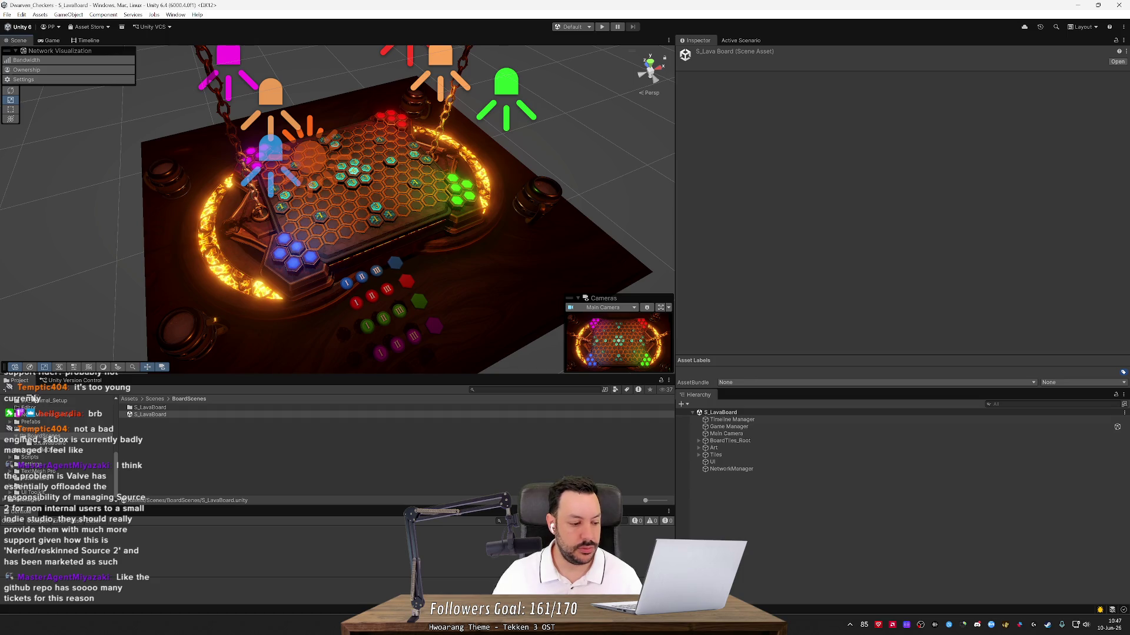
{"action": "mouse_move", "coordinate": [296, 330]}
{"action": "left_mouse_down"}
{"action": "mouse_move", "coordinate": [327, 303]}
{"action": "mouse_move", "coordinate": [338, 329]}
{"action": "left_mouse_up"}
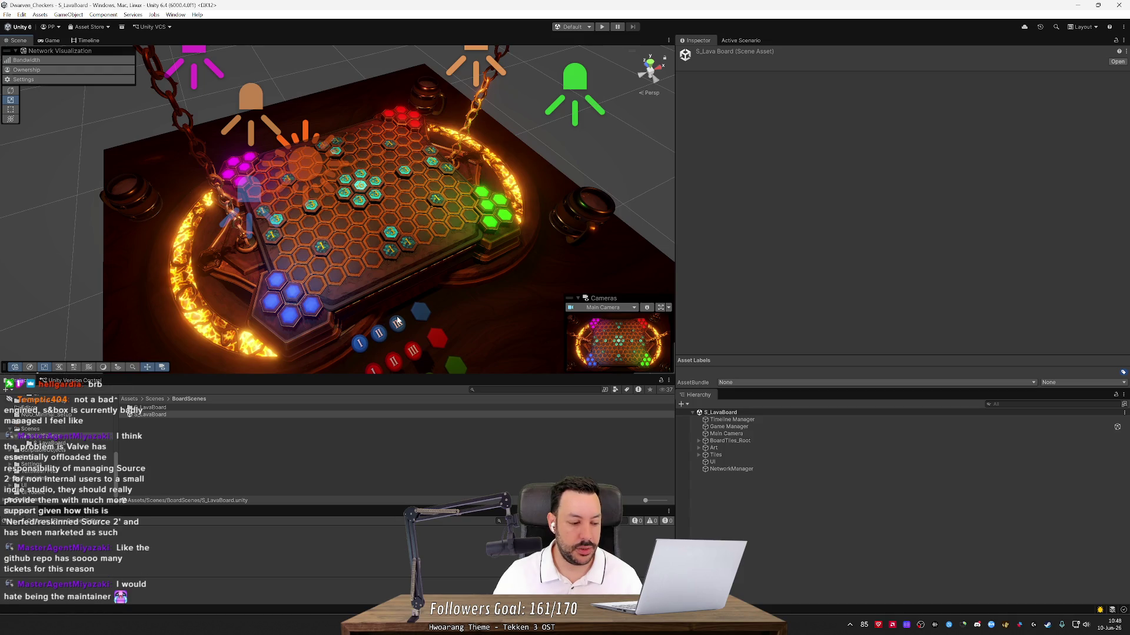
{"action": "mouse_move", "coordinate": [397, 322]}
{"action": "left_mouse_down"}
{"action": "mouse_move", "coordinate": [388, 315]}
{"action": "mouse_move", "coordinate": [419, 320]}
{"action": "left_mouse_up"}
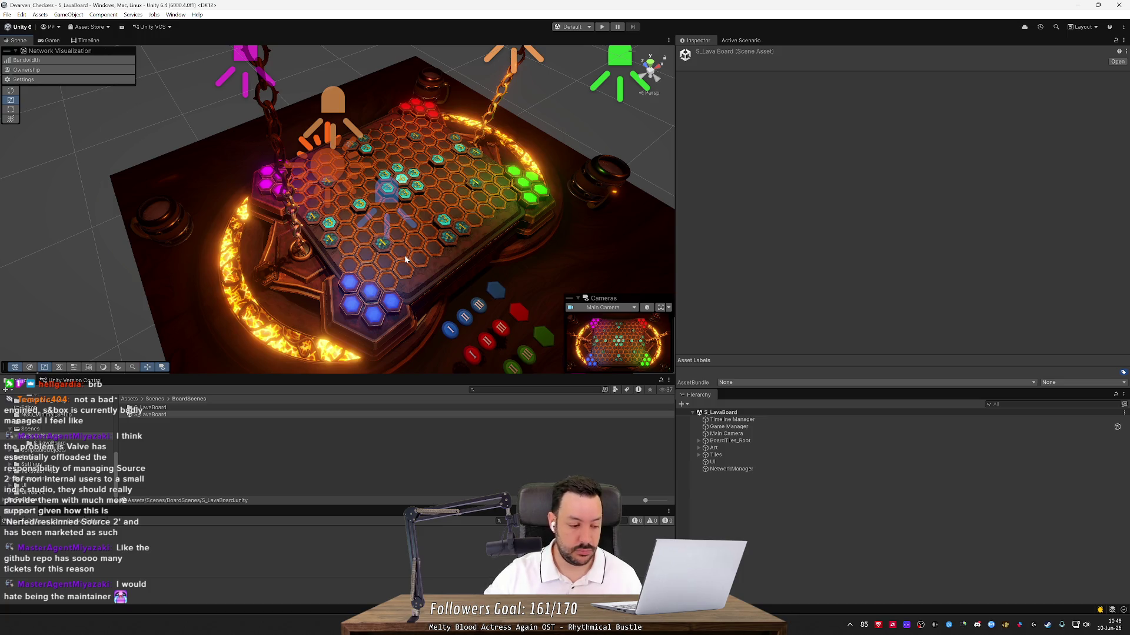
{"action": "mouse_move", "coordinate": [366, 254]}
{"action": "left_mouse_down"}
{"action": "mouse_move", "coordinate": [404, 271]}
{"action": "mouse_move", "coordinate": [463, 229]}
{"action": "mouse_move", "coordinate": [389, 211]}
{"action": "mouse_move", "coordinate": [402, 216]}
{"action": "left_mouse_up"}
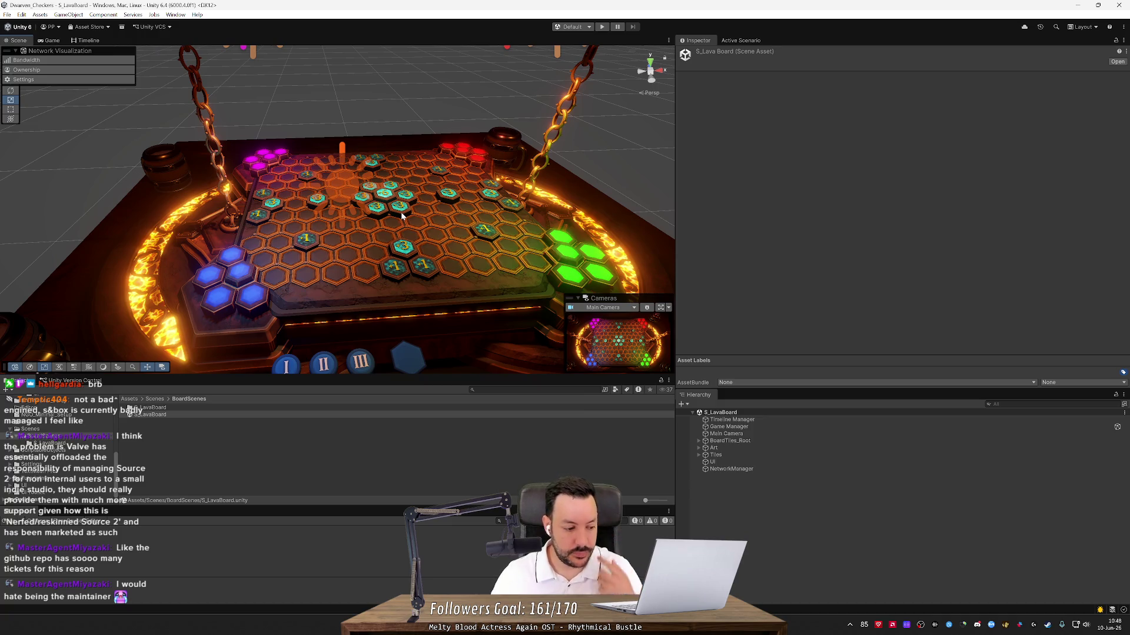
- Re-angle the Scene view across the board, then enter Play mode to run the lava board match
{"action": "mouse_move", "coordinate": [415, 236]}
{"action": "left_mouse_down"}
{"action": "mouse_move", "coordinate": [471, 240]}
{"action": "mouse_move", "coordinate": [464, 284]}
{"action": "left_mouse_up"}
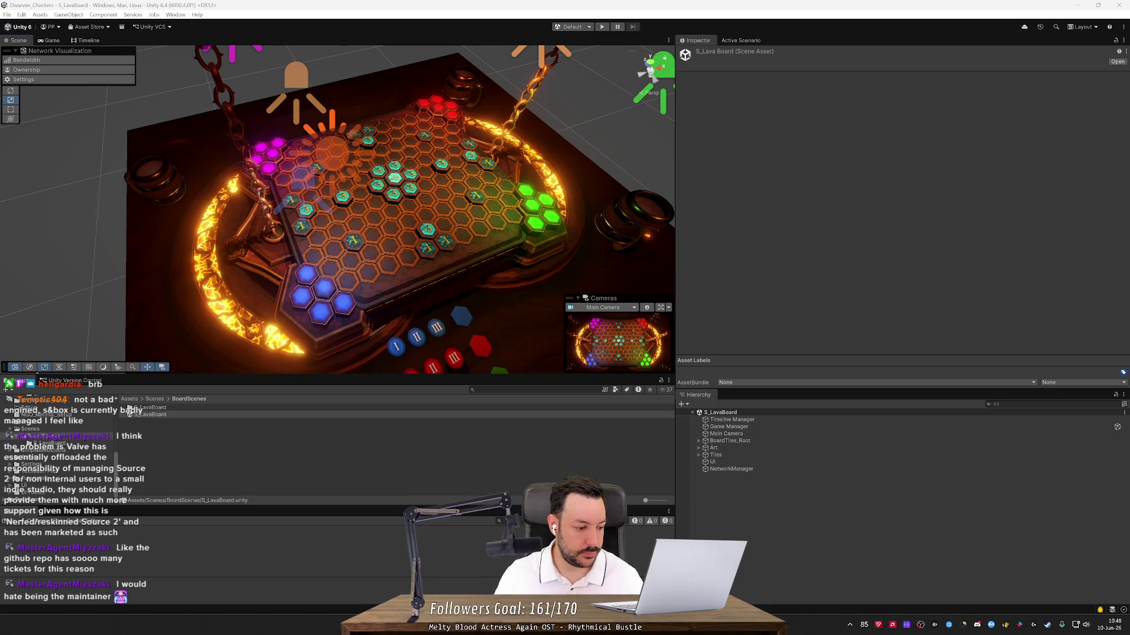
{"action": "left_click_drag", "start_coordinate": [486, 93], "coordinate": [488, 97]}
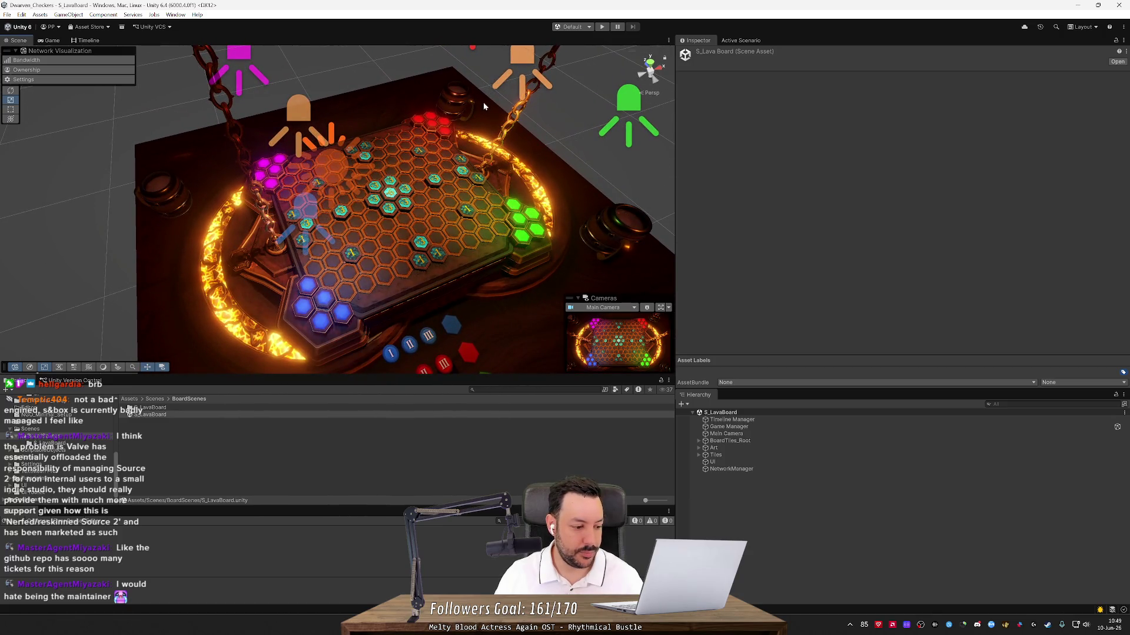
{"action": "left_click", "coordinate": [602, 26]}
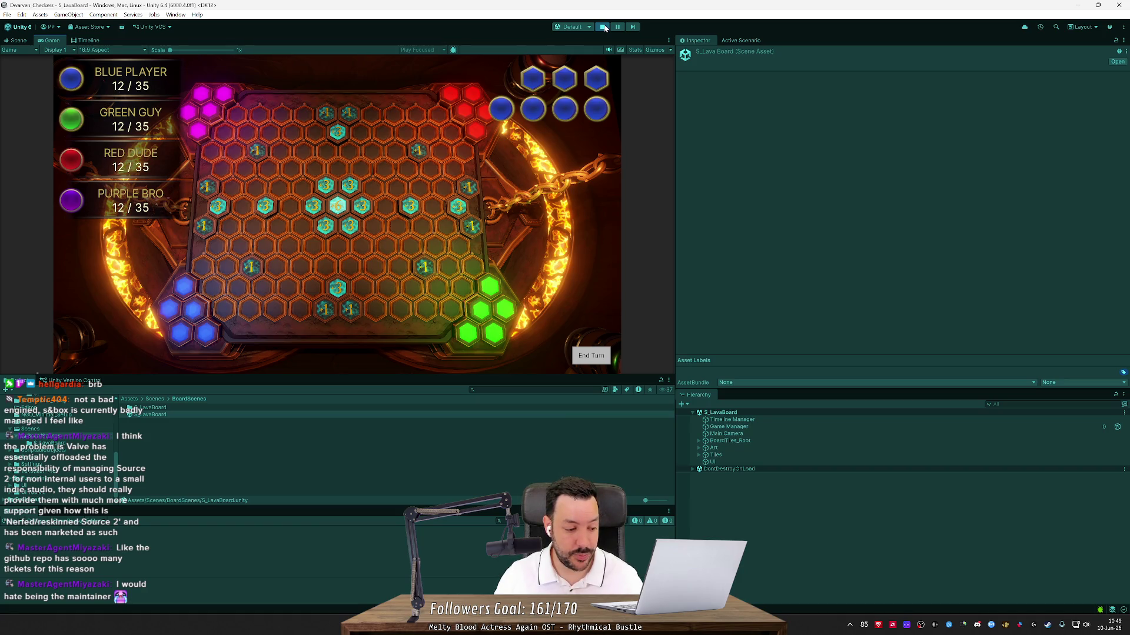
{"action": "key", "text": "alt+Tab"}
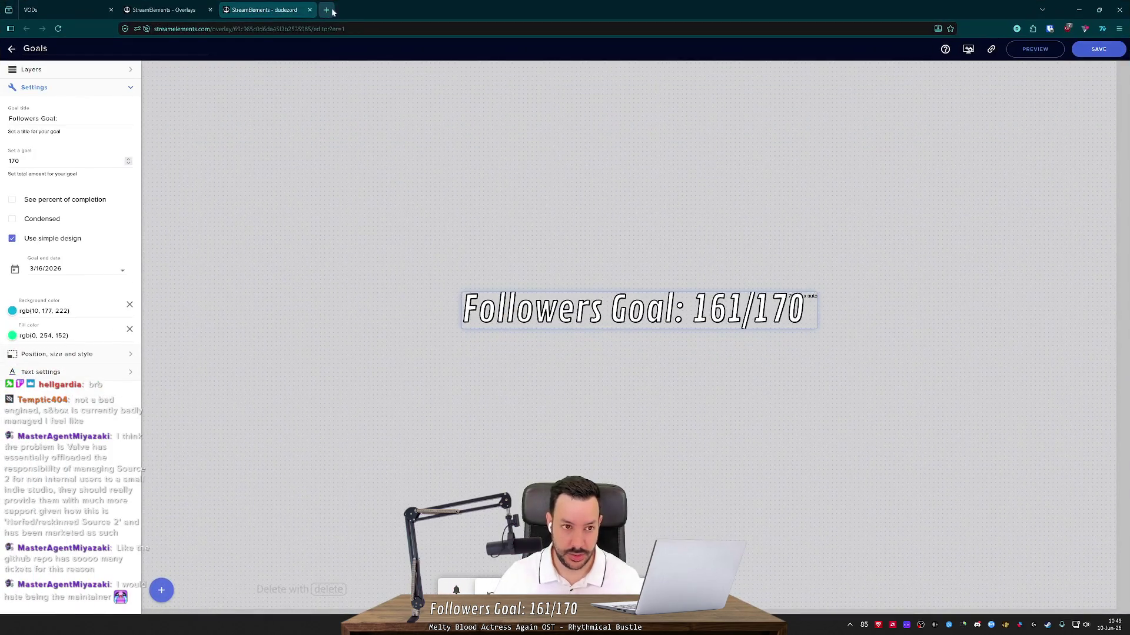
- Search for 's&box game' and go from the official s&box website to its GitHub repository
{"action": "left_click", "coordinate": [289, 10]}
{"action": "type", "text": "s"}
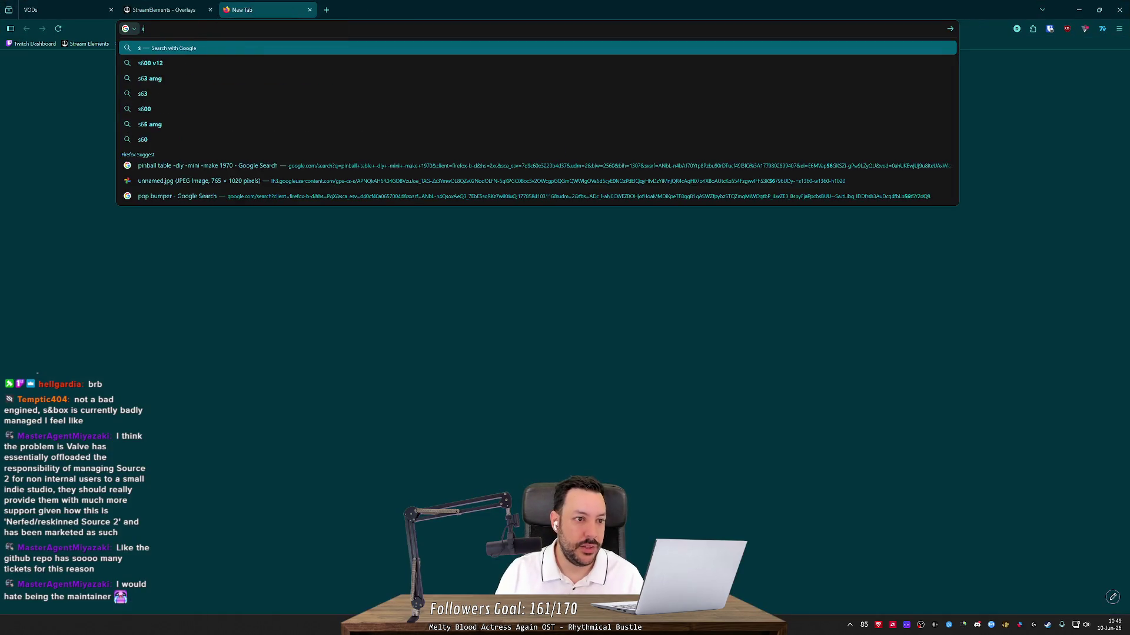
{"action": "type", "text": "&box"}
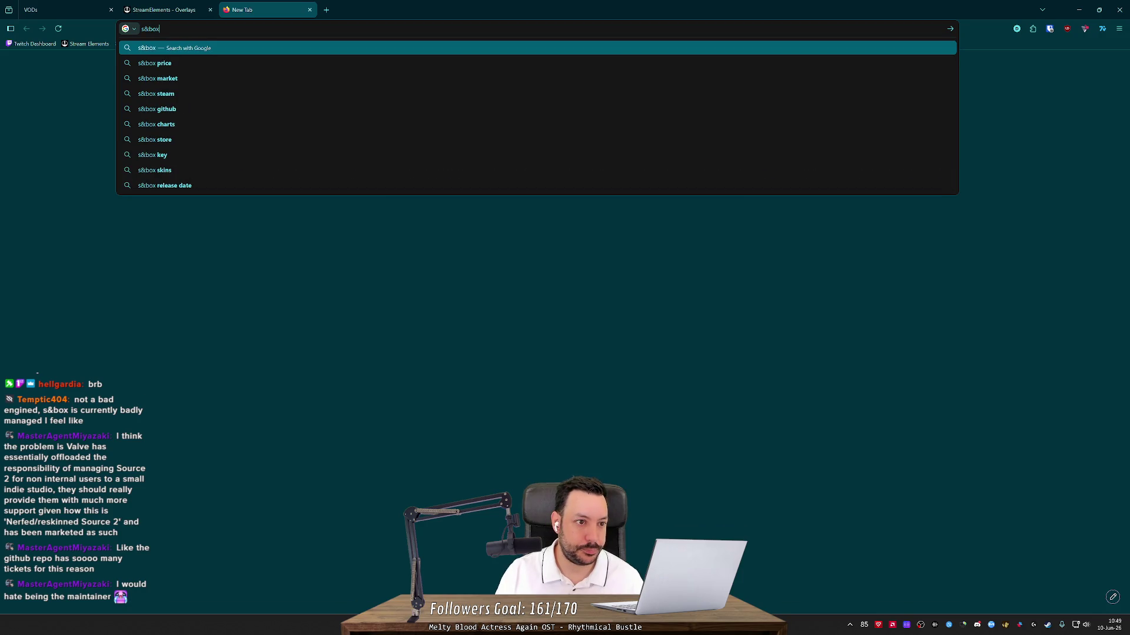
{"action": "type", "text": " game"}
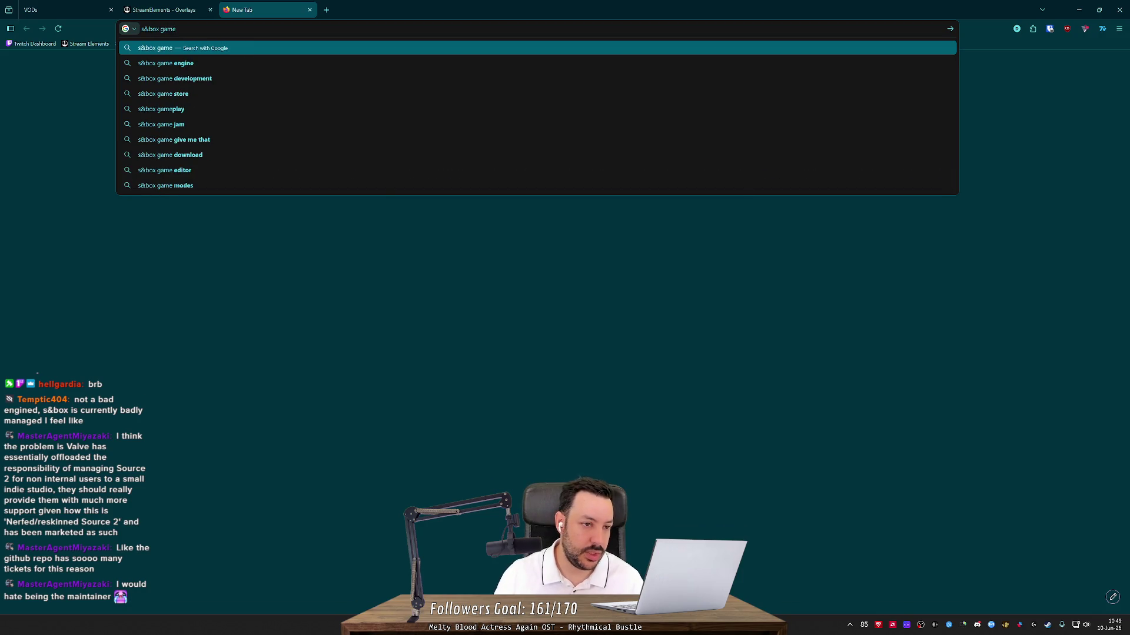
{"action": "key", "text": "Return"}
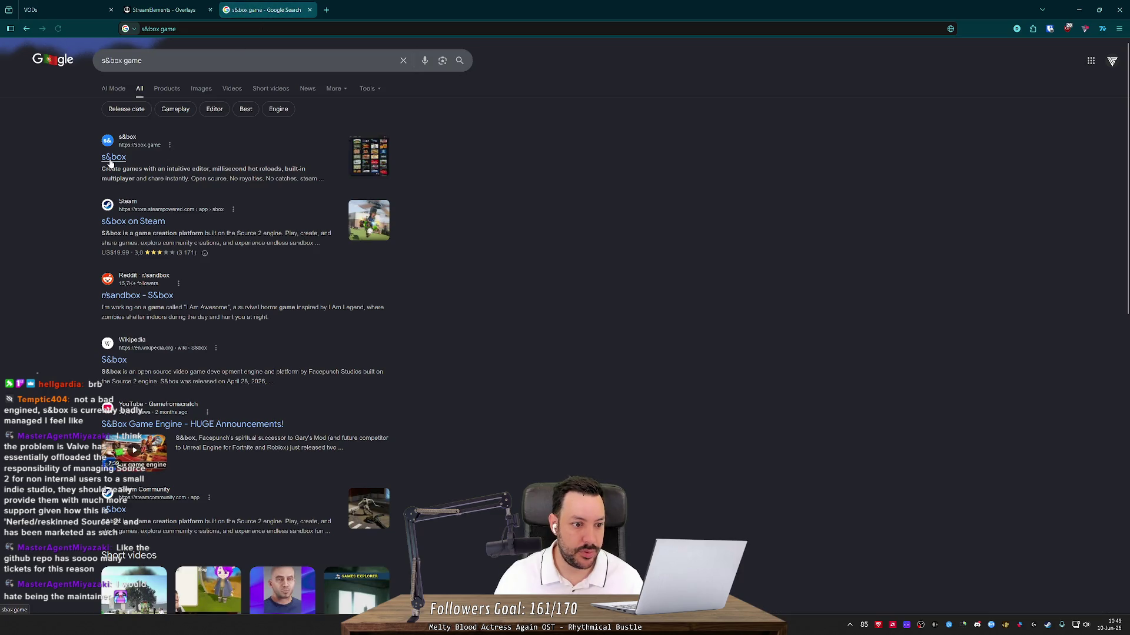
{"action": "left_click", "coordinate": [110, 157]}
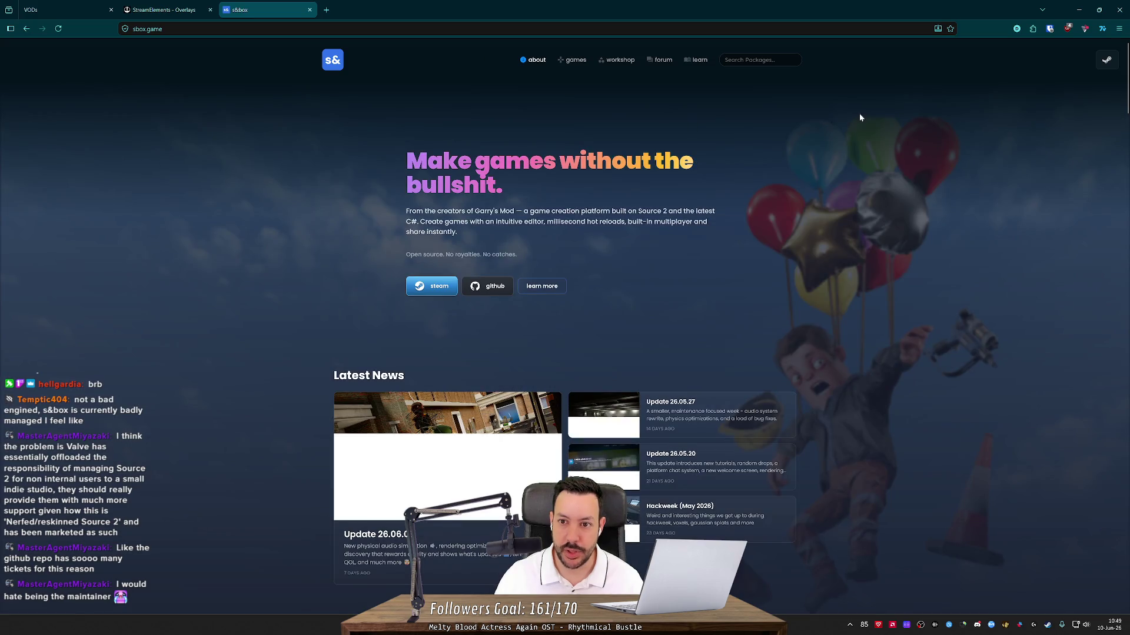
{"action": "scroll", "coordinate": [958, 85], "scroll_direction": "down", "scroll_amount": 15}
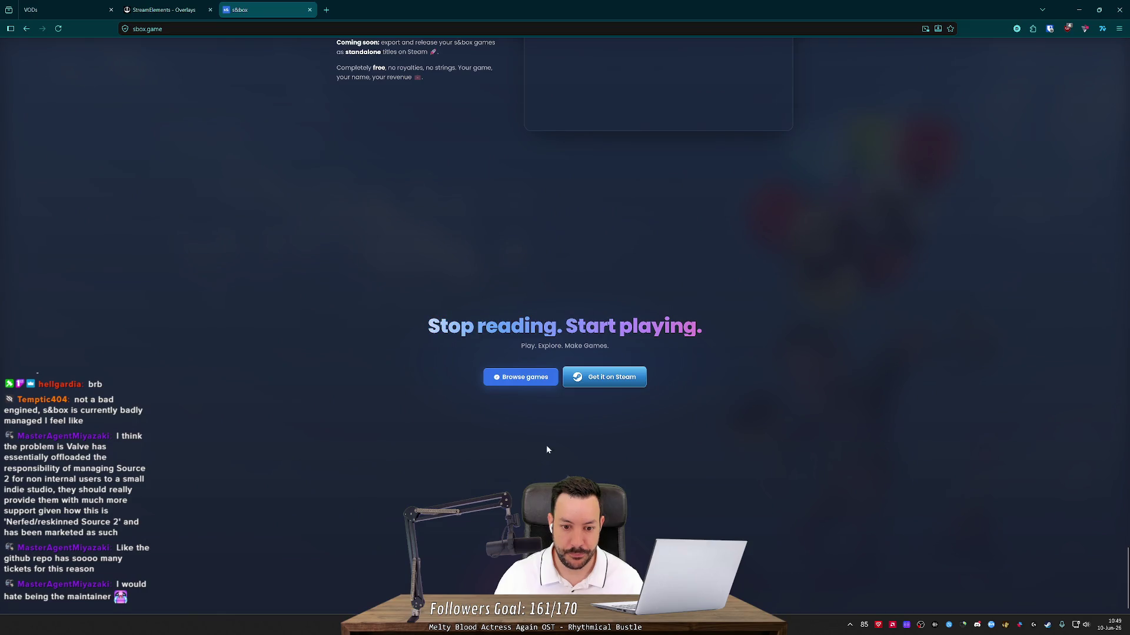
{"action": "scroll", "coordinate": [410, 318], "scroll_direction": "up", "scroll_amount": 10}
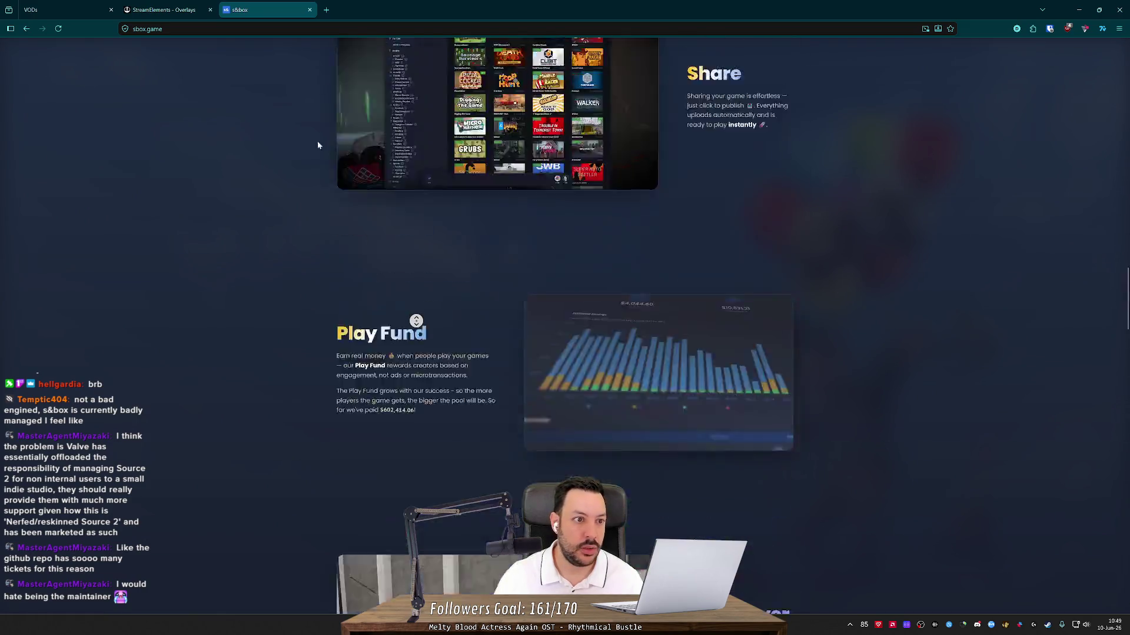
{"action": "left_click", "coordinate": [139, 31]}
{"action": "left_click", "coordinate": [252, 273]}
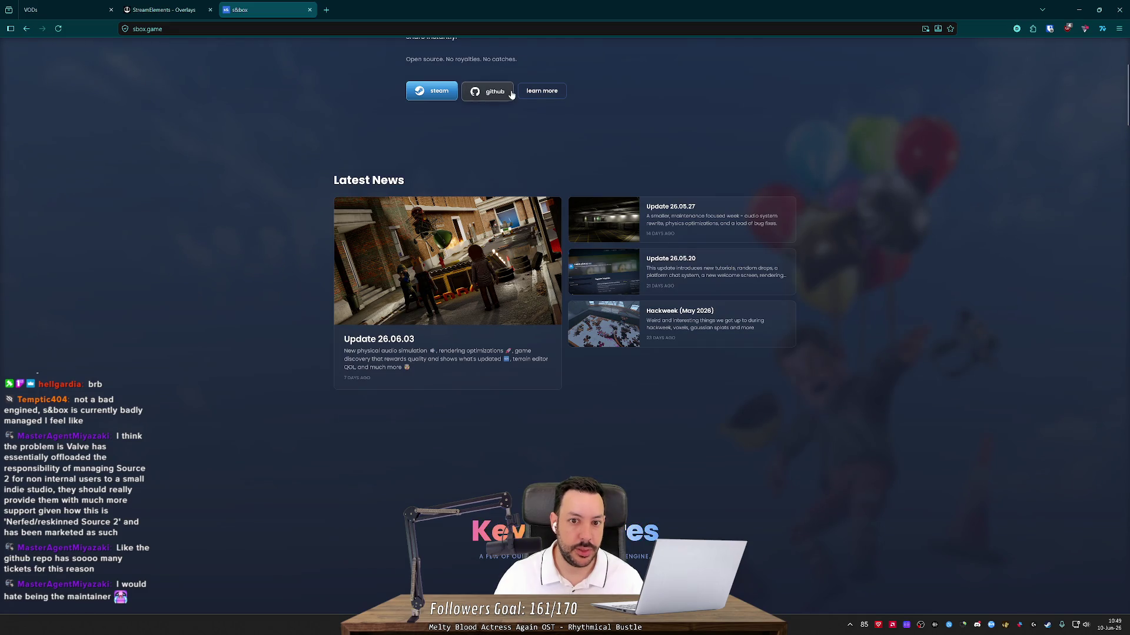
{"action": "left_click", "coordinate": [508, 92]}
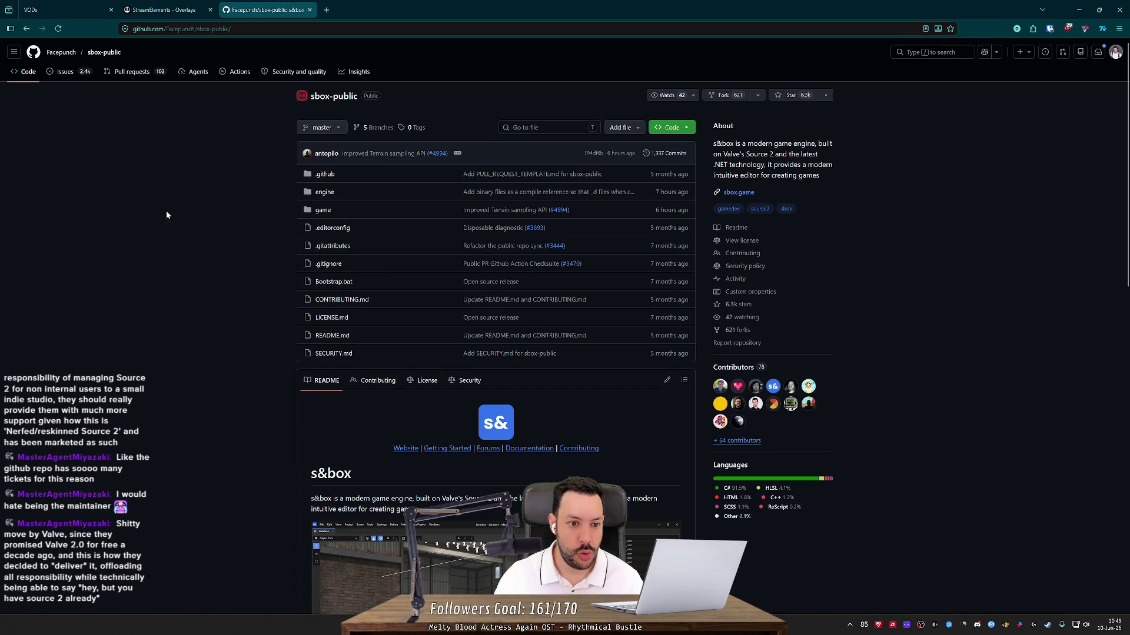
- Browse the repository's closed pull requests, opening and closing the material override PR
{"action": "left_click", "coordinate": [128, 80]}
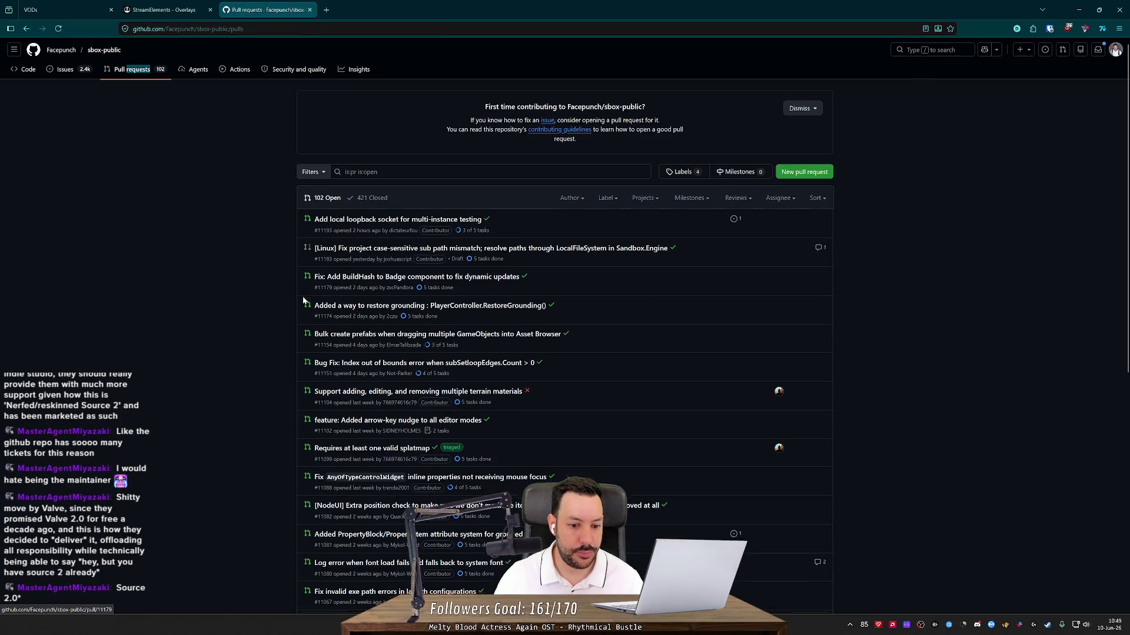
{"action": "scroll", "coordinate": [452, 365], "scroll_direction": "down", "scroll_amount": 4}
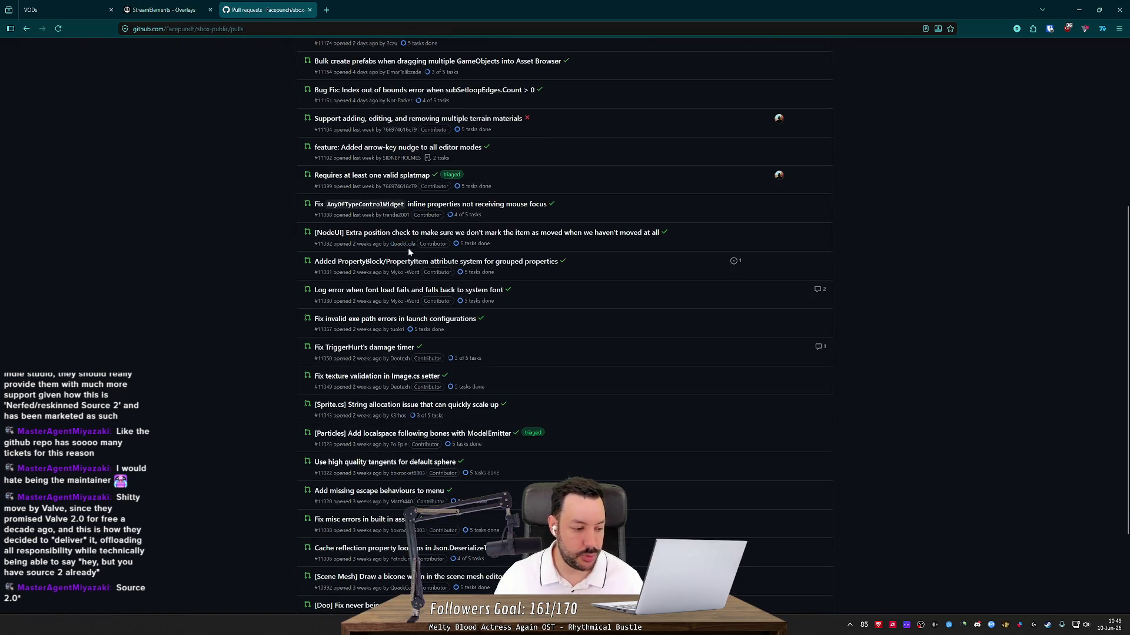
{"action": "scroll", "coordinate": [202, 298], "scroll_direction": "up", "scroll_amount": 3}
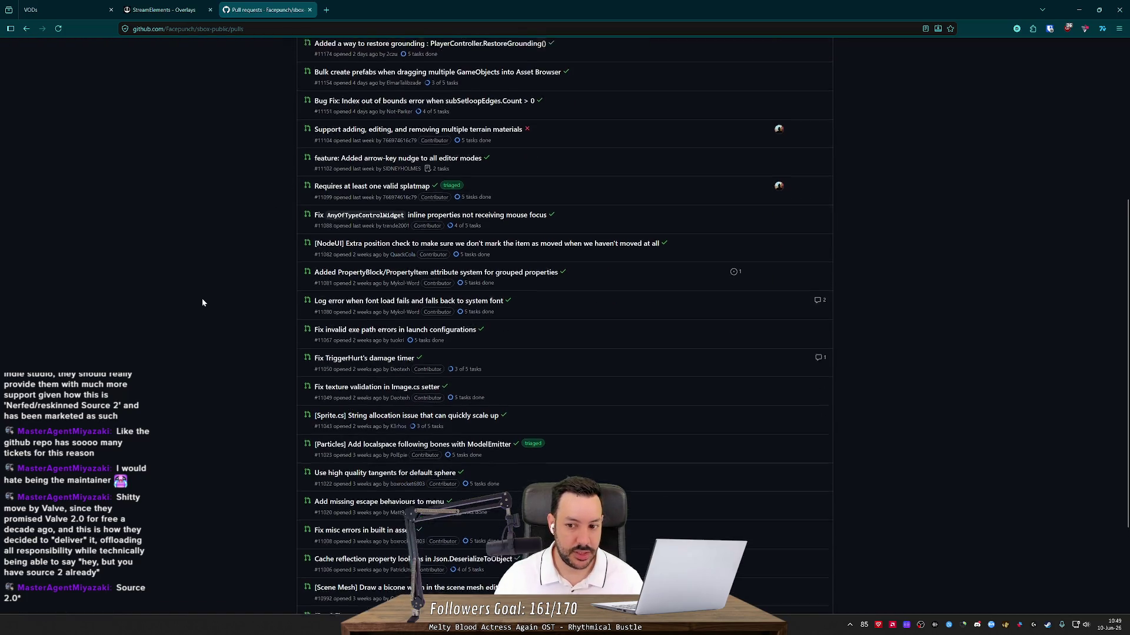
{"action": "scroll", "coordinate": [202, 299], "scroll_direction": "up", "scroll_amount": 2}
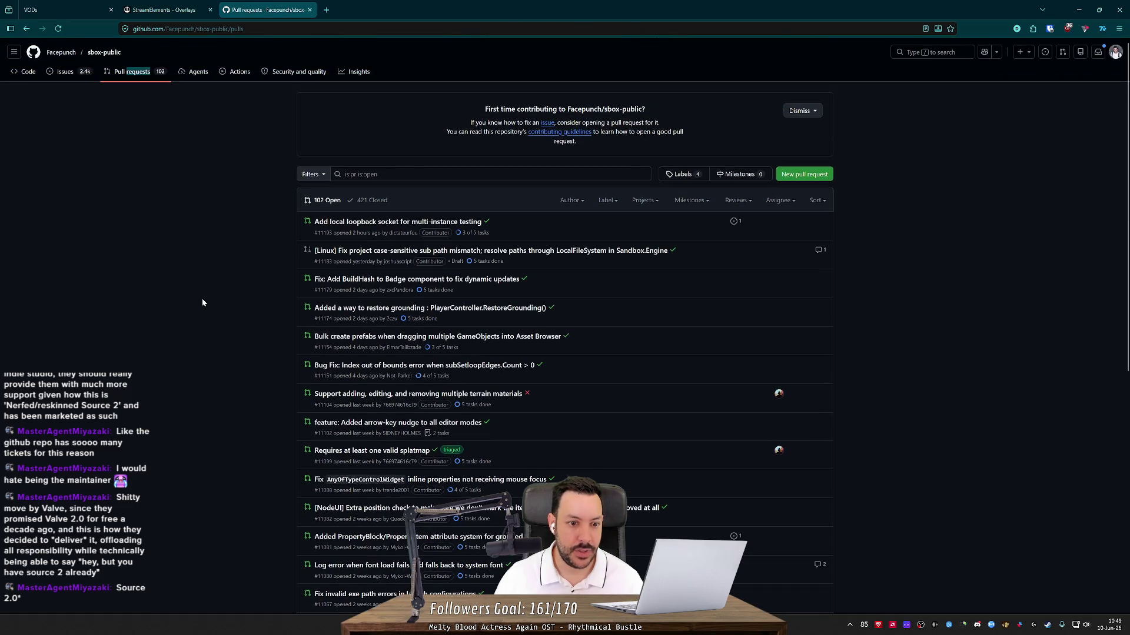
{"action": "middle_click", "coordinate": [200, 278]}
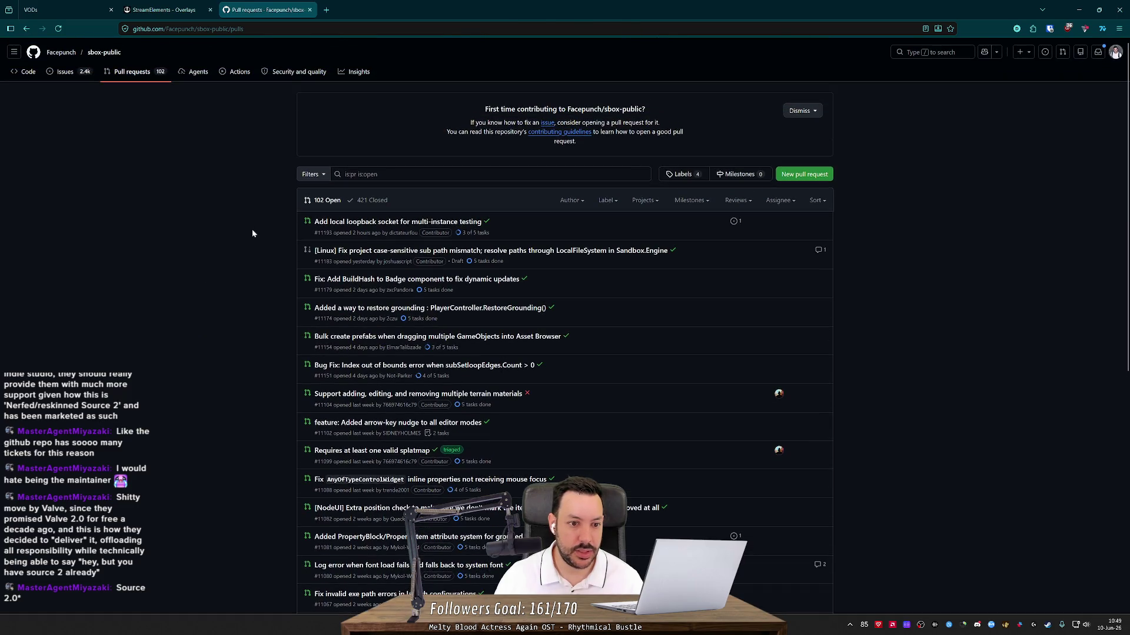
{"action": "left_click", "coordinate": [368, 200]}
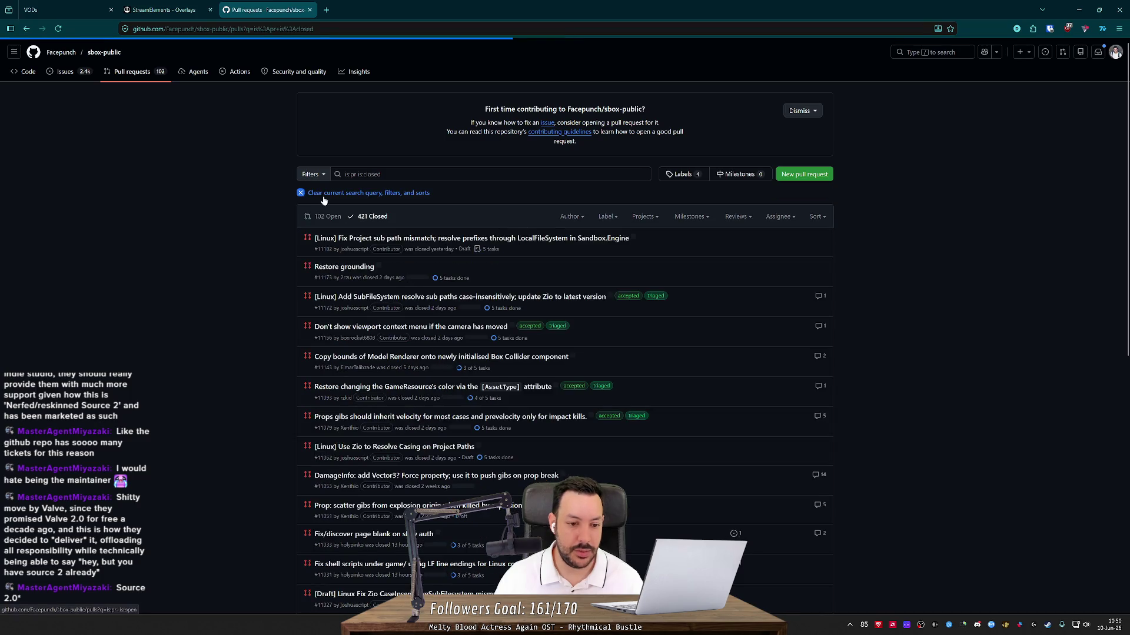
{"action": "left_click", "coordinate": [265, 248]}
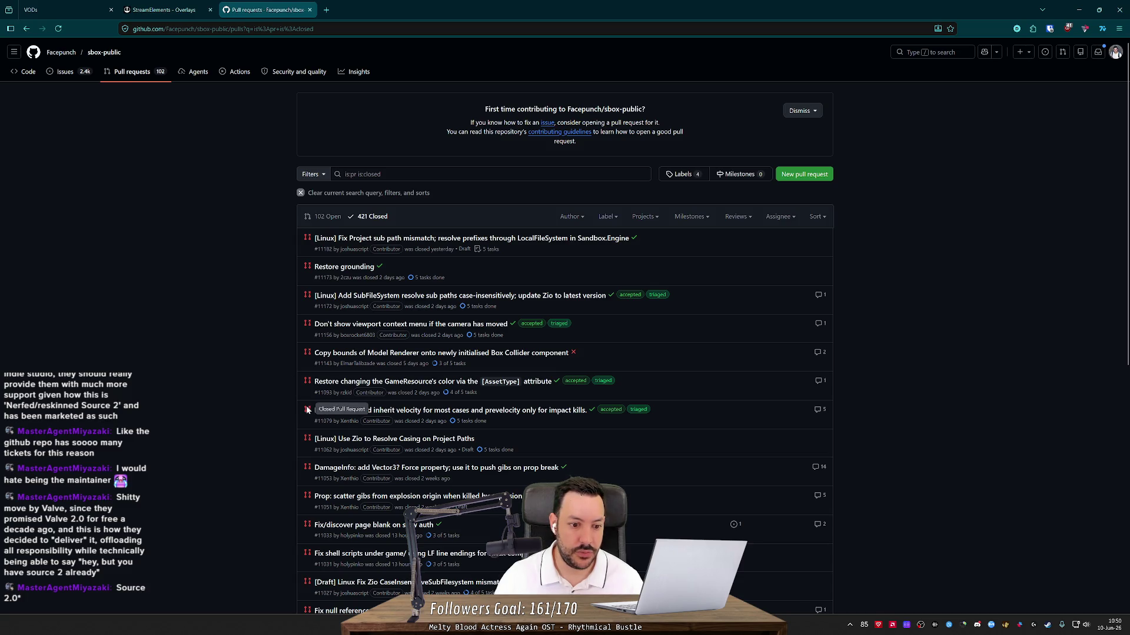
{"action": "middle_click", "coordinate": [237, 320]}
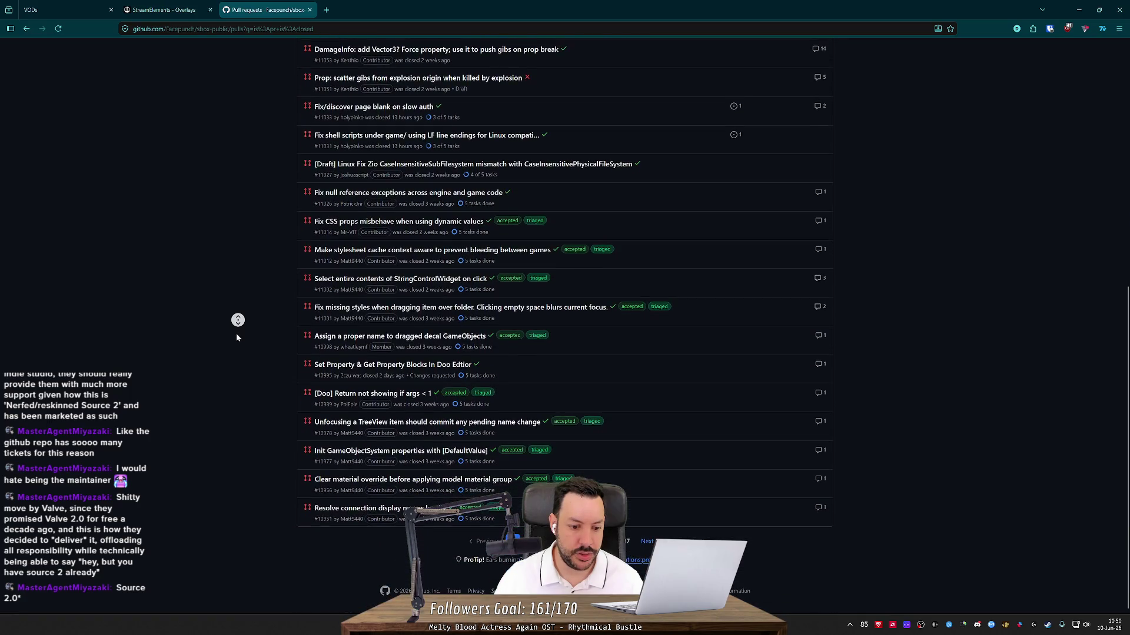
{"action": "middle_click", "coordinate": [362, 477]}
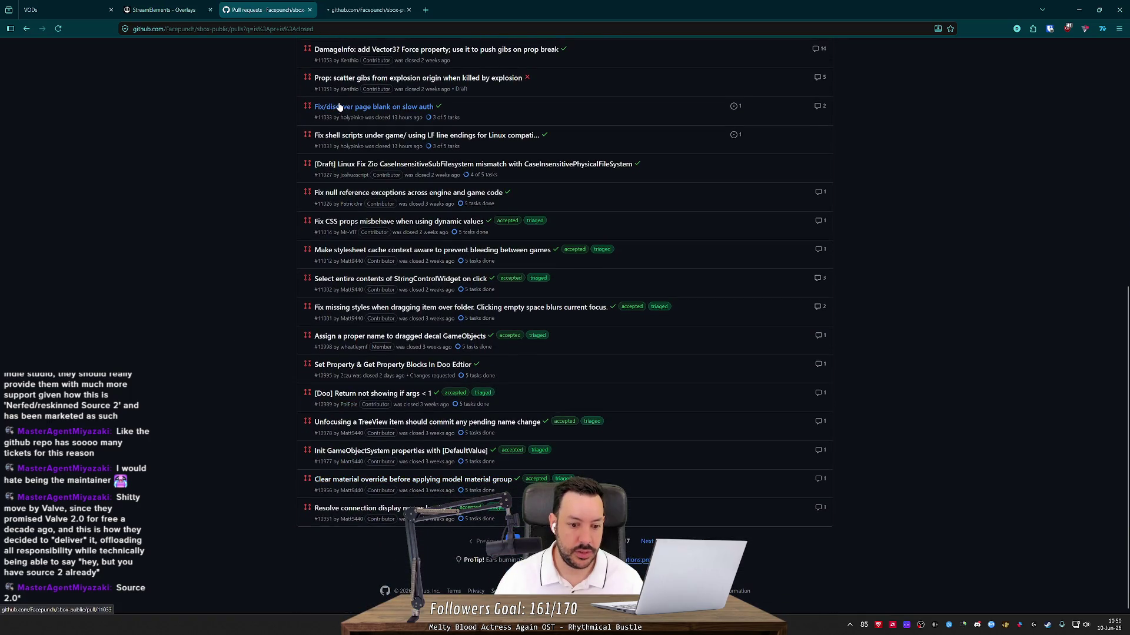
{"action": "left_click", "coordinate": [349, 8]}
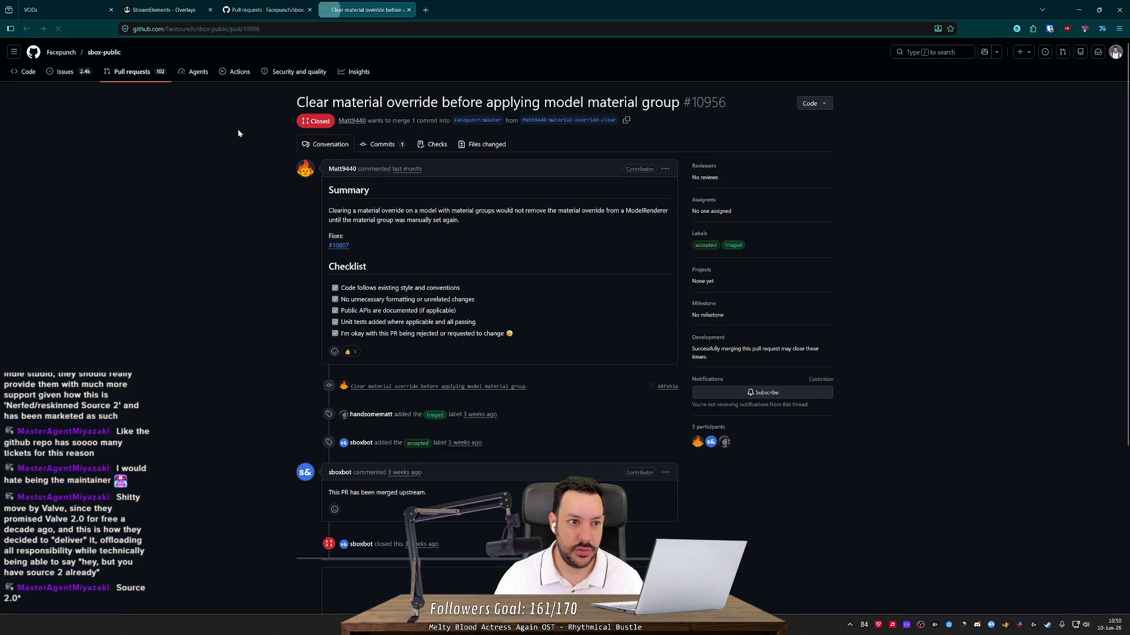
{"action": "middle_click", "coordinate": [238, 129]}
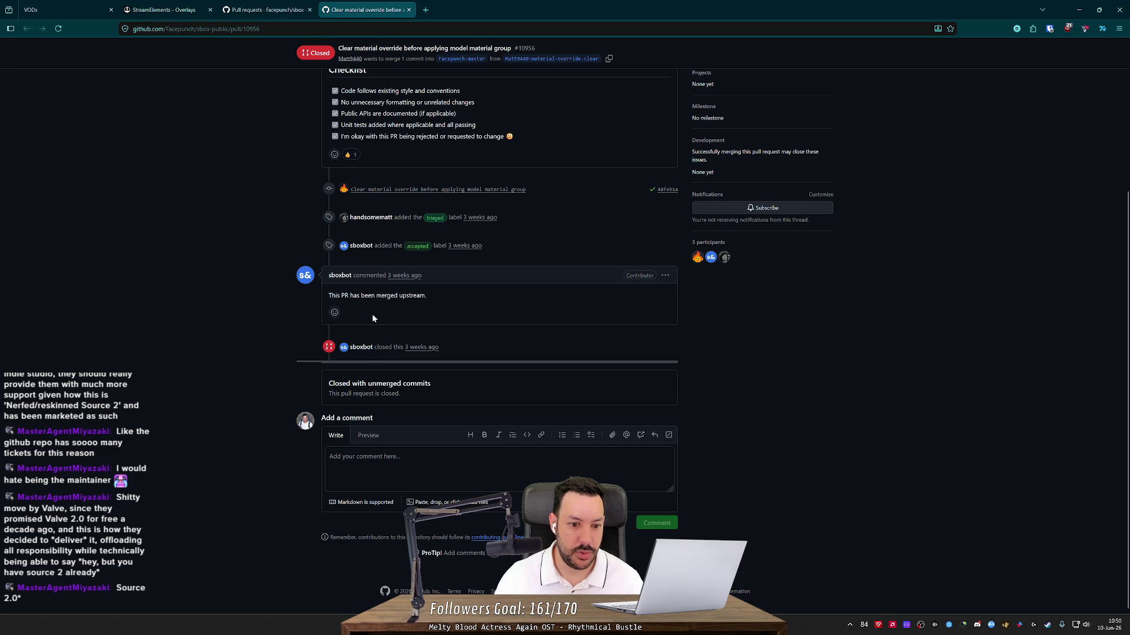
{"action": "middle_click", "coordinate": [385, 6]}
{"action": "middle_click", "coordinate": [258, 259]}
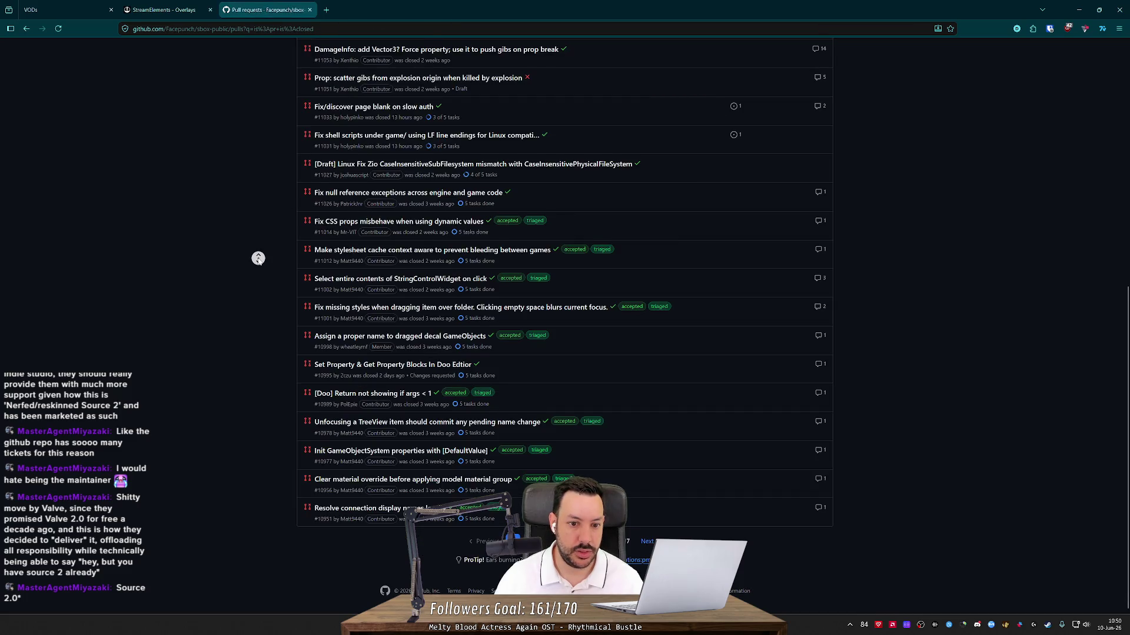
{"action": "middle_click", "coordinate": [253, 126]}
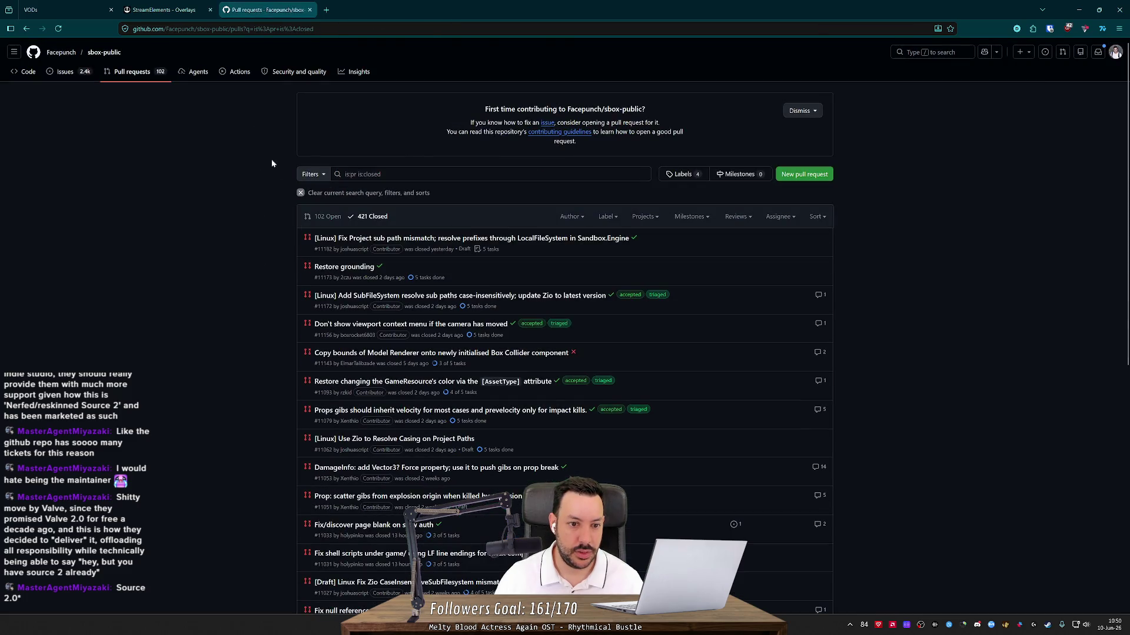
- Look through the 102 open pull requests, view the restore grounding PR, then close the tab and minimize the browser
{"action": "left_click", "coordinate": [327, 217]}
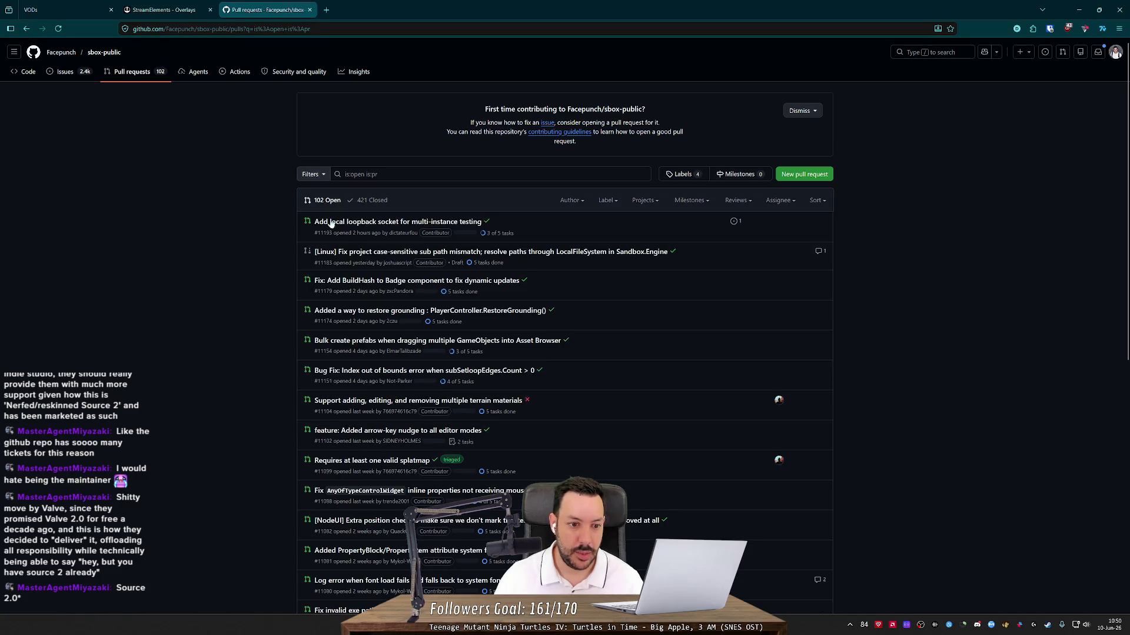
{"action": "middle_click", "coordinate": [249, 239]}
{"action": "middle_click", "coordinate": [252, 294]}
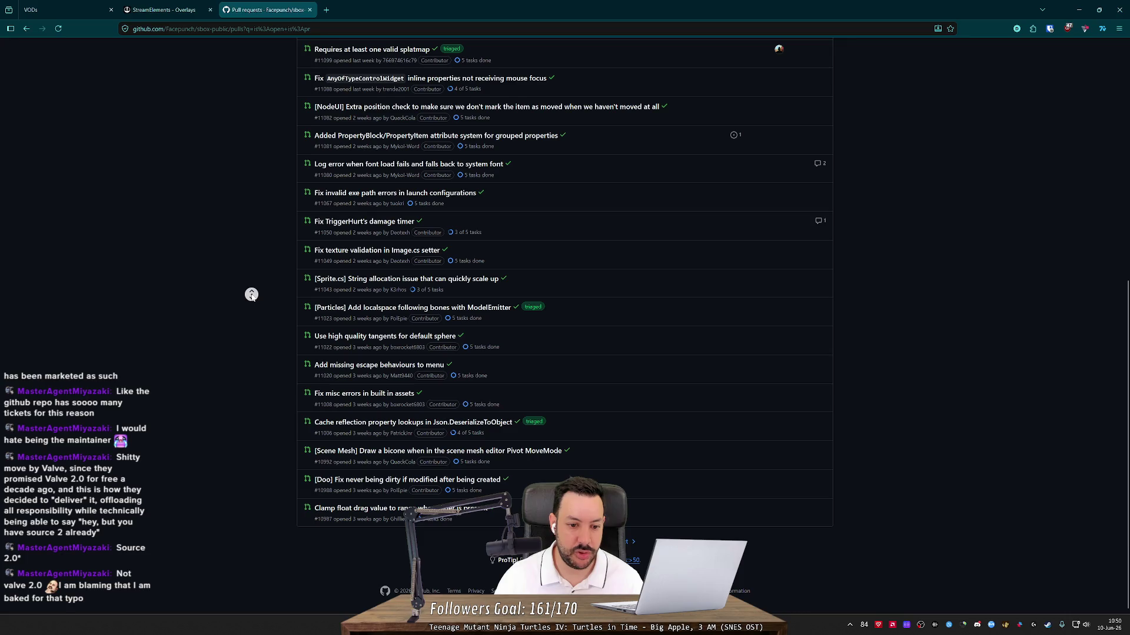
{"action": "middle_click", "coordinate": [260, 184]}
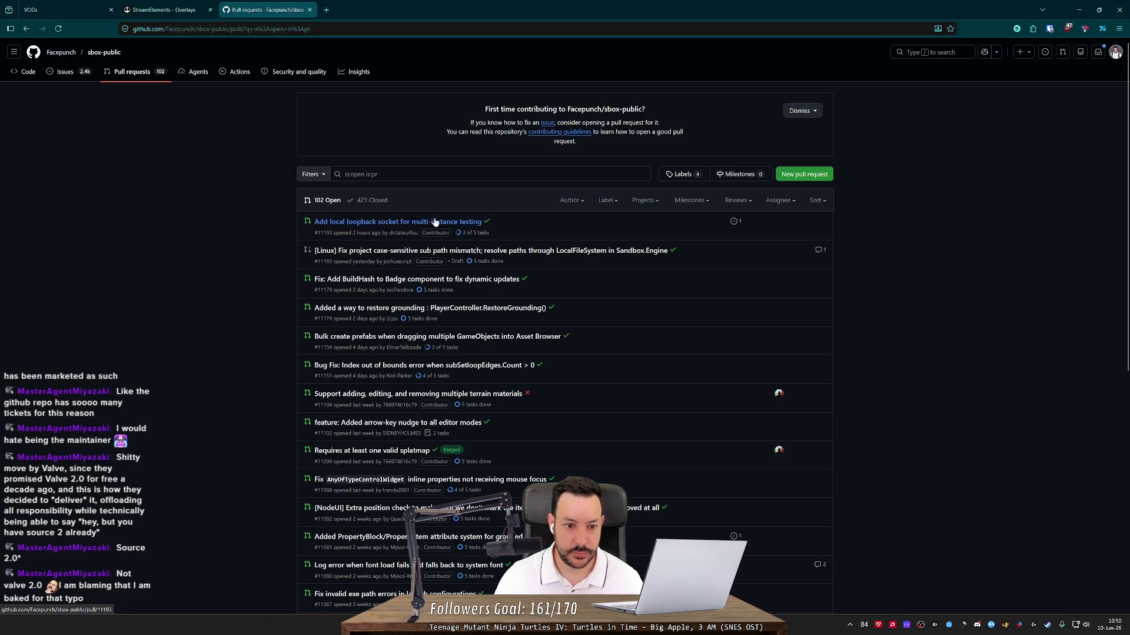
{"action": "mouse_move", "coordinate": [331, 225]}
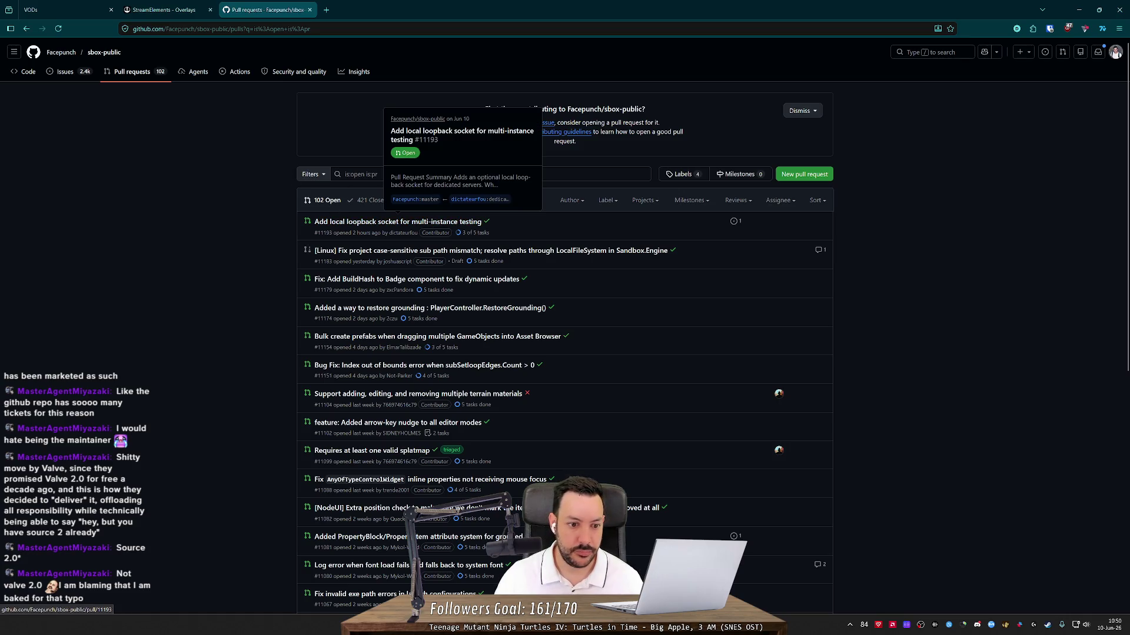
{"action": "middle_click", "coordinate": [376, 308]}
{"action": "left_click", "coordinate": [376, 9]}
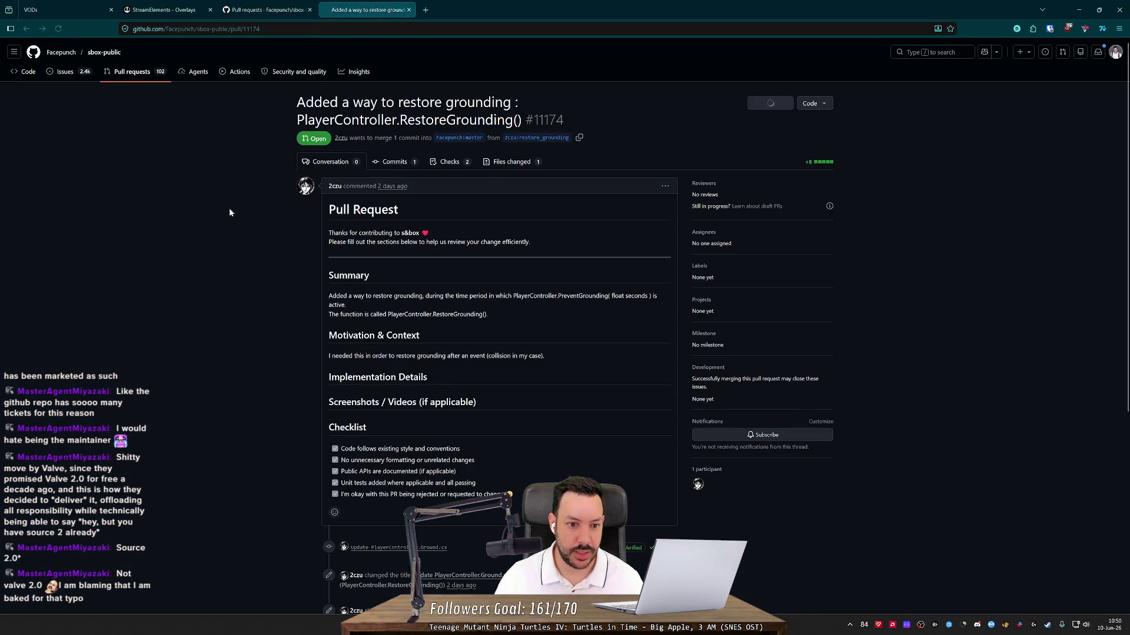
{"action": "scroll", "coordinate": [233, 287], "scroll_direction": "down", "scroll_amount": 5}
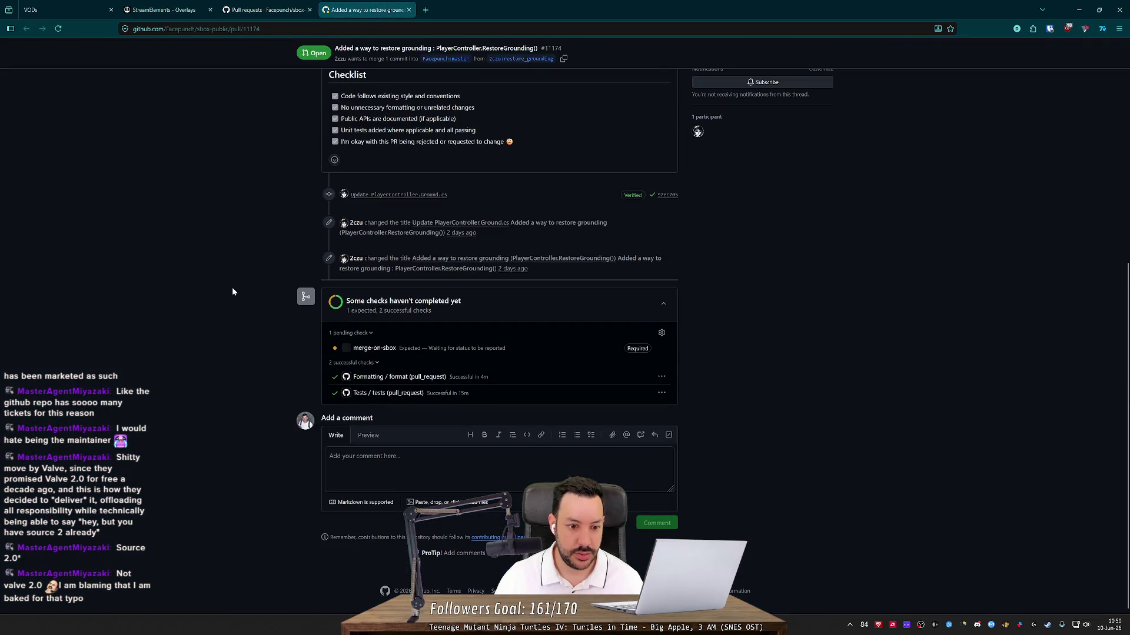
{"action": "left_click", "coordinate": [310, 9]}
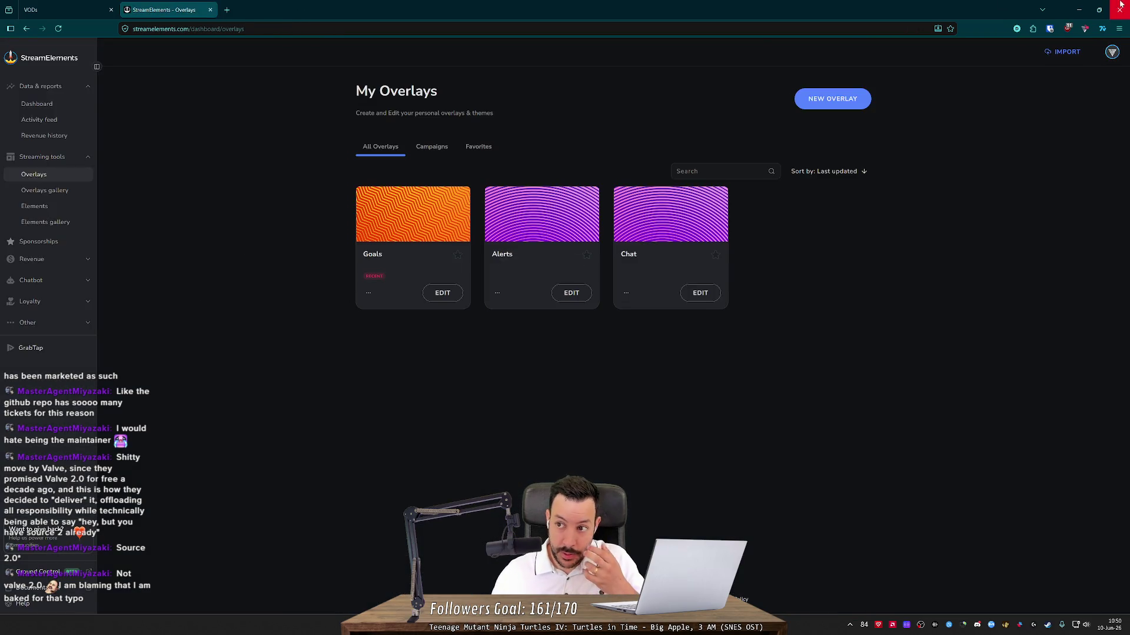
{"action": "left_click", "coordinate": [1079, 9]}
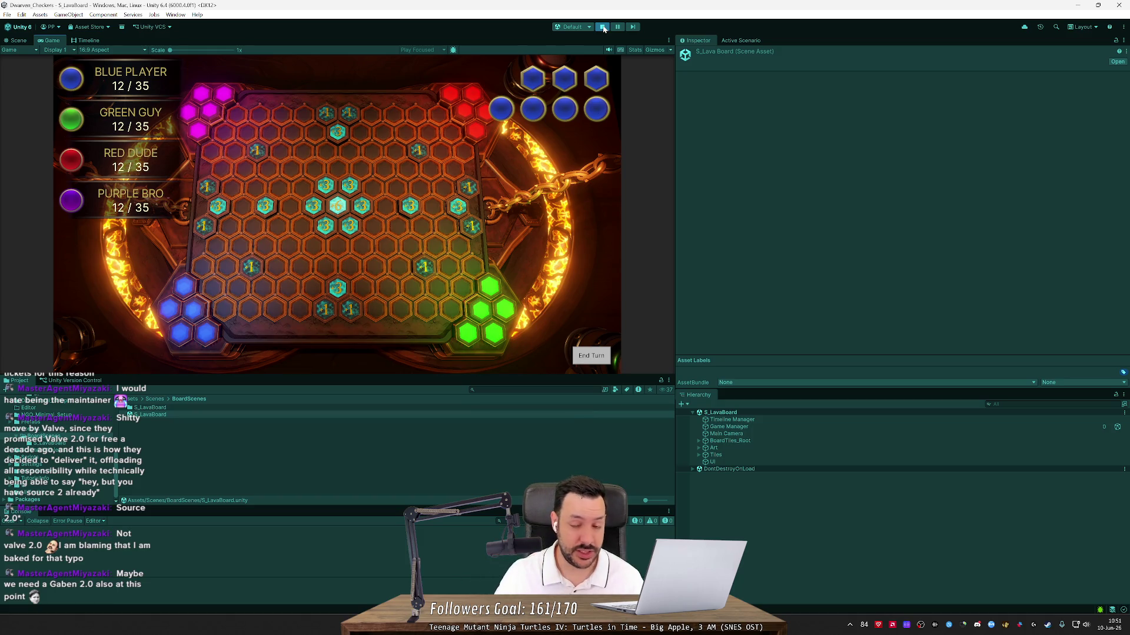
- Stop Play mode to return the S_LavaBoard scene to edit mode
{"action": "left_click", "coordinate": [604, 28]}
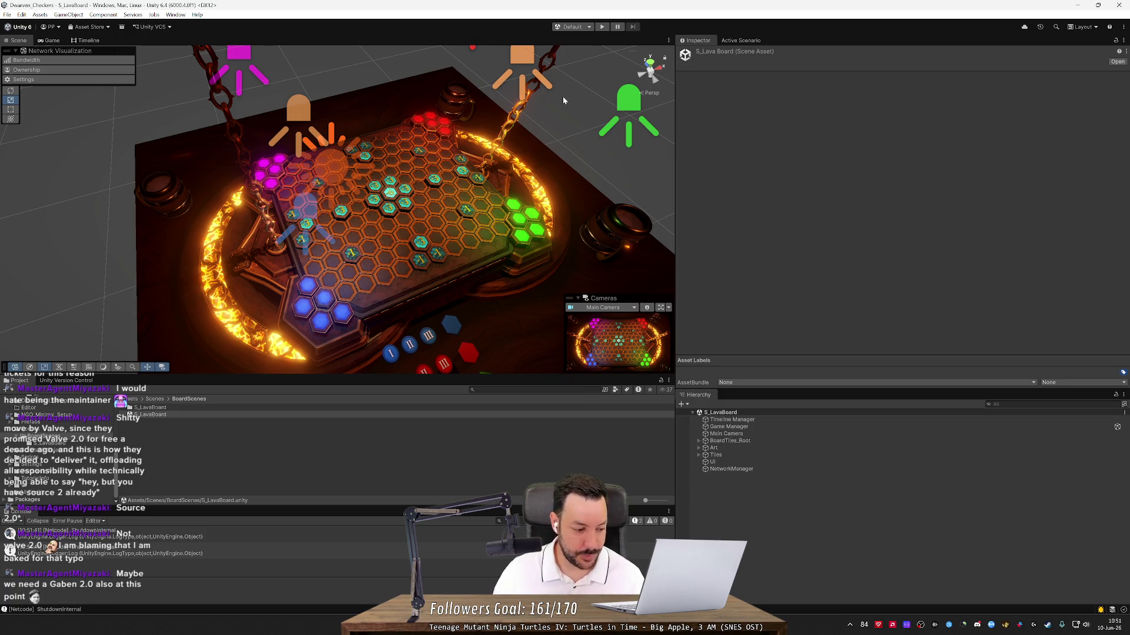
- Run the lava board scene, widen the Game view and expand the DontDestroyOnLoad objects, then stop playing
{"action": "left_click", "coordinate": [601, 28]}
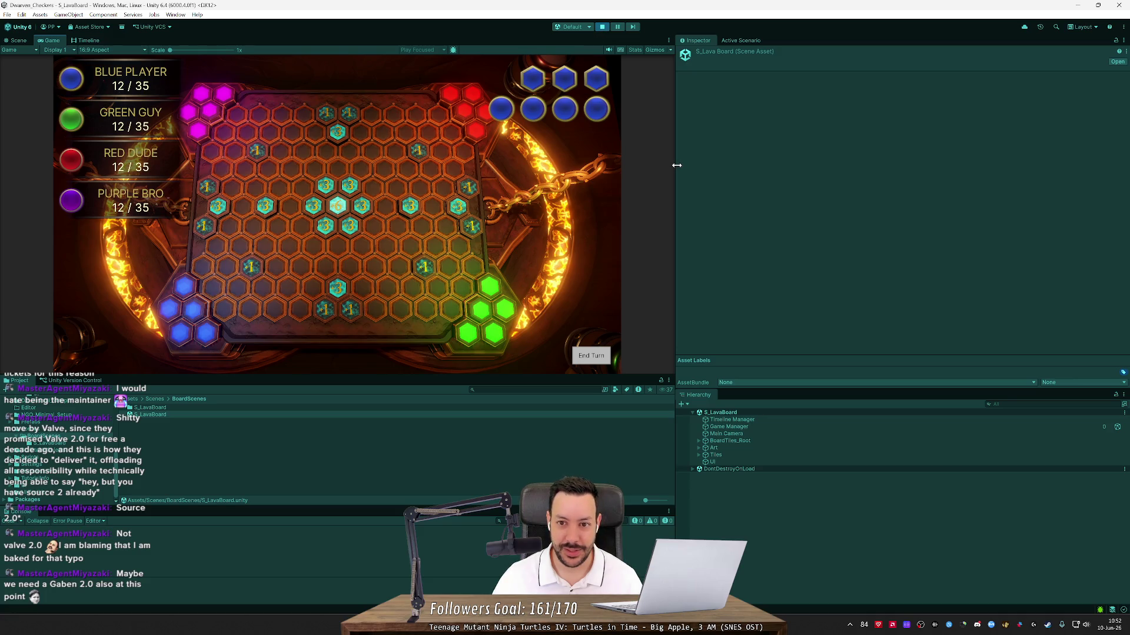
{"action": "left_click", "coordinate": [19, 40]}
{"action": "left_click_drag", "start_coordinate": [214, 142], "coordinate": [81, 50]}
{"action": "left_click", "coordinate": [52, 40]}
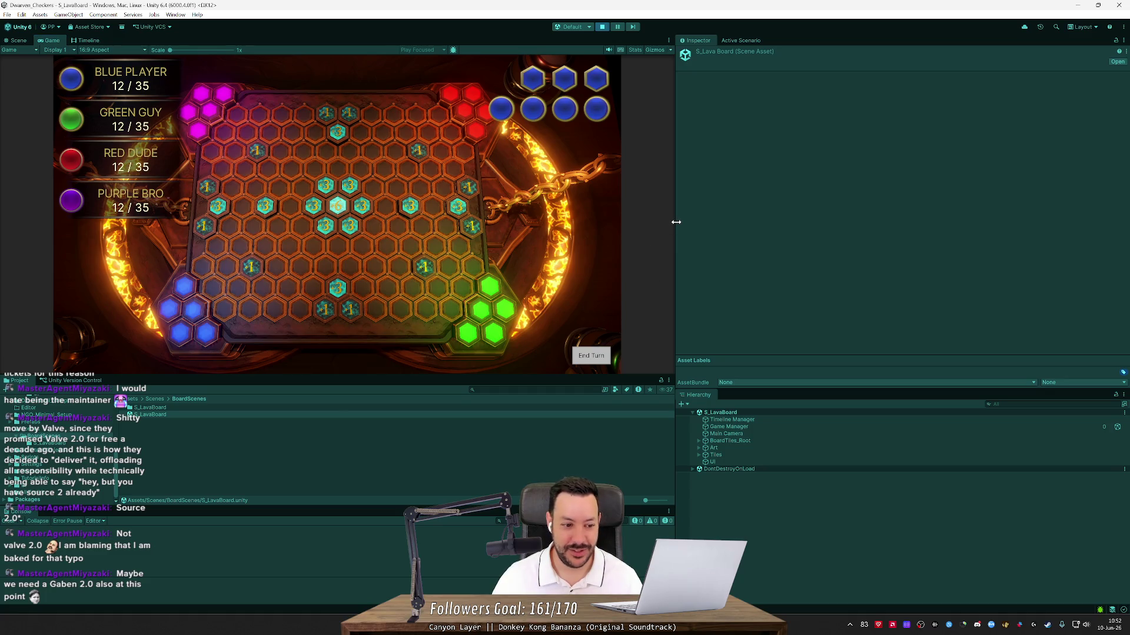
{"action": "mouse_move", "coordinate": [675, 222]}
{"action": "left_mouse_down"}
{"action": "mouse_move", "coordinate": [893, 247]}
{"action": "mouse_move", "coordinate": [745, 330]}
{"action": "left_mouse_up"}
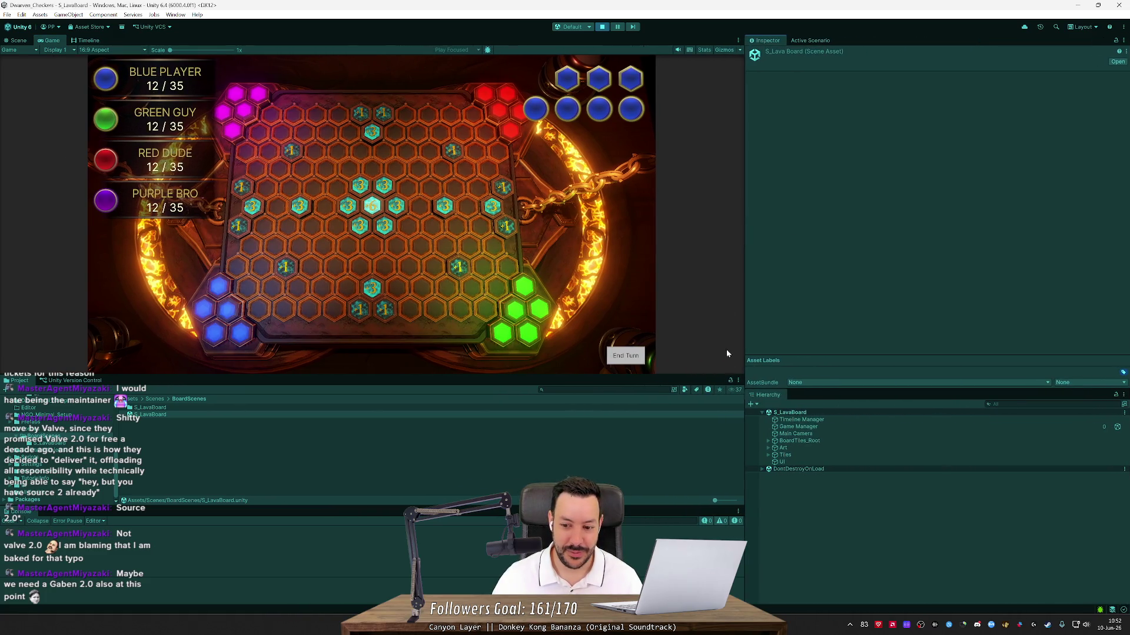
{"action": "left_click", "coordinate": [762, 469]}
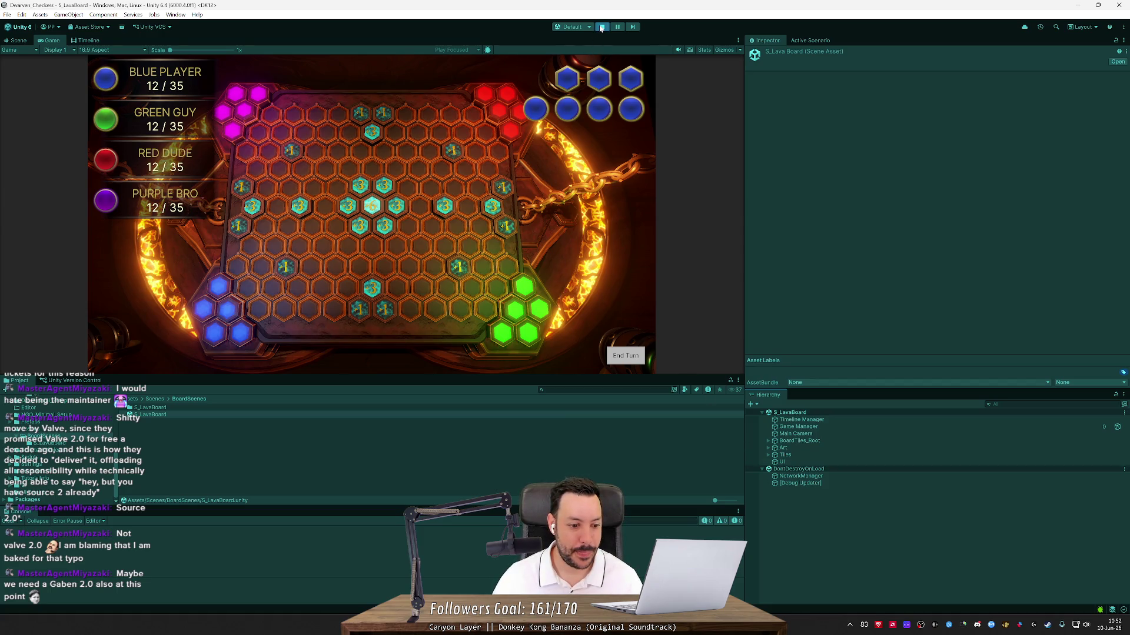
{"action": "left_click", "coordinate": [600, 28]}
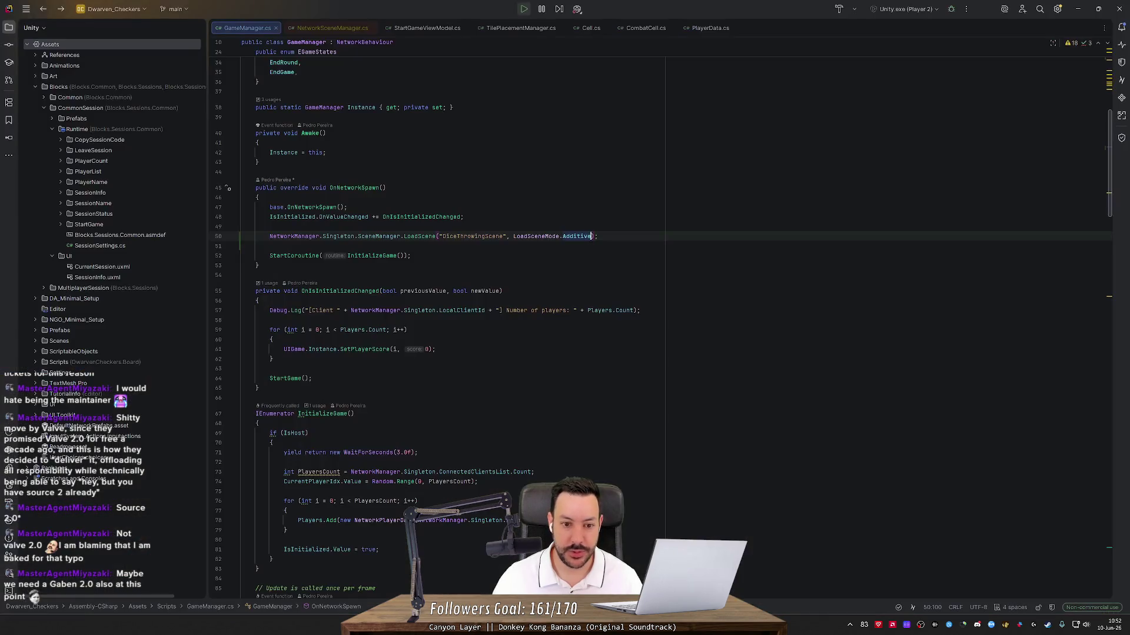
- Look at the Players.Count loop in GameManager in Rider, then return to Unity
{"action": "left_click", "coordinate": [407, 329]}
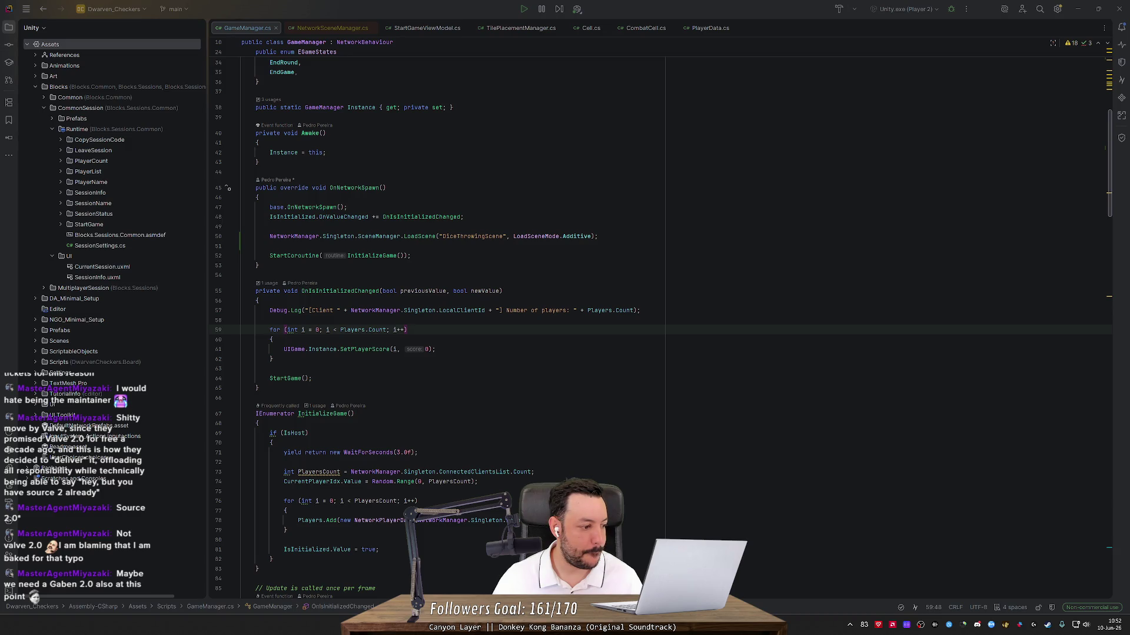
{"action": "key", "text": "alt+Tab"}
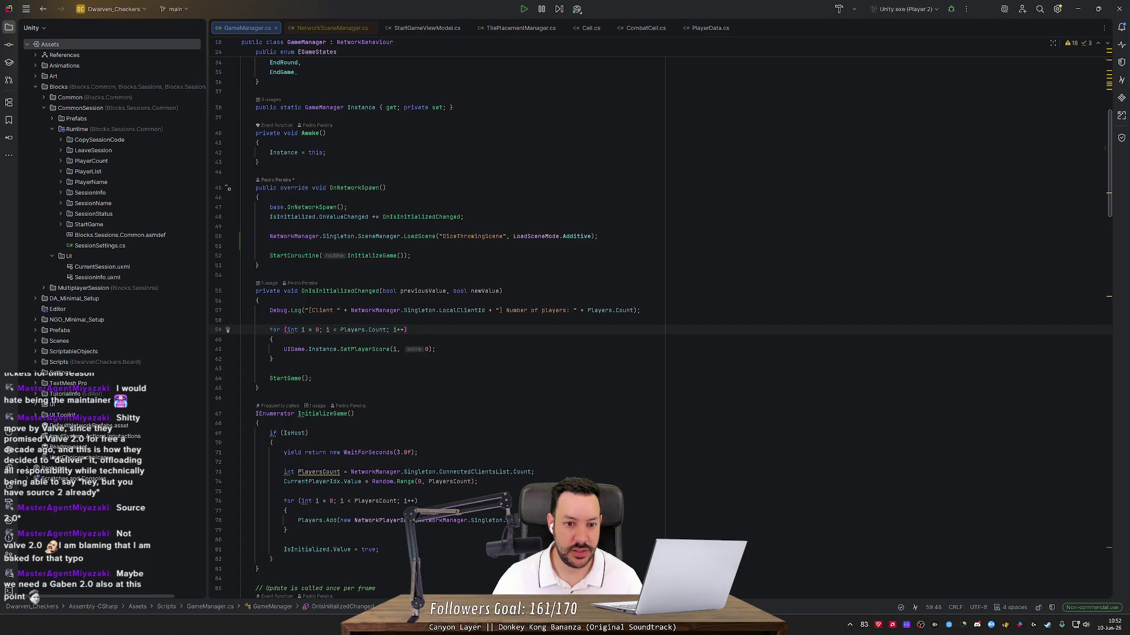
{"action": "key", "text": "alt+Tab"}
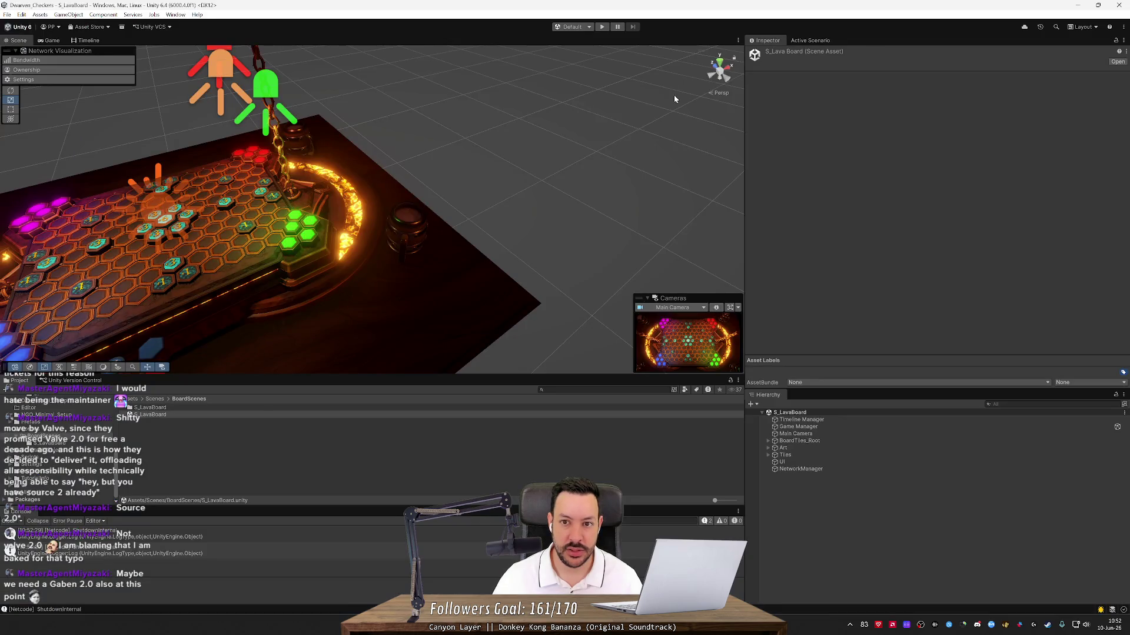
- Start Play mode with the CurrentScene_MP multiplayer scenario
{"action": "left_click", "coordinate": [586, 26]}
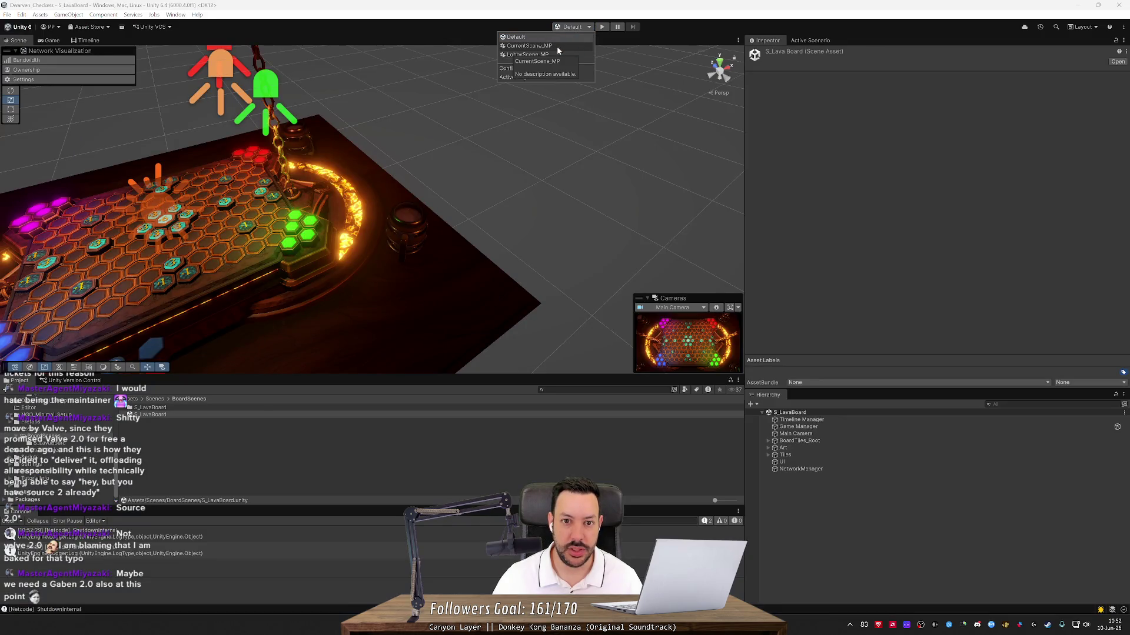
{"action": "left_click", "coordinate": [555, 45]}
{"action": "left_click", "coordinate": [638, 26]}
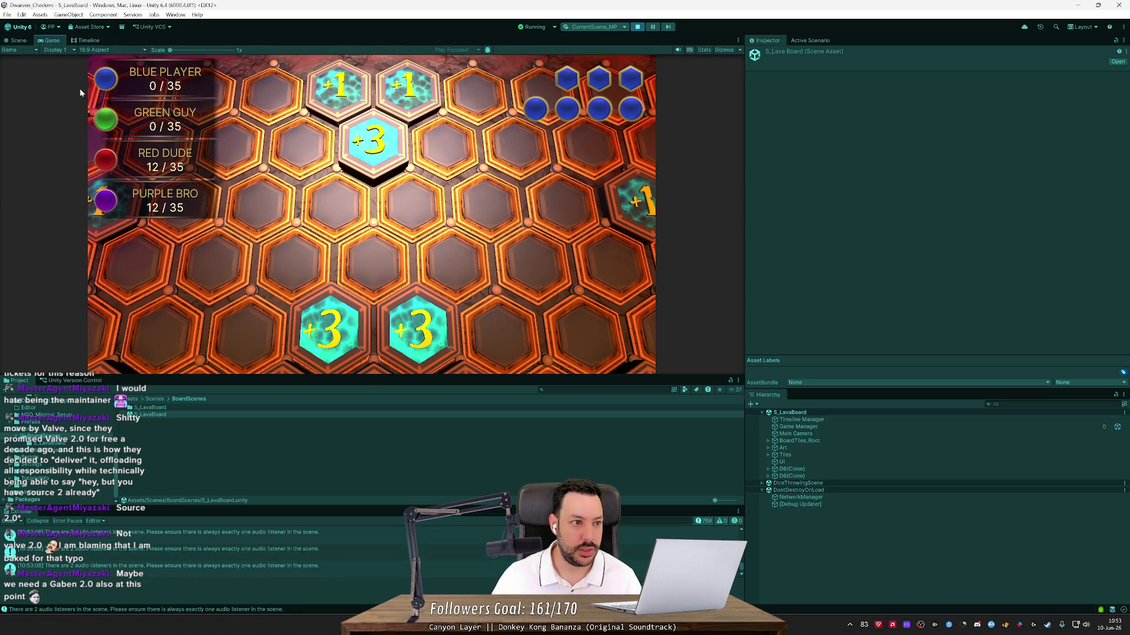
- Expand DiceThrowingScene in the Hierarchy and select its Main Camera to see its components
{"action": "key", "text": "ctrl+1"}
{"action": "left_click_drag", "start_coordinate": [147, 165], "coordinate": [163, 127]}
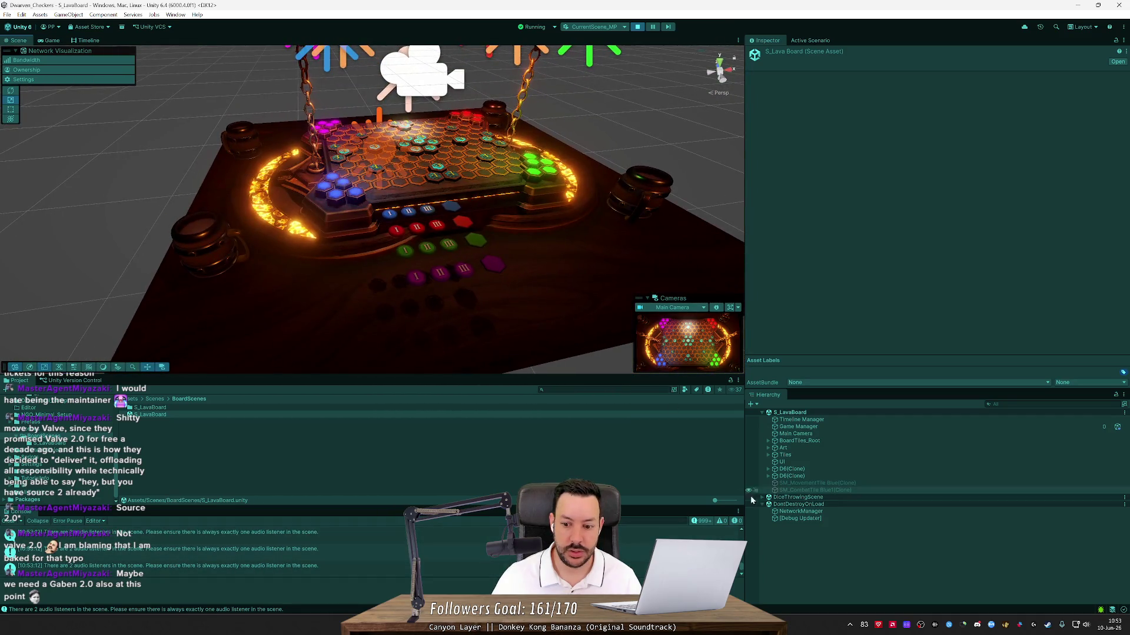
{"action": "left_click", "coordinate": [762, 497]}
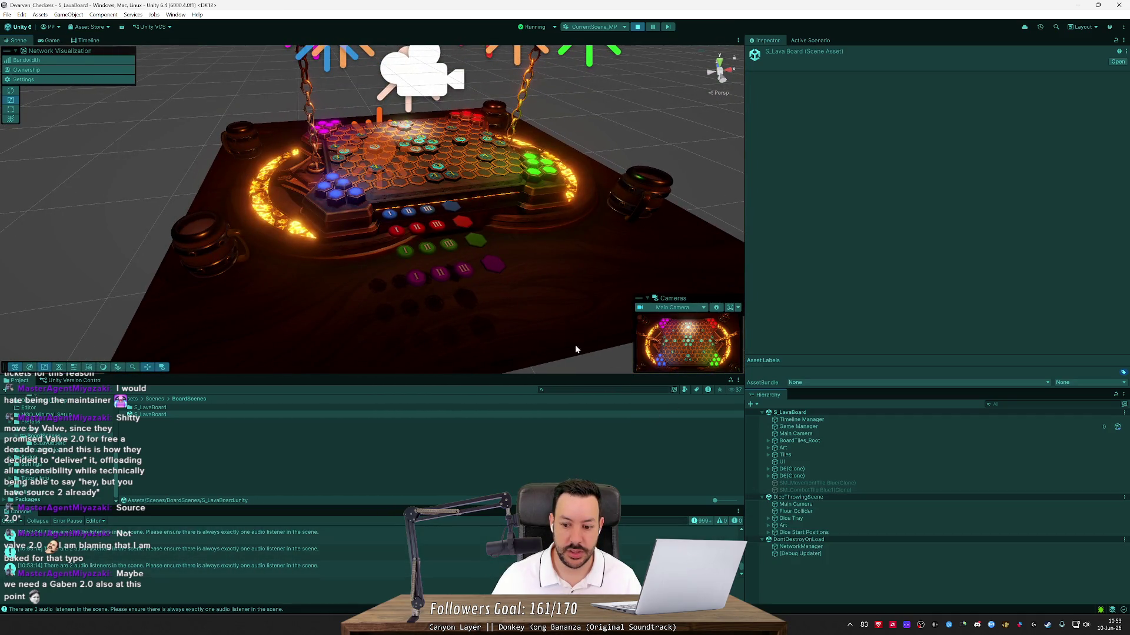
{"action": "mouse_move", "coordinate": [574, 345]}
{"action": "left_mouse_down"}
{"action": "mouse_move", "coordinate": [540, 317]}
{"action": "mouse_move", "coordinate": [535, 222]}
{"action": "mouse_move", "coordinate": [551, 212]}
{"action": "mouse_move", "coordinate": [606, 220]}
{"action": "mouse_move", "coordinate": [625, 264]}
{"action": "mouse_move", "coordinate": [627, 245]}
{"action": "mouse_move", "coordinate": [660, 228]}
{"action": "left_mouse_up"}
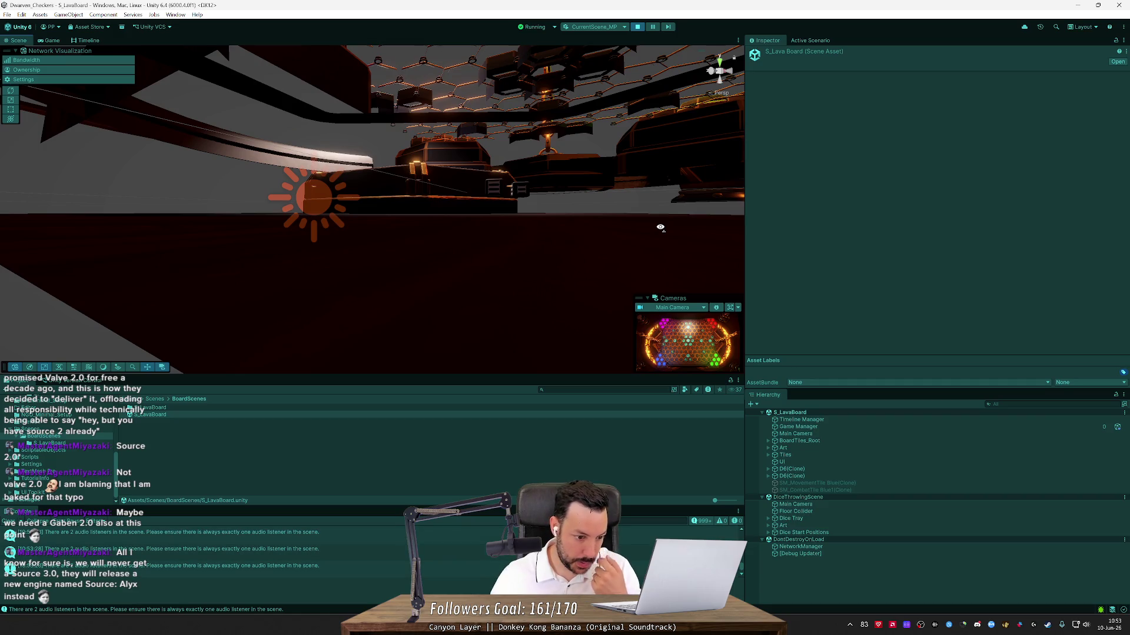
{"action": "left_click_drag", "start_coordinate": [660, 228], "coordinate": [660, 227]}
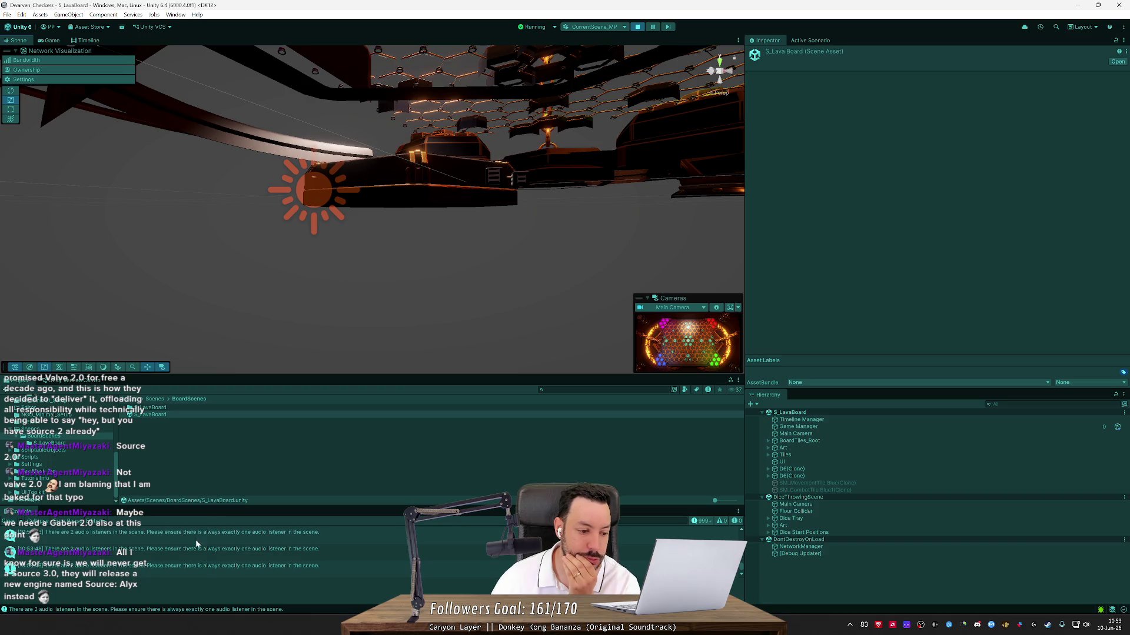
{"action": "left_click", "coordinate": [816, 504]}
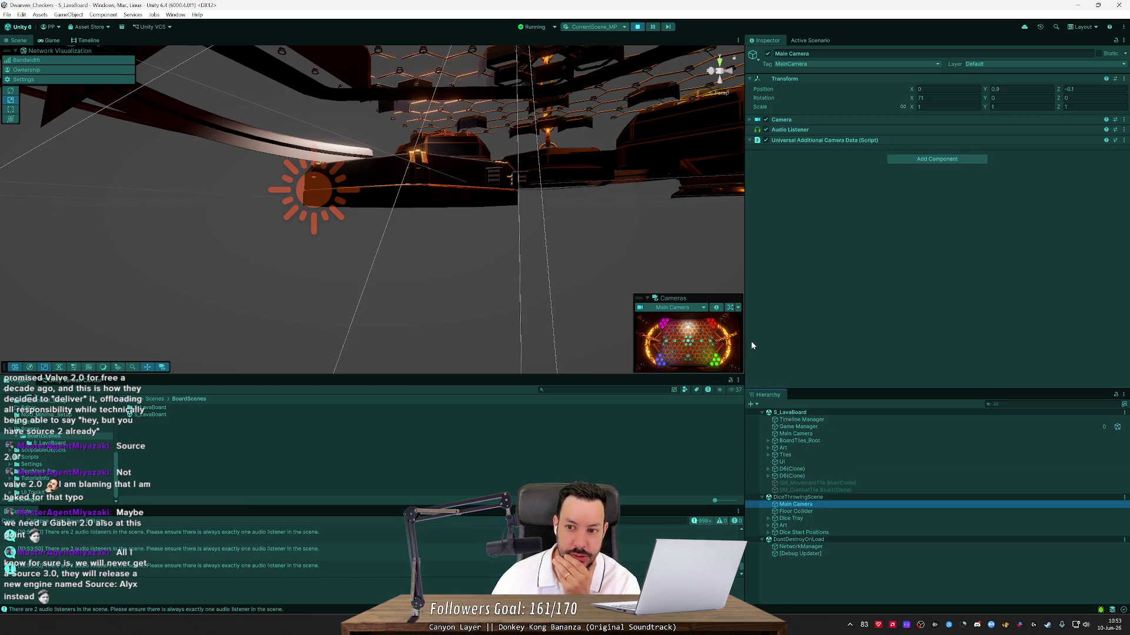
- Stop Play, open DiceThrowingScene, toggle Main Camera's Audio Listener off and back on, and save
{"action": "left_click", "coordinate": [637, 26]}
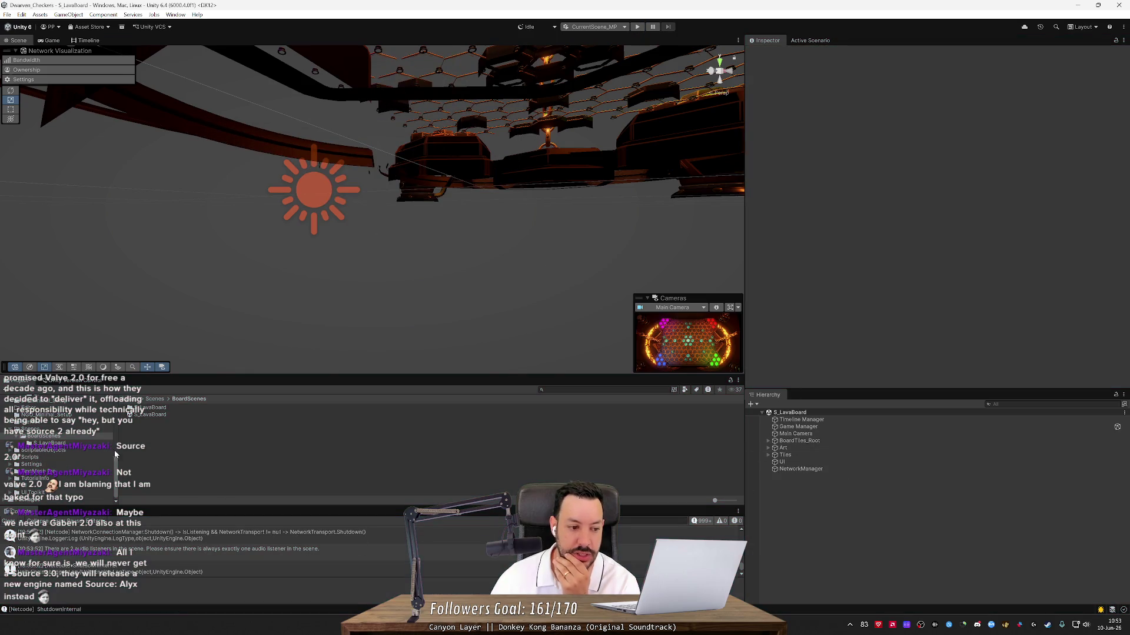
{"action": "left_click", "coordinate": [53, 437]}
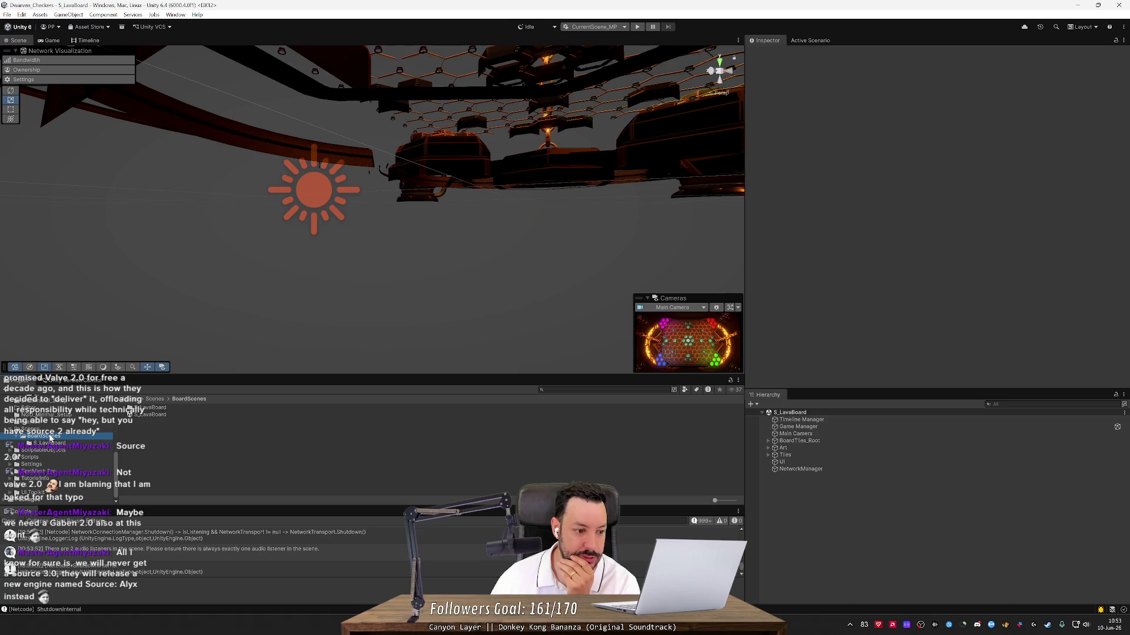
{"action": "left_click", "coordinate": [51, 430]}
{"action": "double_click", "coordinate": [152, 415]}
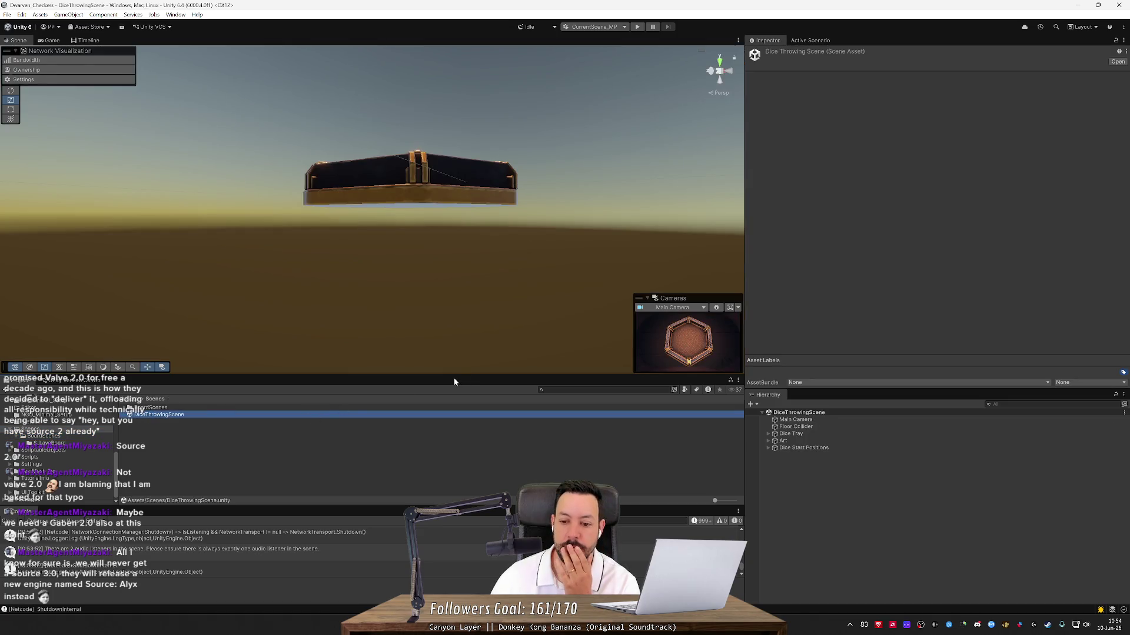
{"action": "mouse_move", "coordinate": [451, 369]}
{"action": "left_mouse_down"}
{"action": "mouse_move", "coordinate": [489, 329]}
{"action": "mouse_move", "coordinate": [452, 304]}
{"action": "left_mouse_up"}
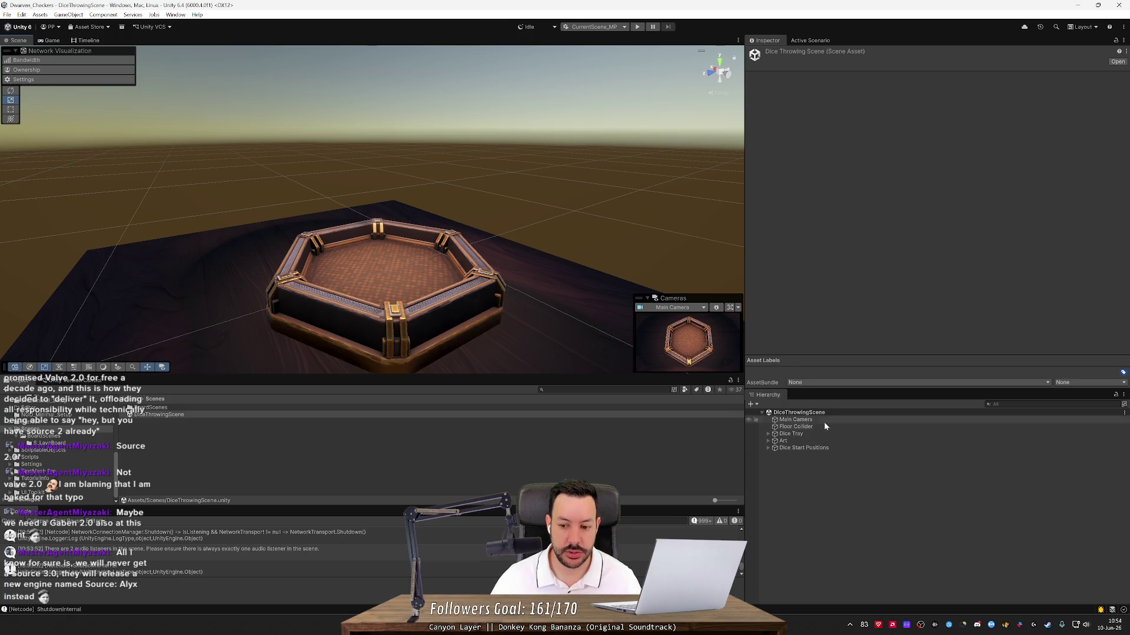
{"action": "left_click", "coordinate": [795, 419]}
{"action": "left_click", "coordinate": [766, 129]}
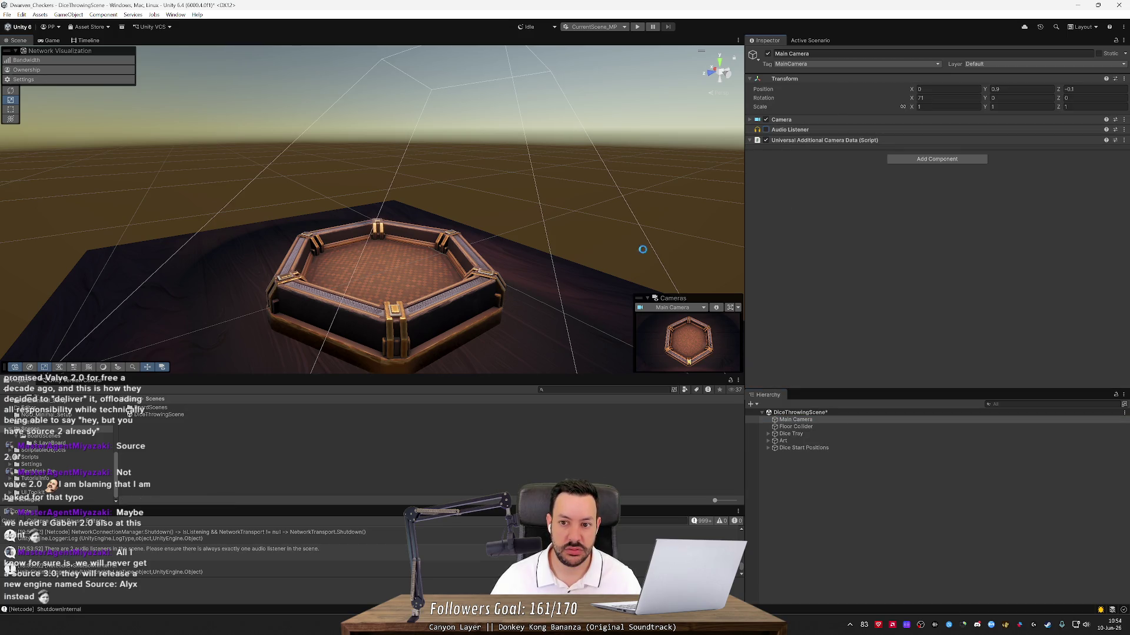
{"action": "left_click", "coordinate": [765, 130]}
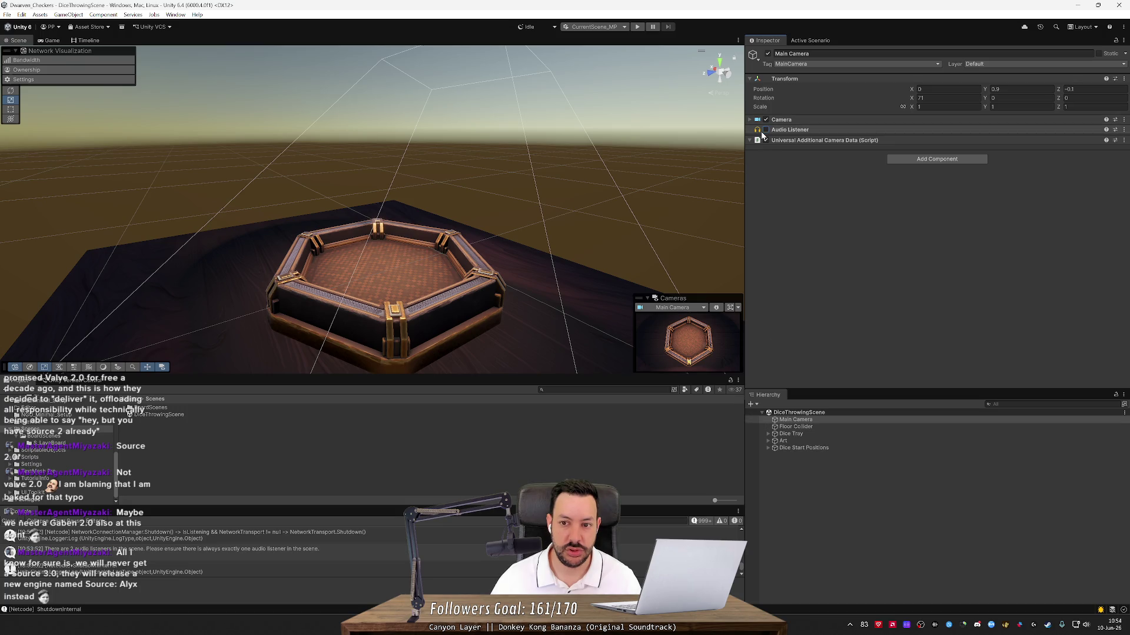
{"action": "key", "text": "ctrl+s"}
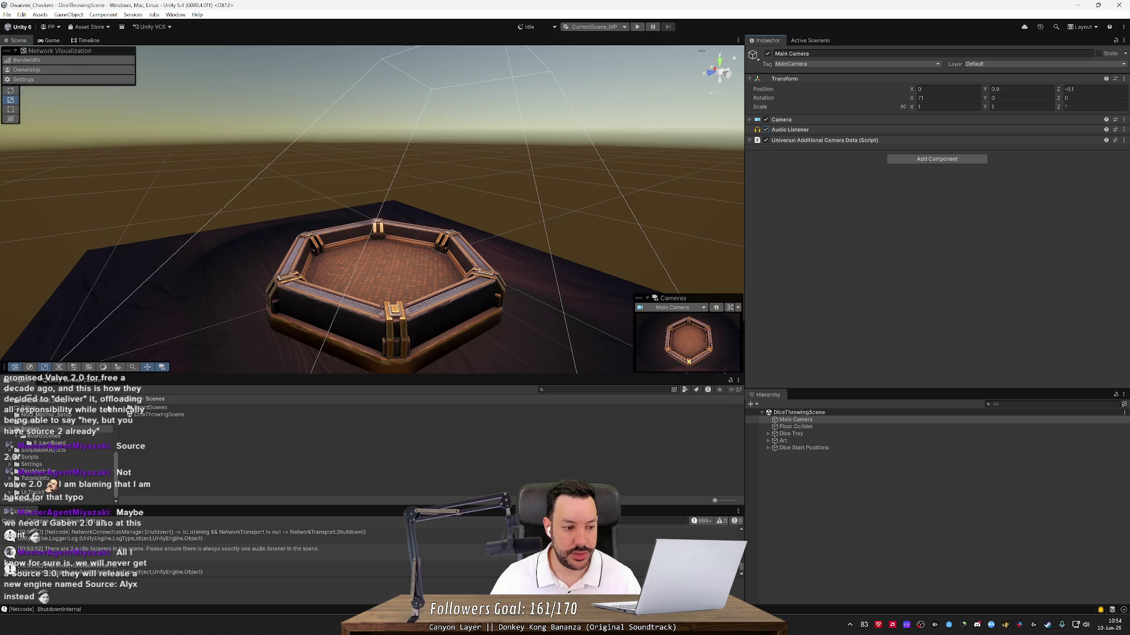
- Reopen S_LavaBoard, then check the LoadScene call's parameters in Rider's GameManager.cs
{"action": "left_click", "coordinate": [44, 436]}
{"action": "left_click", "coordinate": [155, 415]}
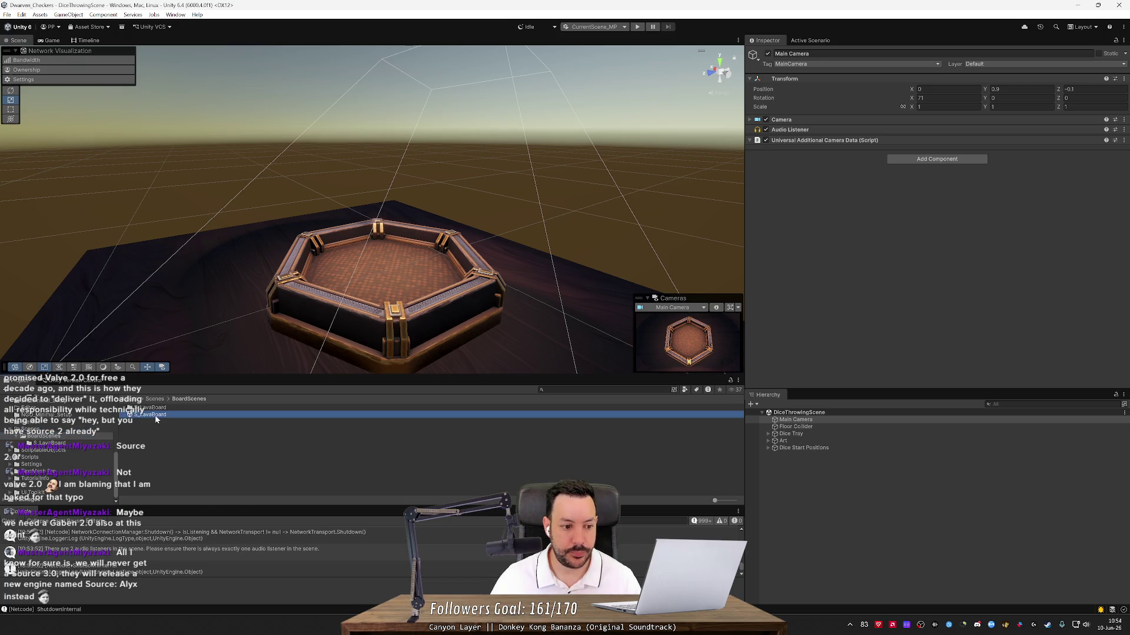
{"action": "double_click", "coordinate": [155, 415]}
{"action": "left_click_drag", "start_coordinate": [447, 281], "coordinate": [598, 312]}
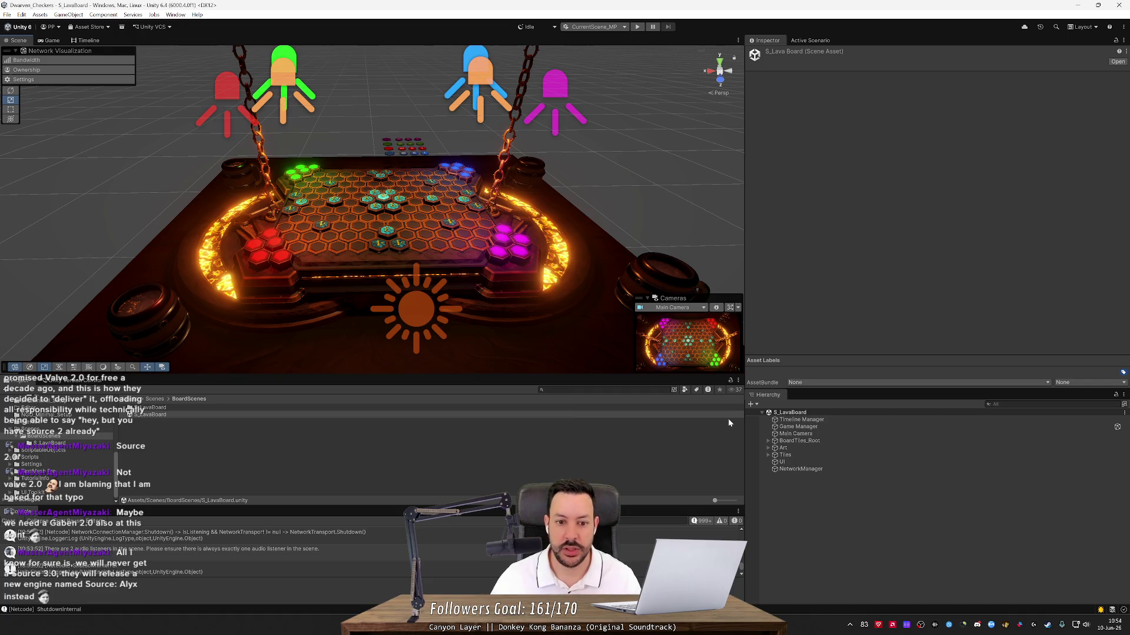
{"action": "key", "text": "alt+Tab"}
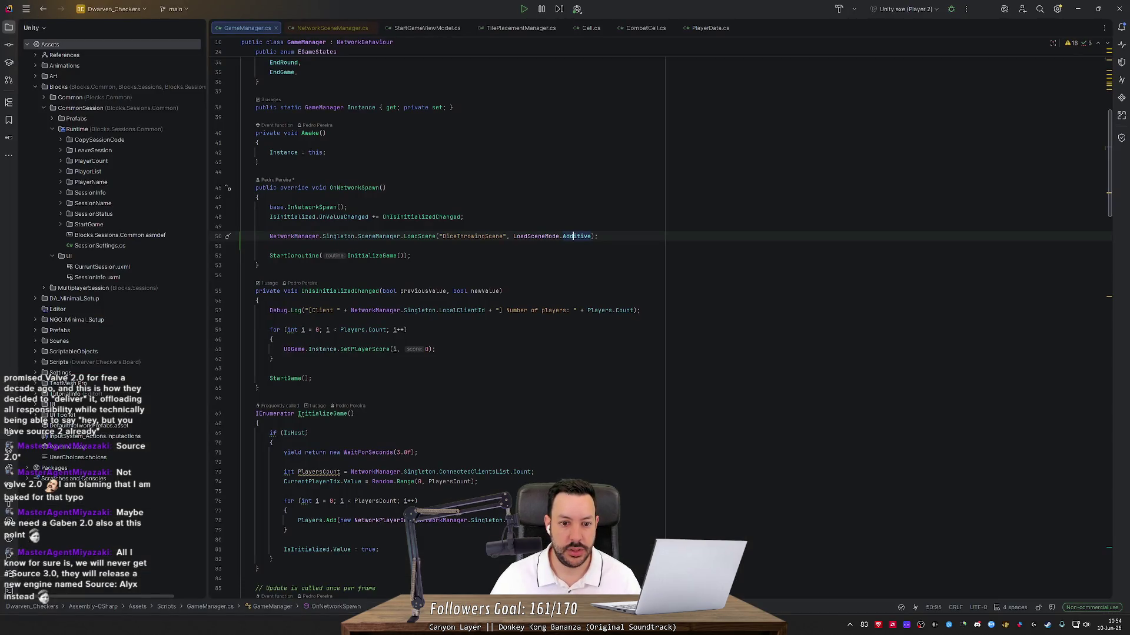
{"action": "key", "text": "ctrl+p"}
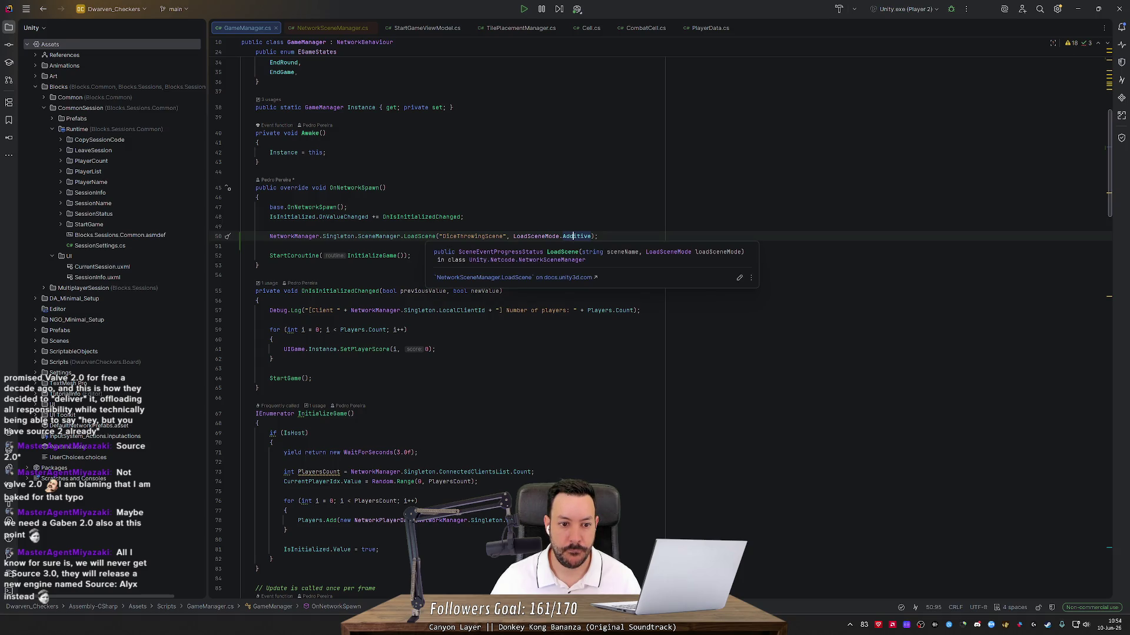
{"action": "double_click", "coordinate": [419, 236]}
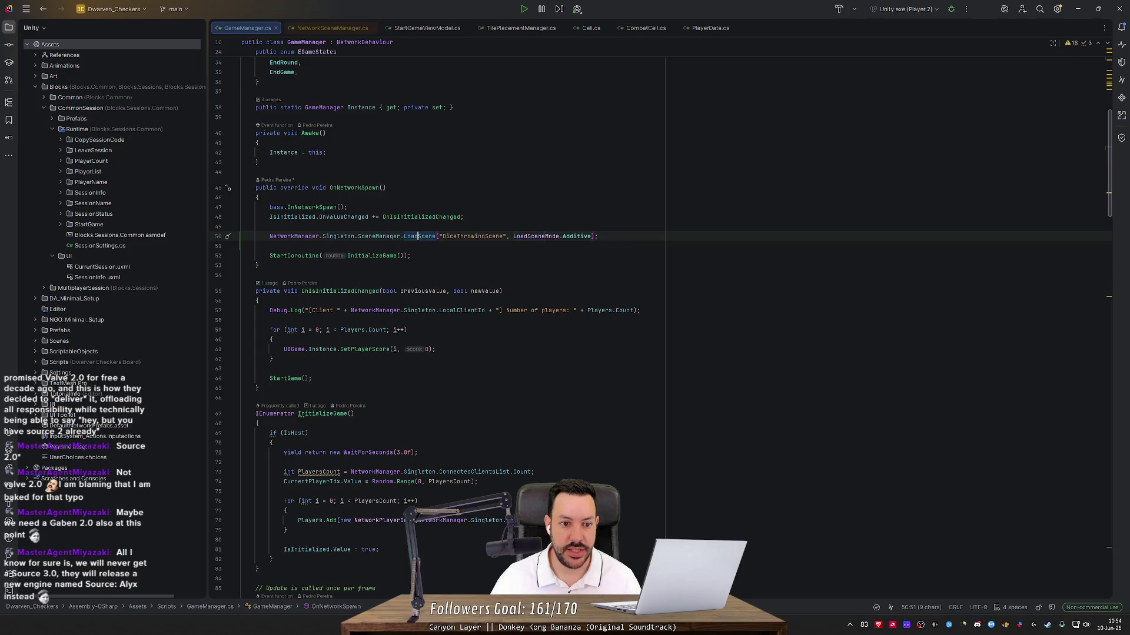
{"action": "key", "text": "ctrl+b"}
{"action": "mouse_move", "coordinate": [507, 261]}
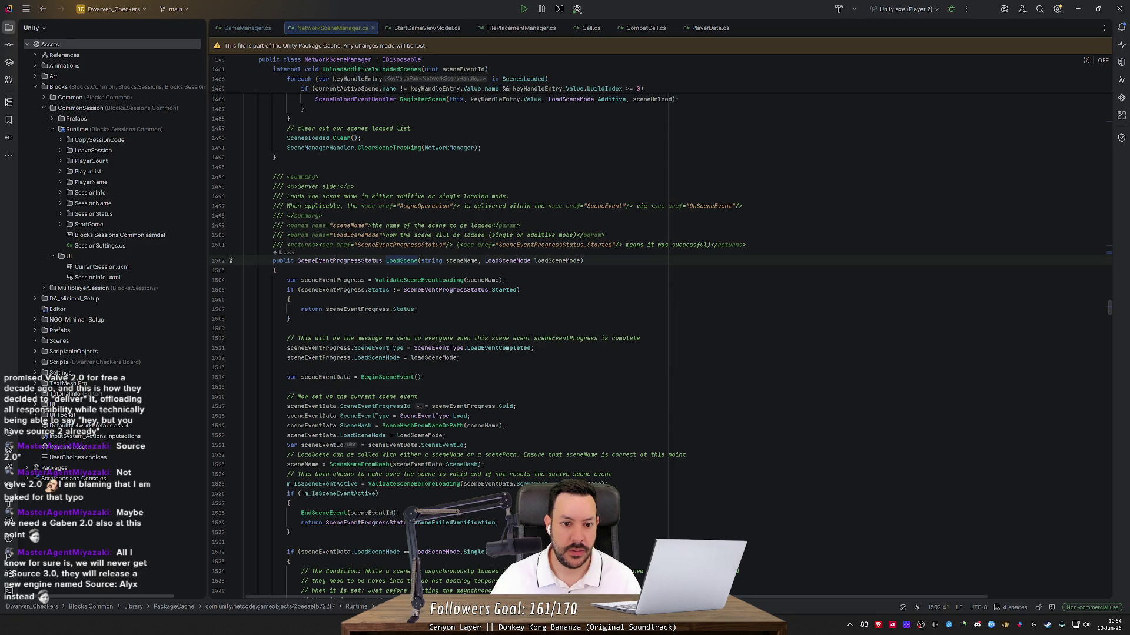
{"action": "scroll", "coordinate": [661, 335], "scroll_direction": "down", "scroll_amount": 4}
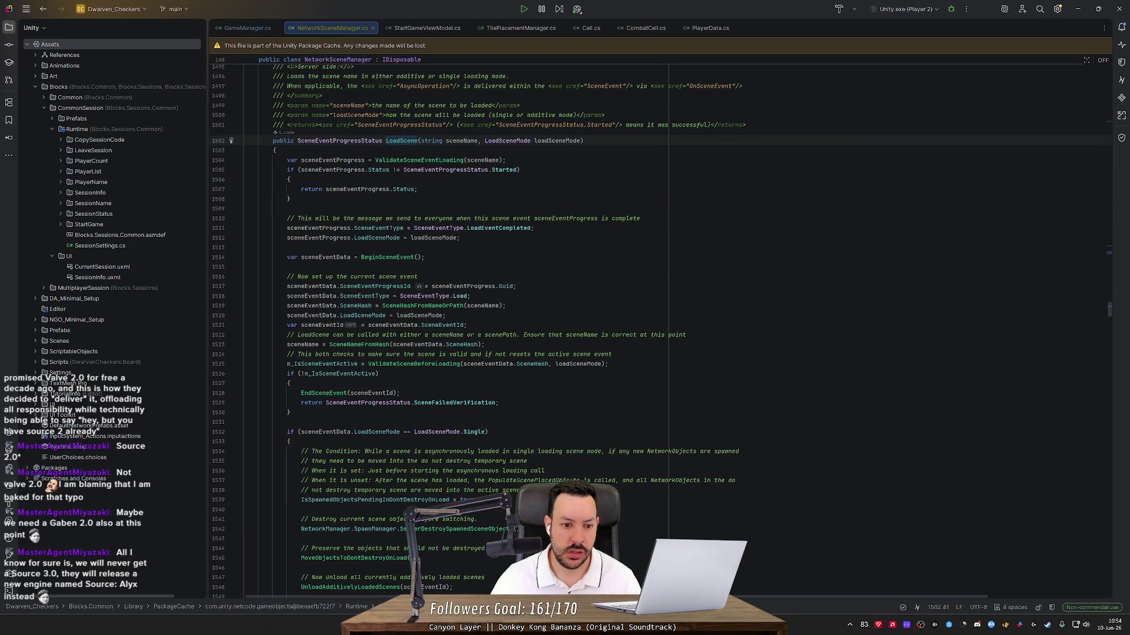
{"action": "scroll", "coordinate": [660, 331], "scroll_direction": "down", "scroll_amount": 8}
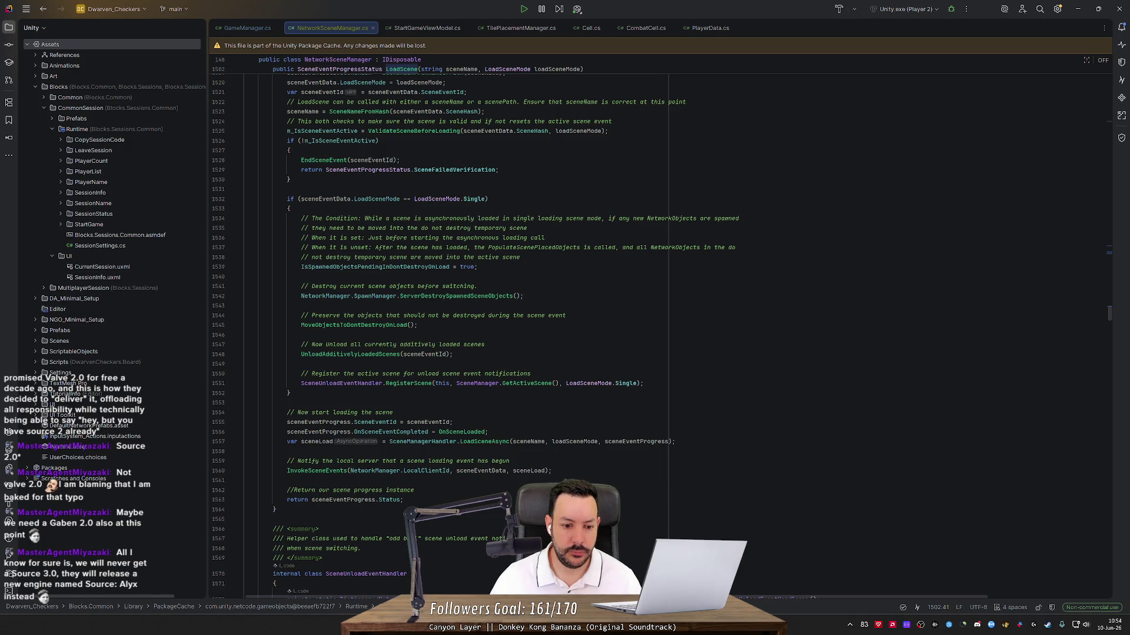
{"action": "double_click", "coordinate": [318, 441]}
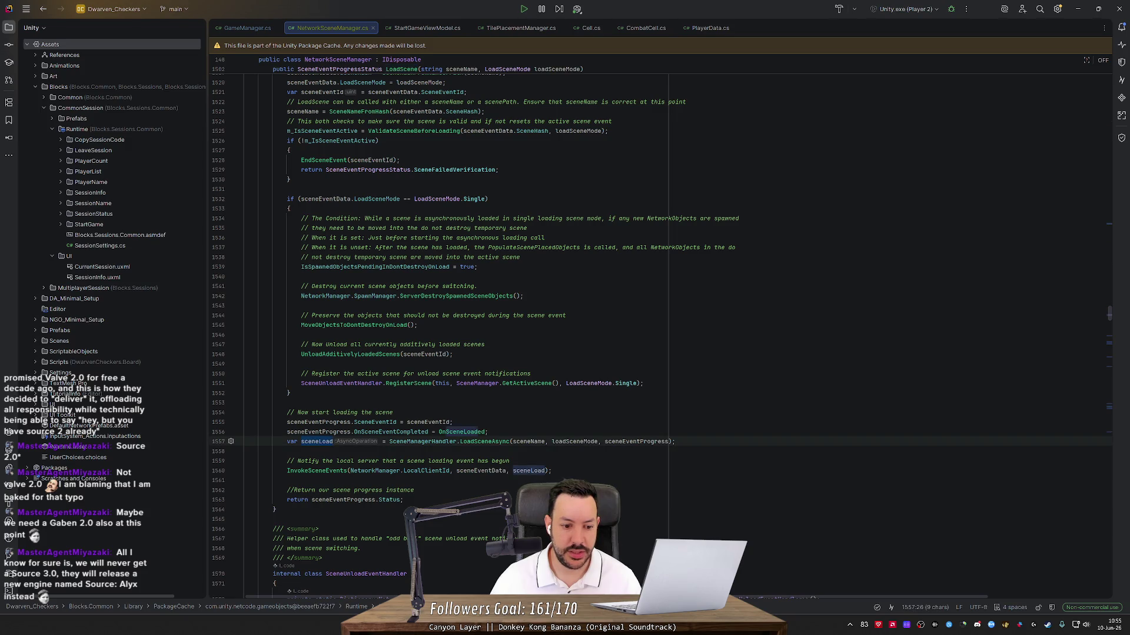
{"action": "key", "text": "ctrl+minus"}
{"action": "key", "text": "ctrl+minus"}
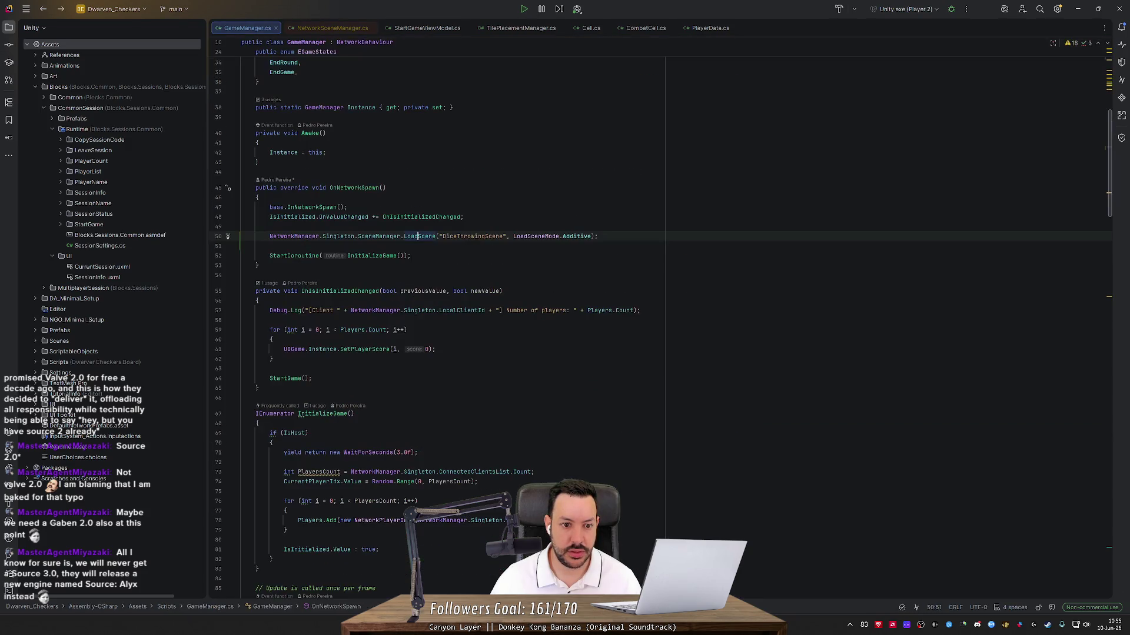
{"action": "key", "text": "ctrl+shift+minus"}
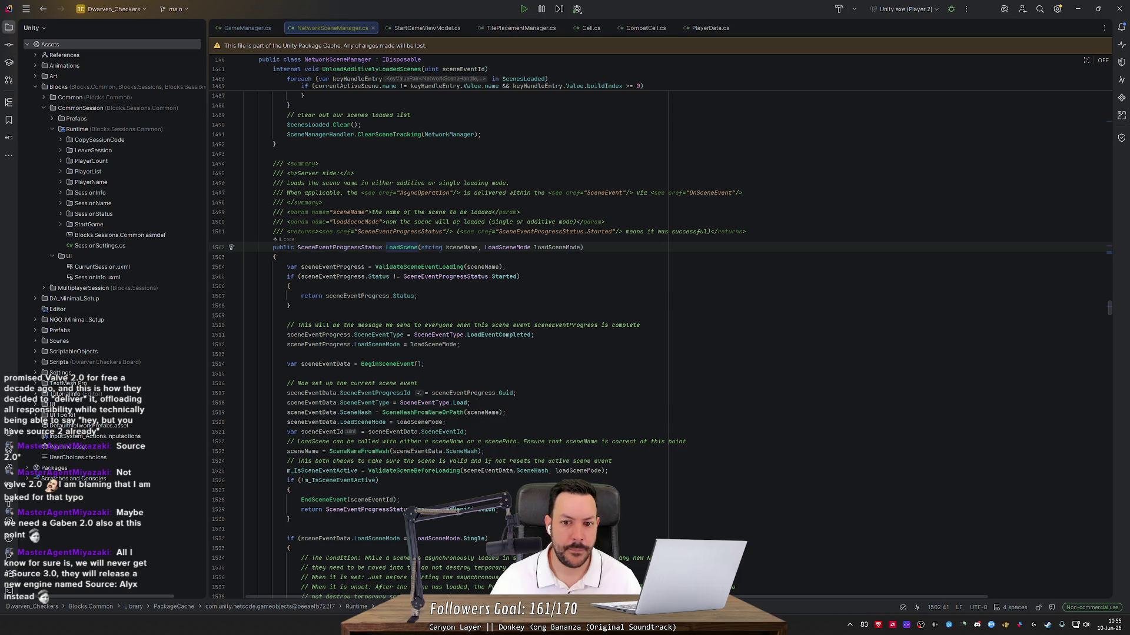
{"action": "mouse_move", "coordinate": [711, 193]}
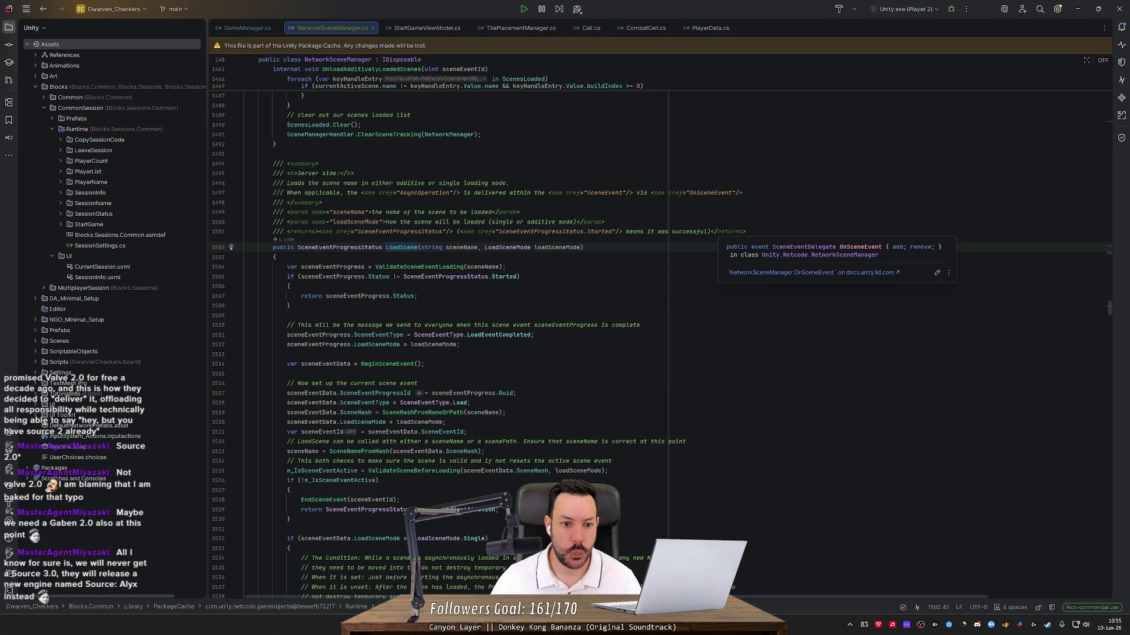
{"action": "key", "text": "ctrl+alt+Left"}
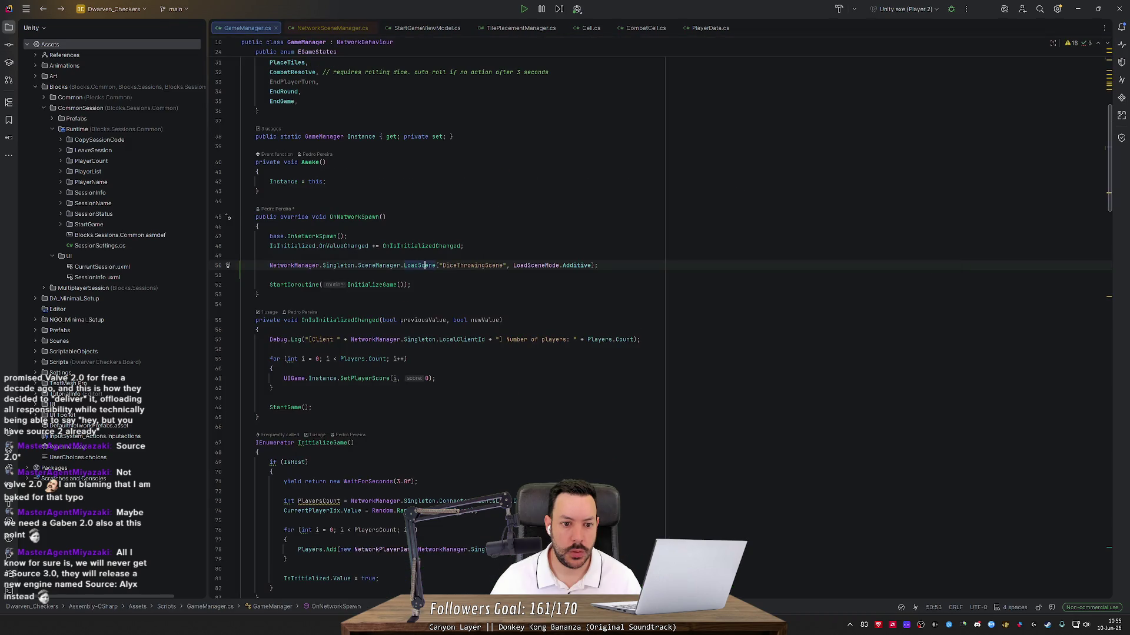
- Start an OnSceneEvent += subscription above the LoadScene call on line 50, then look up OnSceneEvent's declaration
{"action": "left_click", "coordinate": [404, 266]}
{"action": "type", "text": "onsc"}
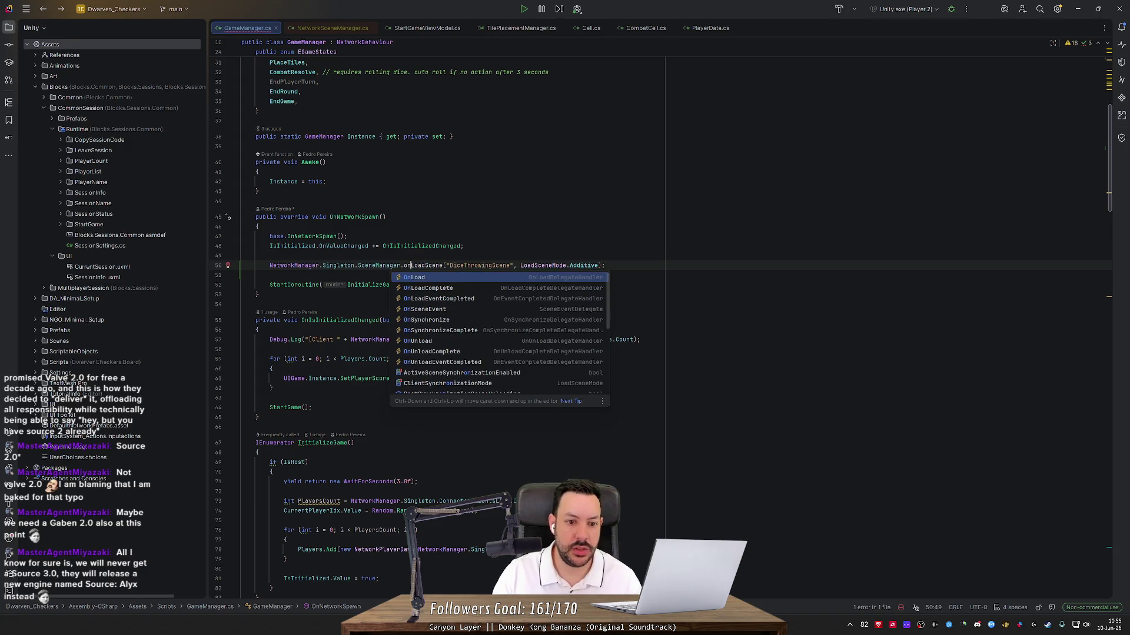
{"action": "type", "text": "ene"}
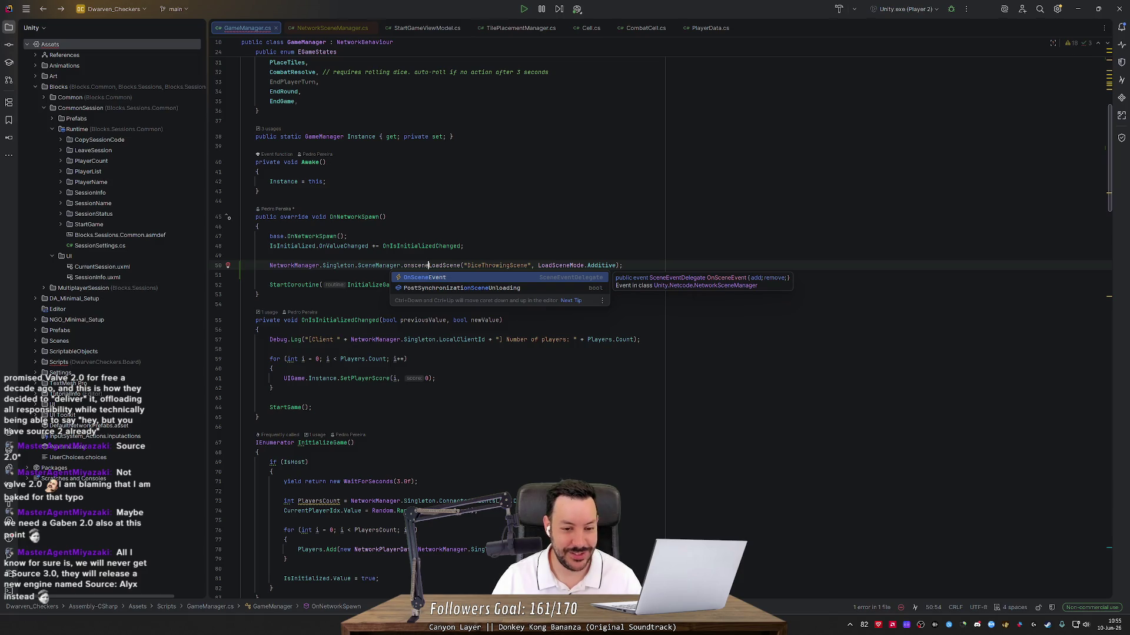
{"action": "key", "text": "Return"}
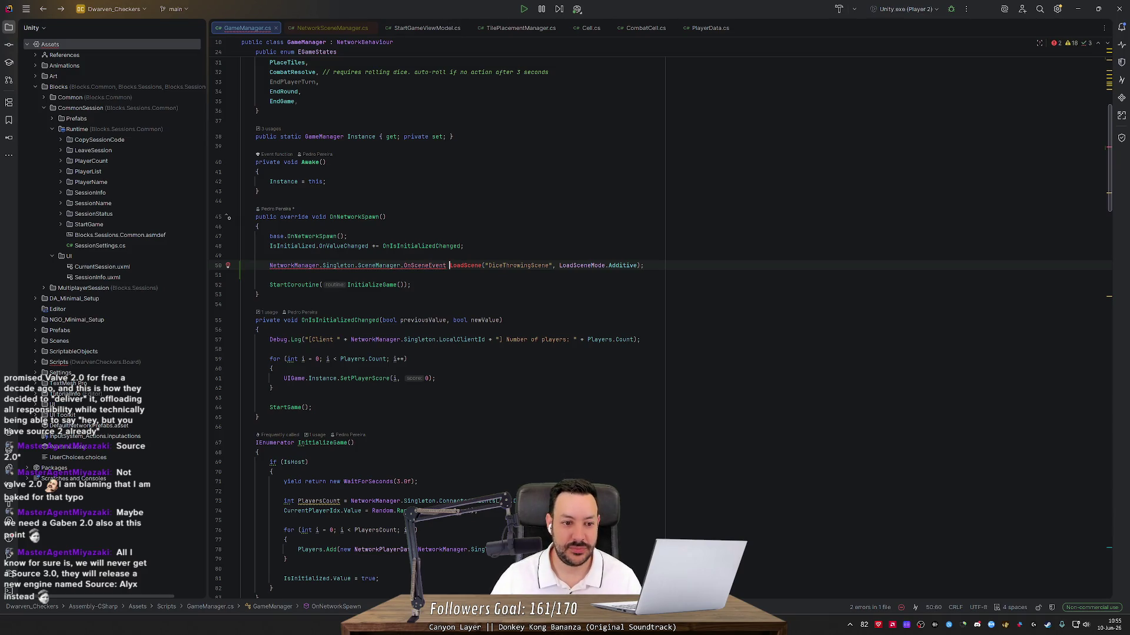
{"action": "key", "text": "Return"}
{"action": "key", "text": "Left"}
{"action": "key", "text": "Left"}
{"action": "key", "text": "Left"}
{"action": "key", "text": "Left"}
{"action": "key", "text": "Left"}
{"action": "key", "text": "Left"}
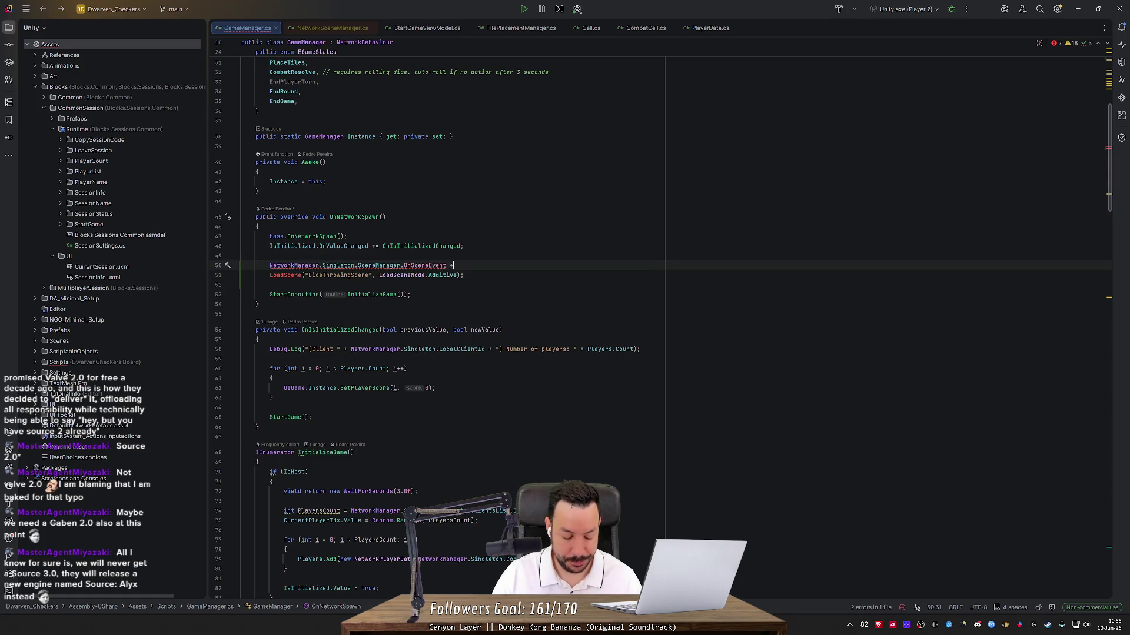
{"action": "type", "text": "+="}
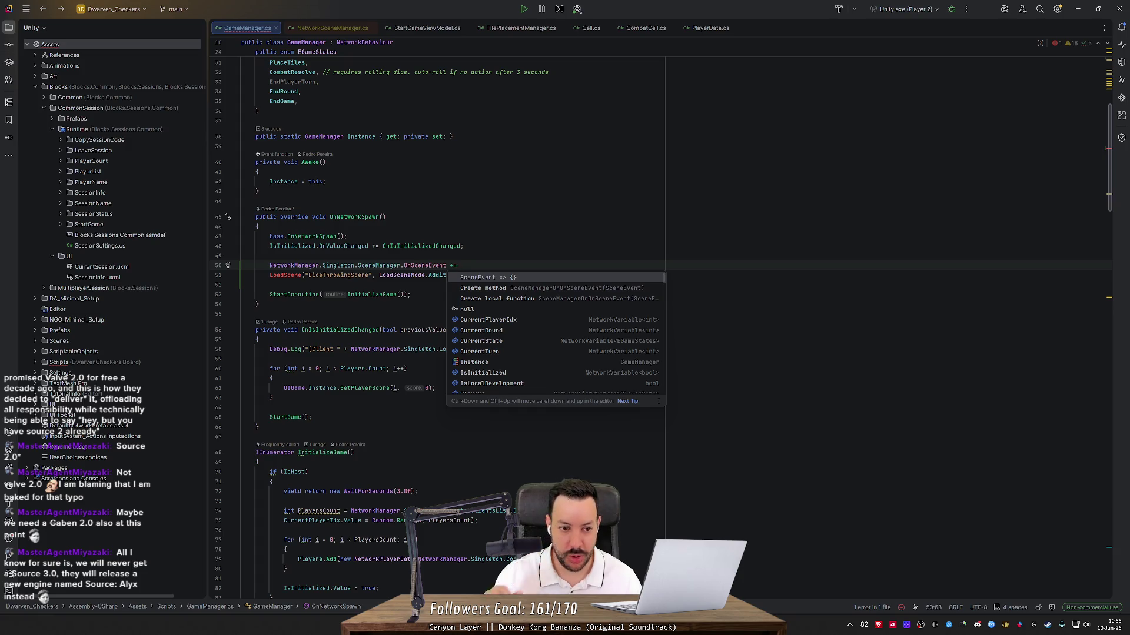
{"action": "key", "text": "Escape"}
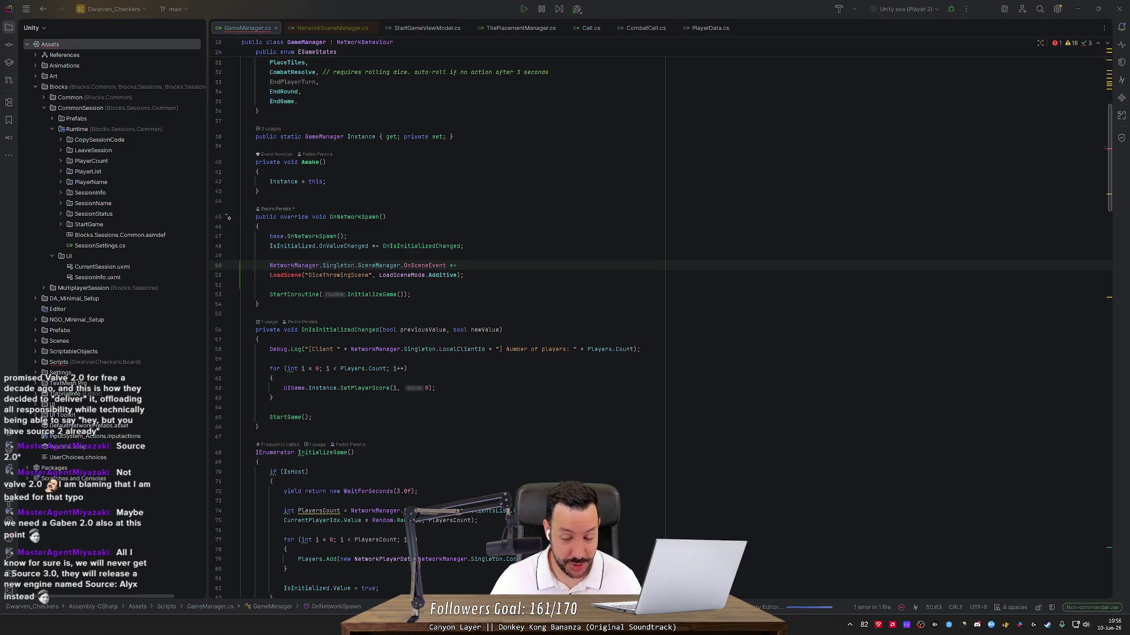
{"action": "key", "text": "alt+Tab"}
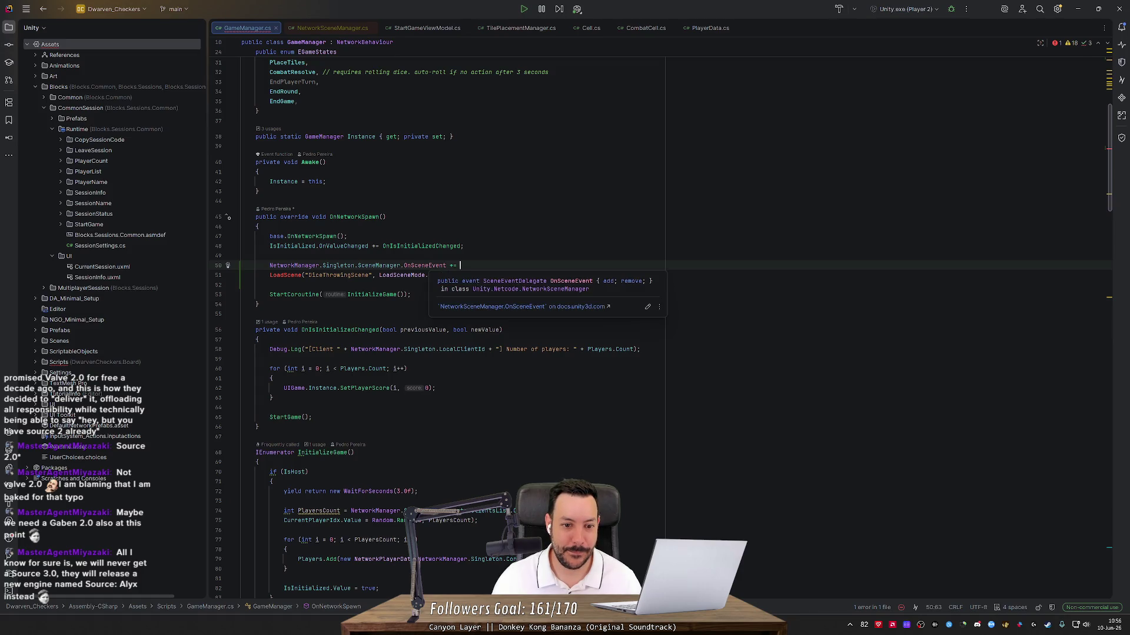
{"action": "left_click", "coordinate": [429, 266], "text": "ctrl"}
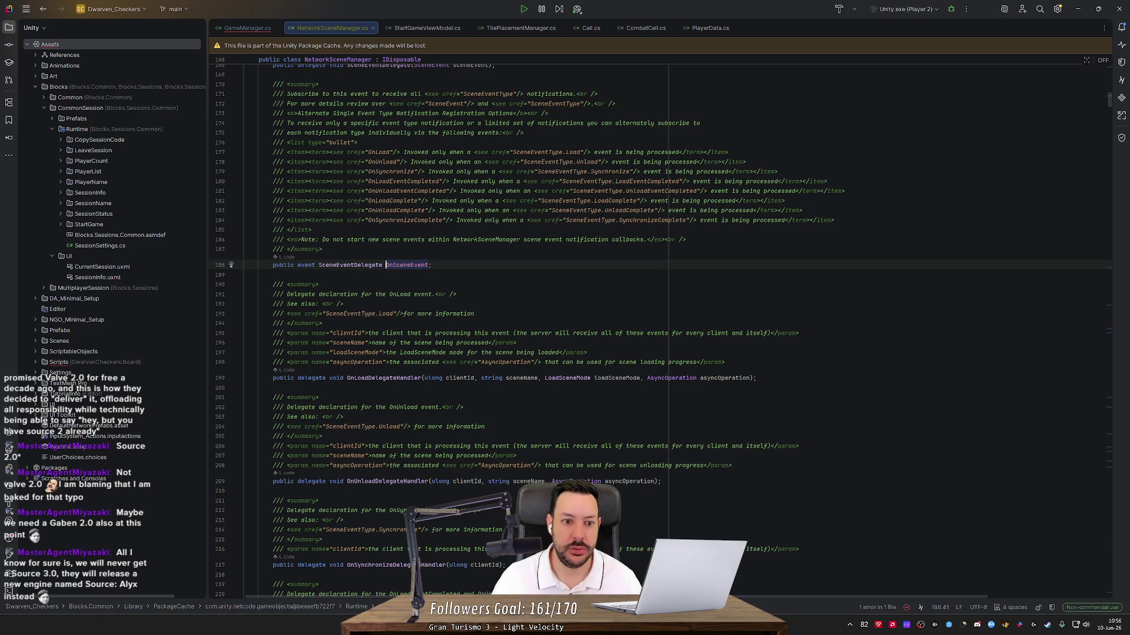
- Back in GameManager, delete the 'OnSceneEvent +=' text so the LoadScene call joins the SceneManager line
{"action": "key", "text": "ctrl+alt+Left"}
{"action": "key", "text": "shift+Up"}
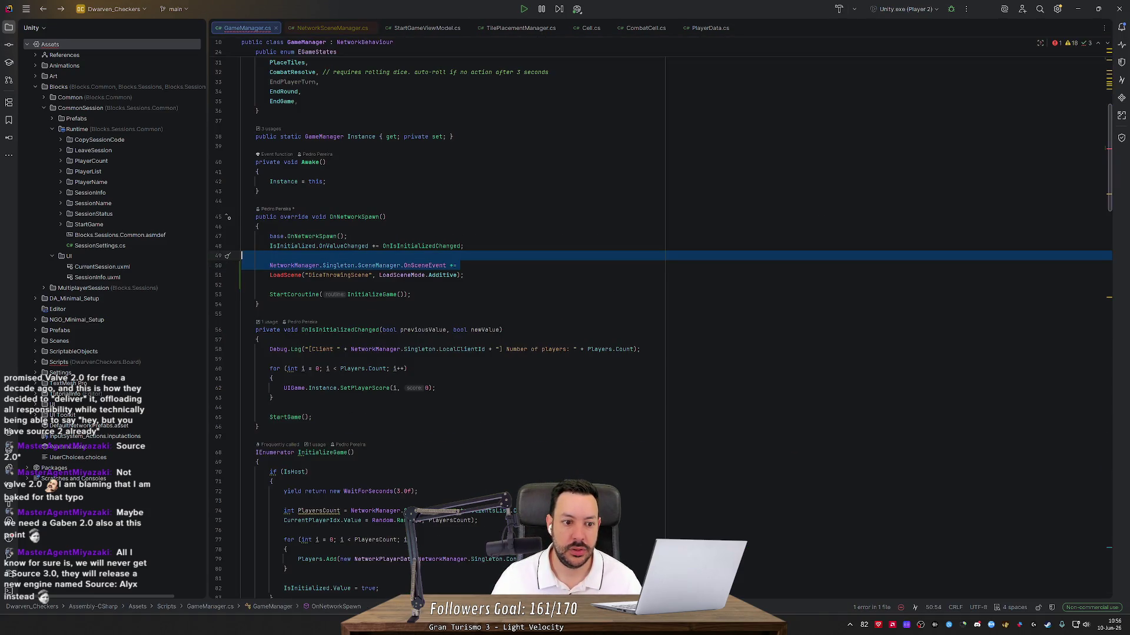
{"action": "left_click", "coordinate": [464, 275]}
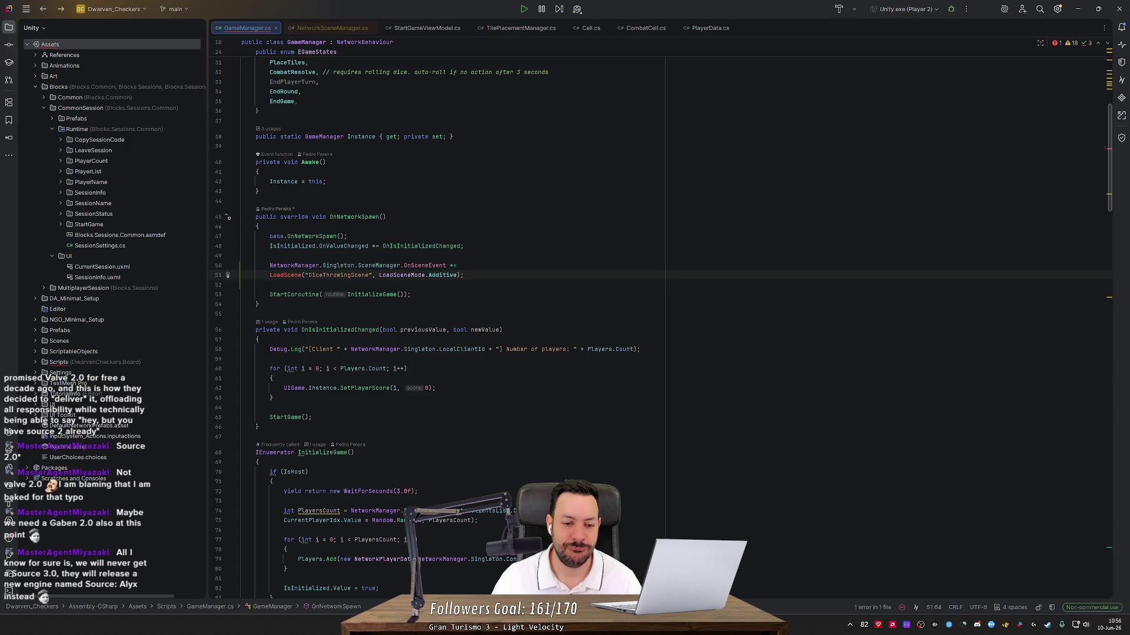
{"action": "mouse_move", "coordinate": [404, 265]}
{"action": "left_mouse_down"}
{"action": "mouse_move", "coordinate": [459, 274]}
{"action": "mouse_move", "coordinate": [270, 275]}
{"action": "left_mouse_up"}
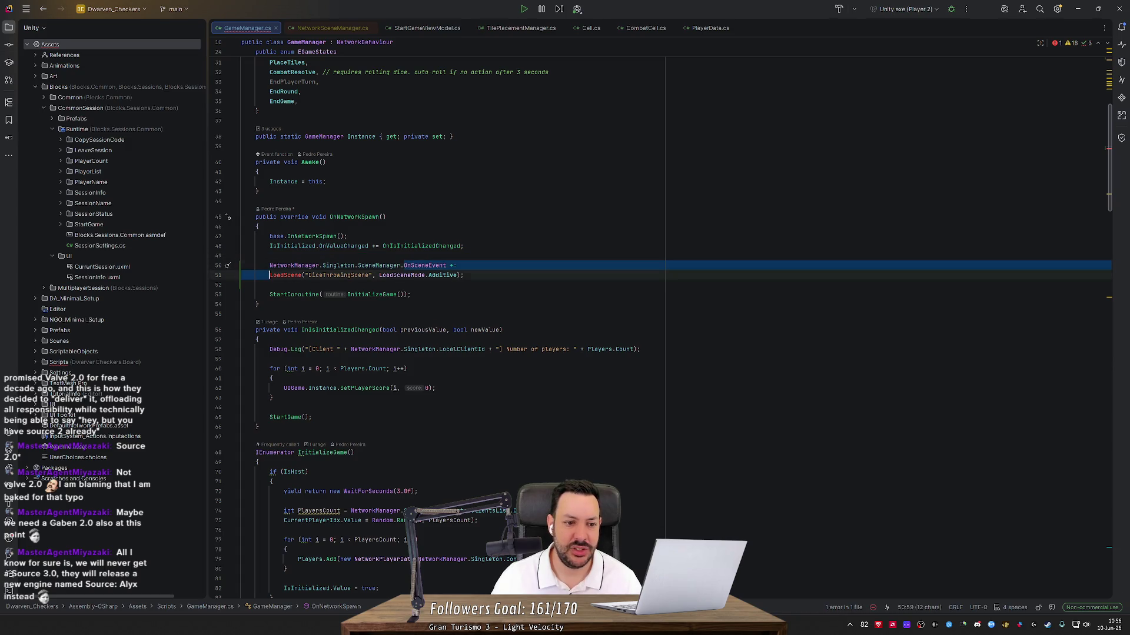
{"action": "key", "text": "BackSpace"}
{"action": "key", "text": "End"}
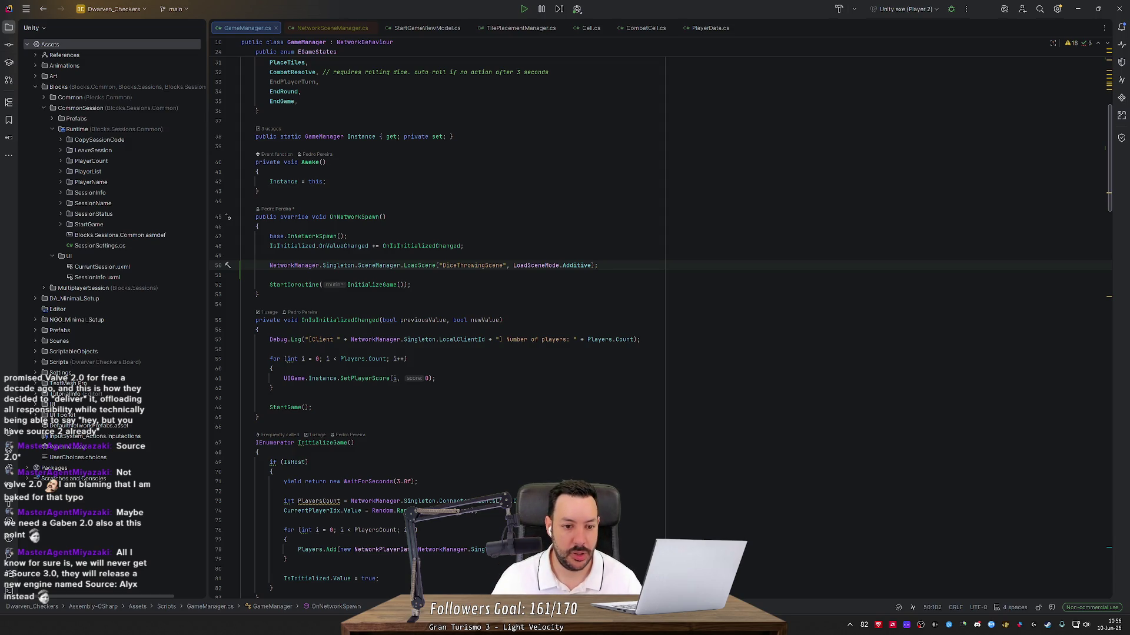
- Check the LoadScene method declaration, then return to Unity so the scripts recompile
{"action": "mouse_move", "coordinate": [423, 265]}
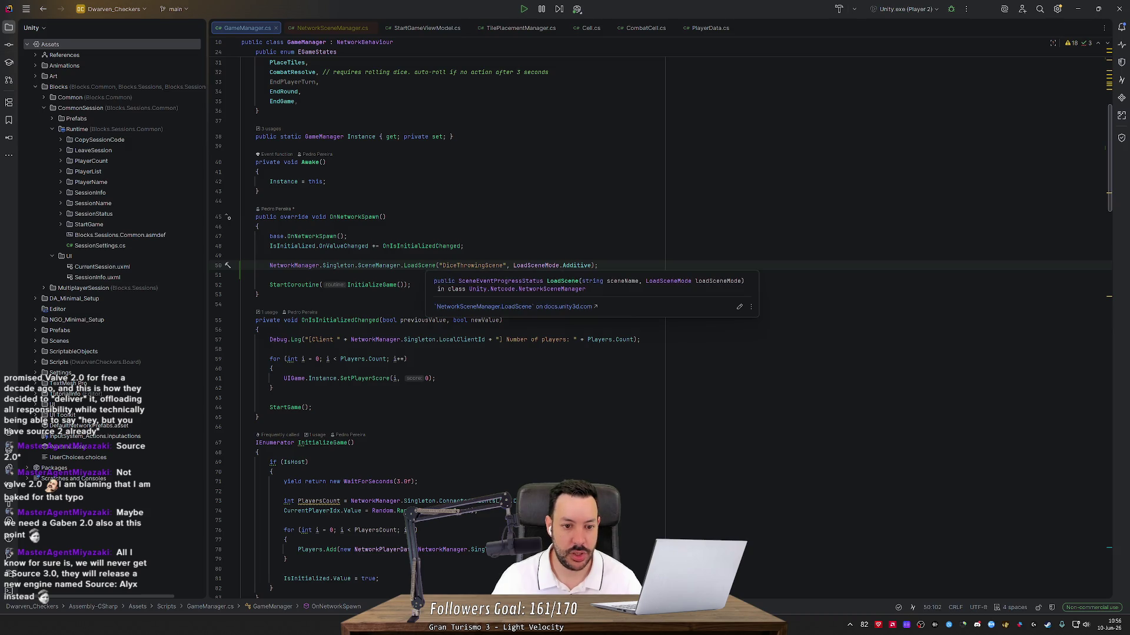
{"action": "left_click", "coordinate": [426, 265], "text": "ctrl"}
{"action": "key", "text": "ctrl+minus"}
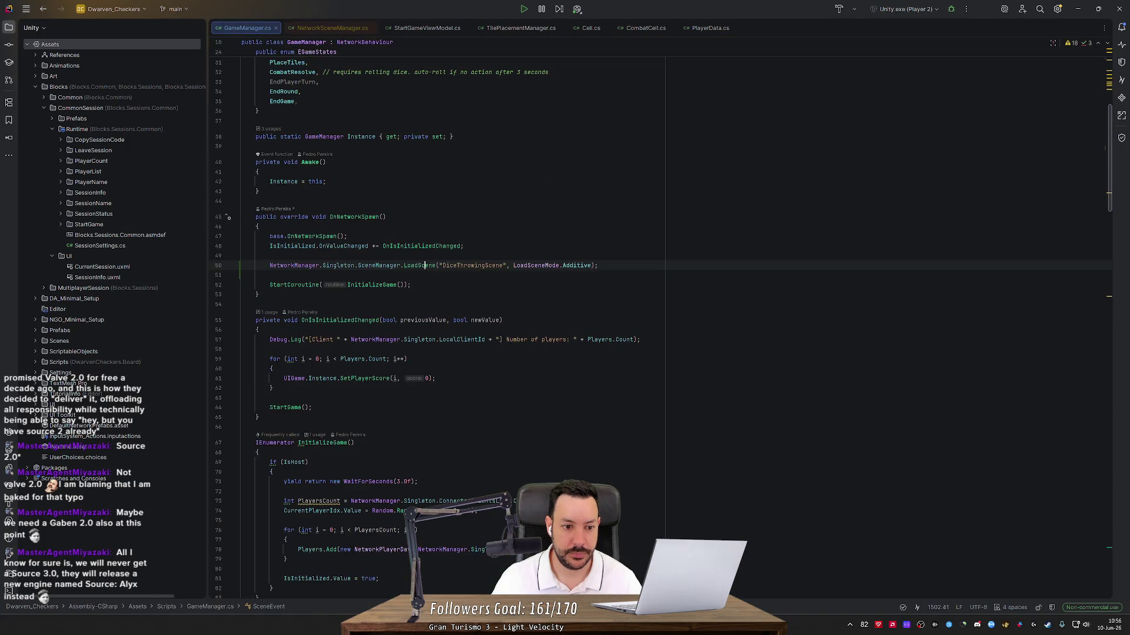
{"action": "key", "text": "alt+Tab"}
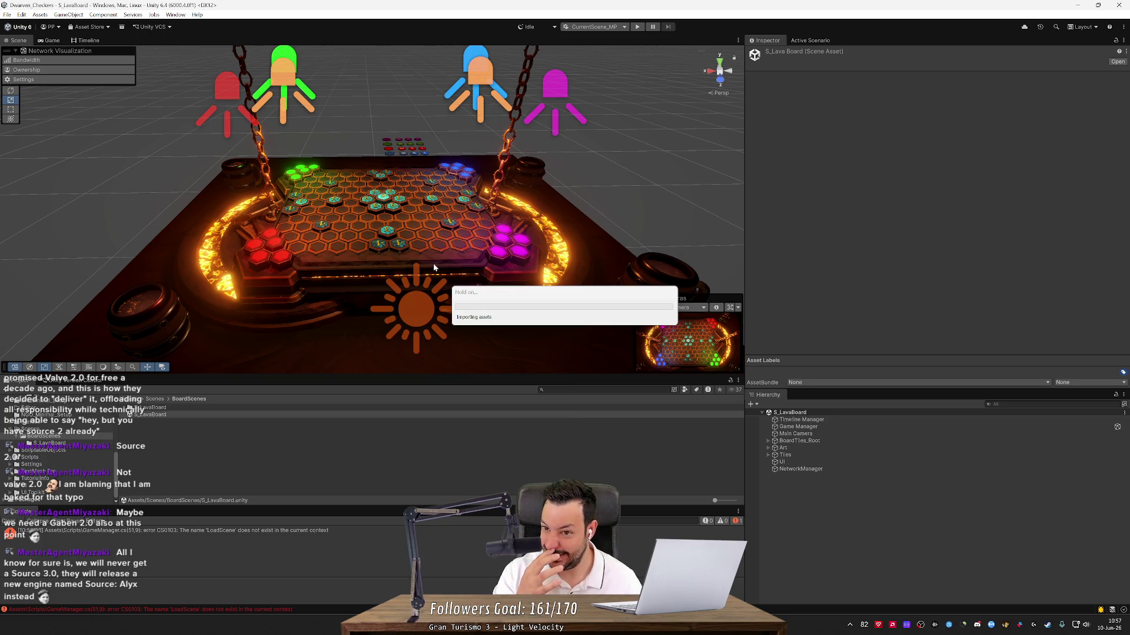
- Drag DiceThrowingScene from the Scenes folder into the Hierarchy, loading it additively beside S_LavaBoard
{"action": "right_click", "coordinate": [805, 495]}
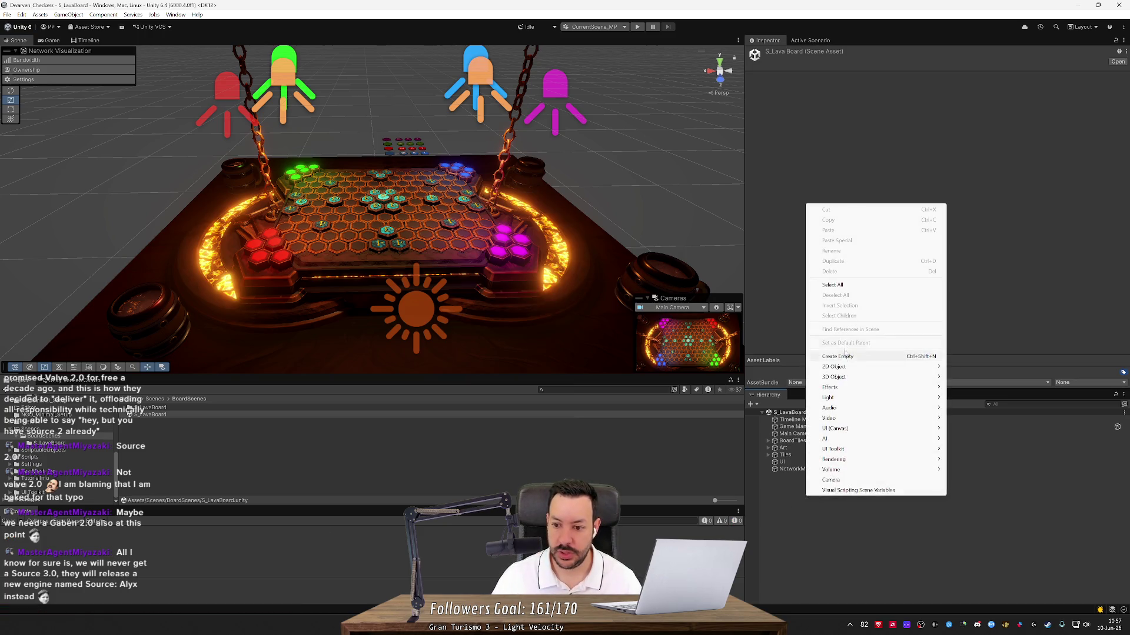
{"action": "left_click", "coordinate": [785, 481]}
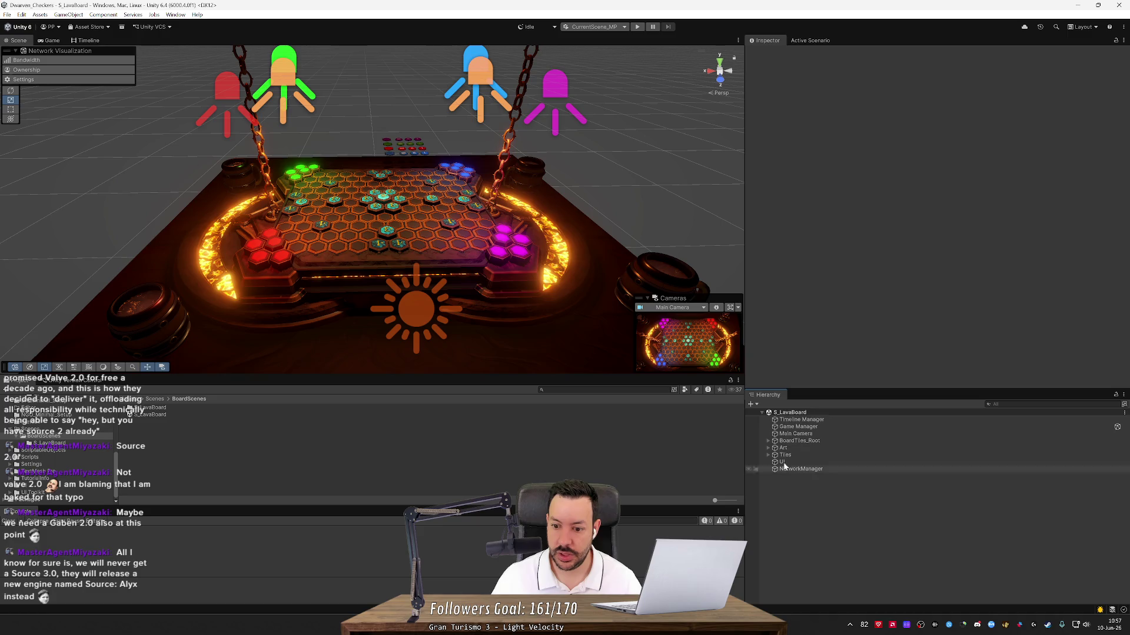
{"action": "left_click", "coordinate": [755, 405]}
{"action": "left_click", "coordinate": [998, 486]}
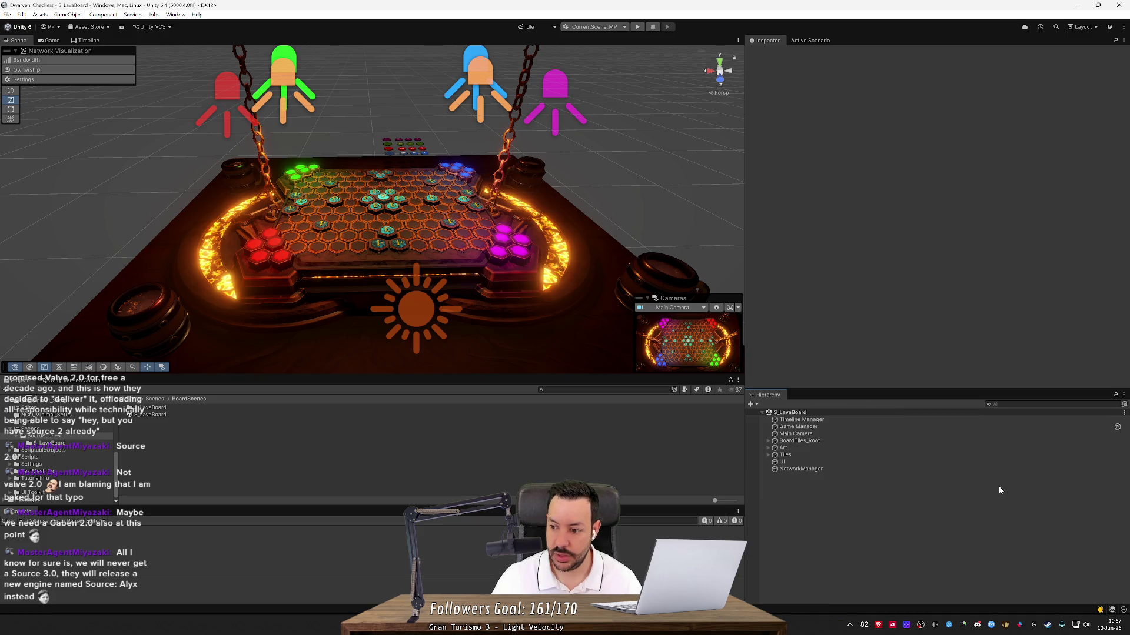
{"action": "right_click", "coordinate": [807, 490]}
{"action": "left_click", "coordinate": [790, 489]}
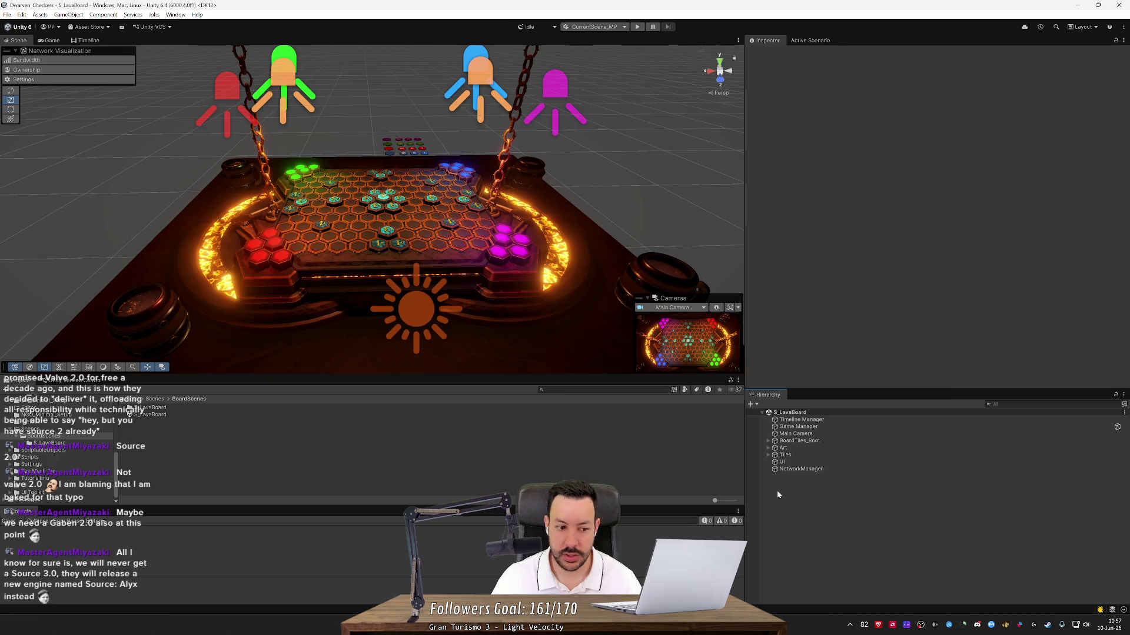
{"action": "left_click", "coordinate": [75, 431]}
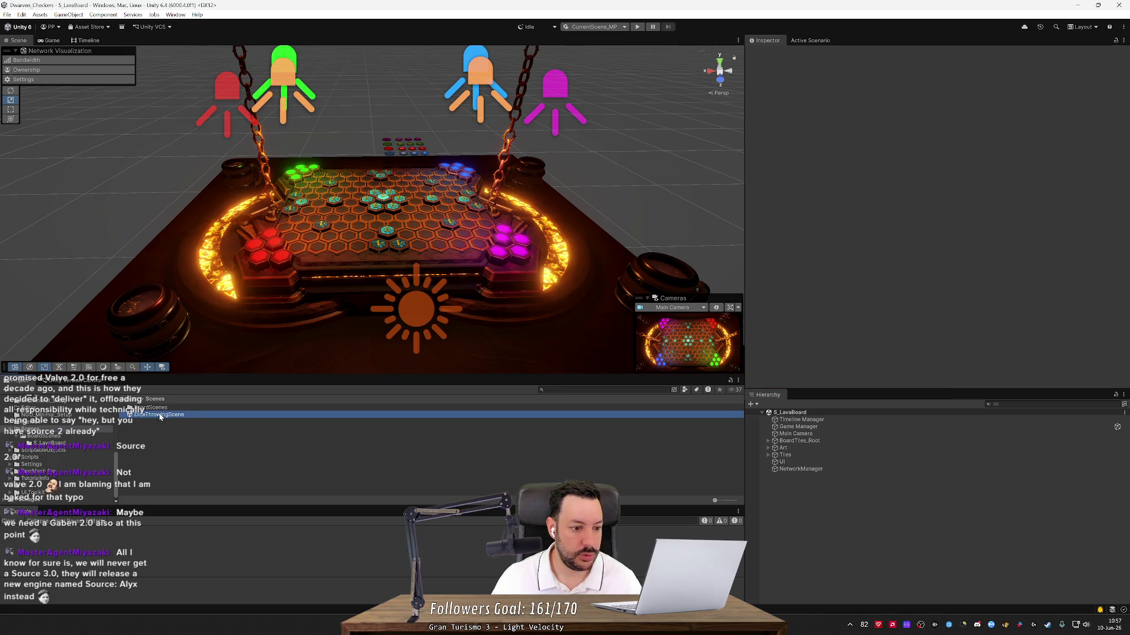
{"action": "left_click_drag", "start_coordinate": [156, 414], "coordinate": [782, 476]}
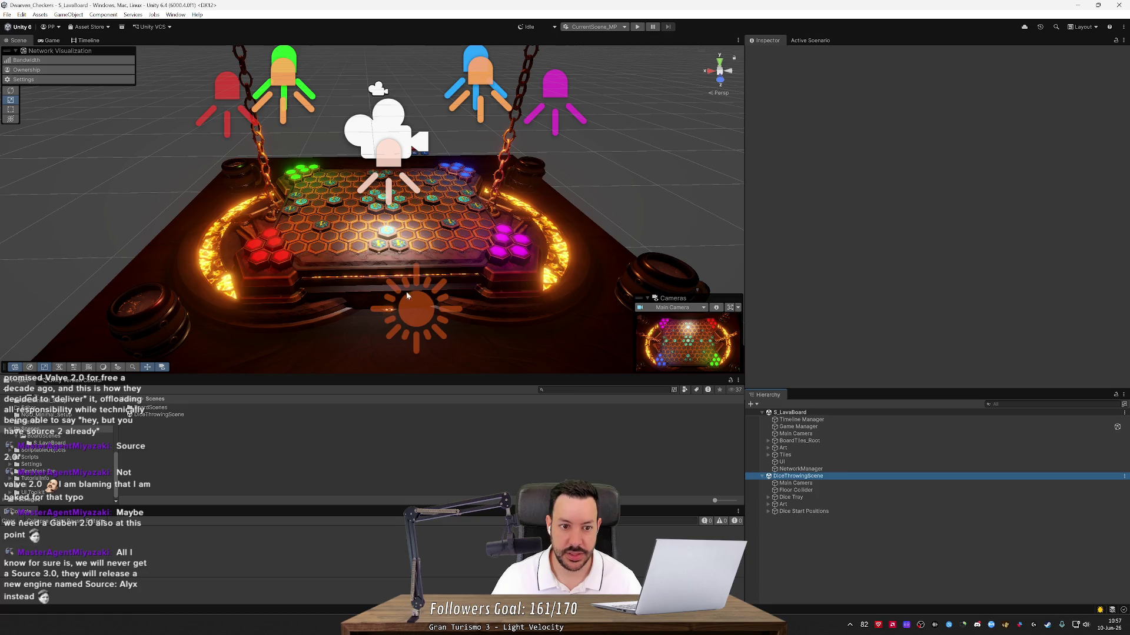
{"action": "mouse_move", "coordinate": [389, 176]}
{"action": "left_mouse_down"}
{"action": "mouse_move", "coordinate": [391, 147]}
{"action": "mouse_move", "coordinate": [391, 260]}
{"action": "mouse_move", "coordinate": [404, 228]}
{"action": "mouse_move", "coordinate": [468, 230]}
{"action": "left_mouse_up"}
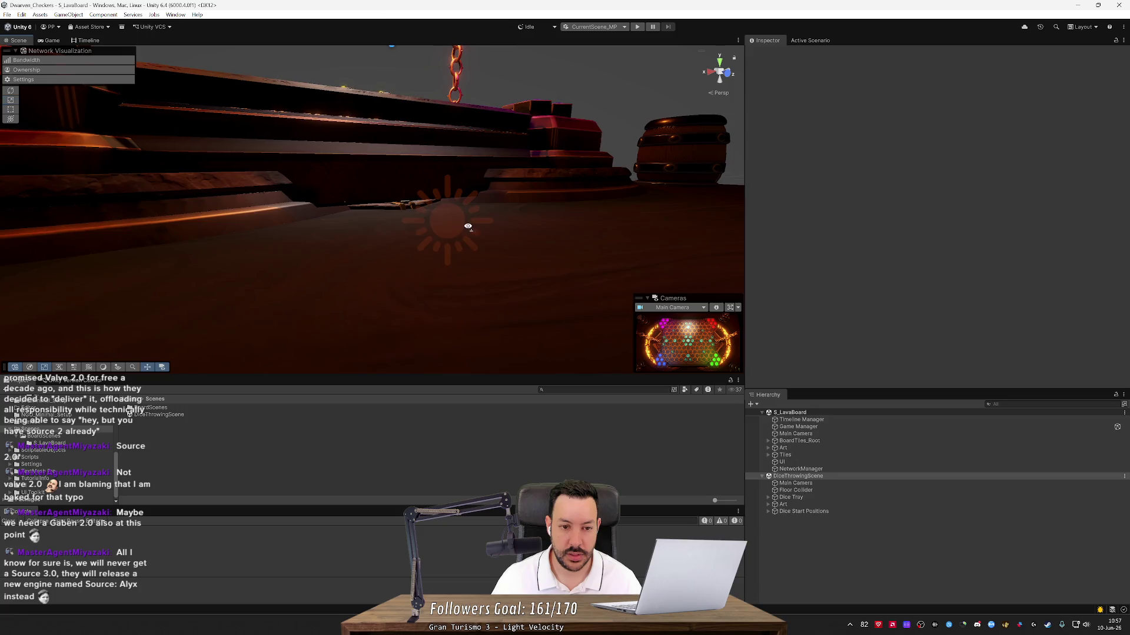
{"action": "scroll", "coordinate": [469, 229], "scroll_direction": "up", "scroll_amount": 3}
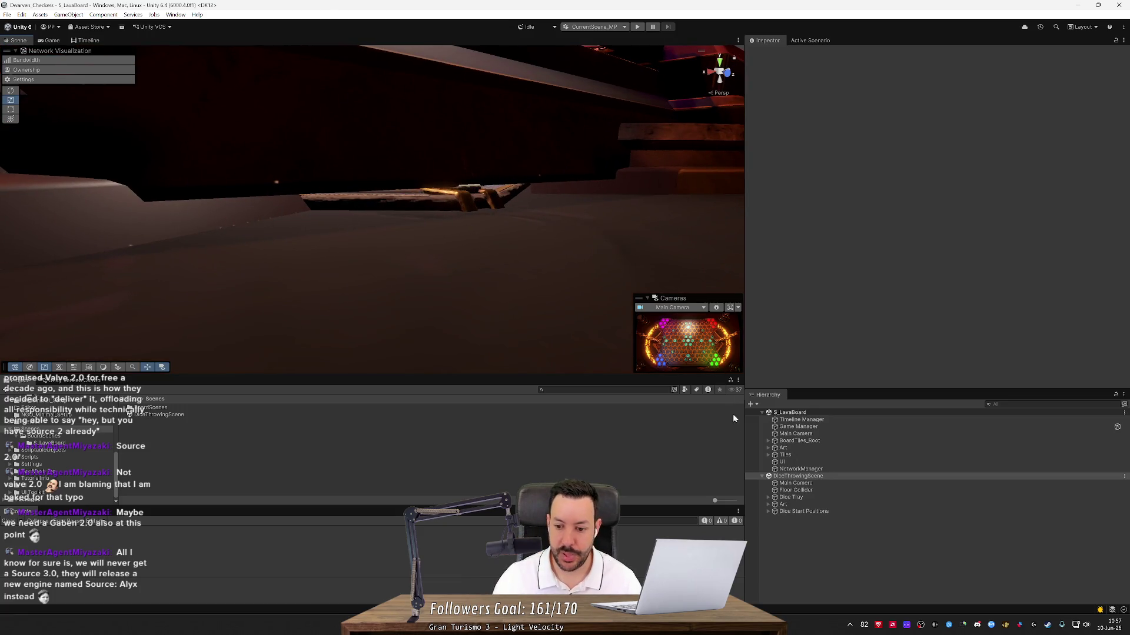
{"action": "left_click", "coordinate": [821, 484]}
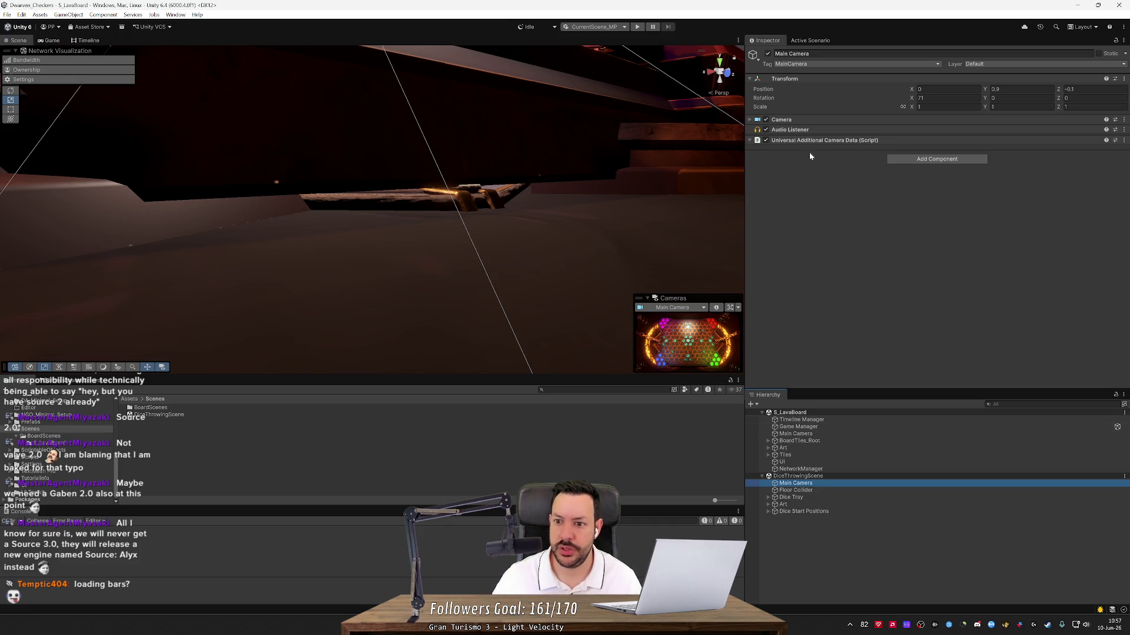
{"action": "left_click", "coordinate": [748, 143]}
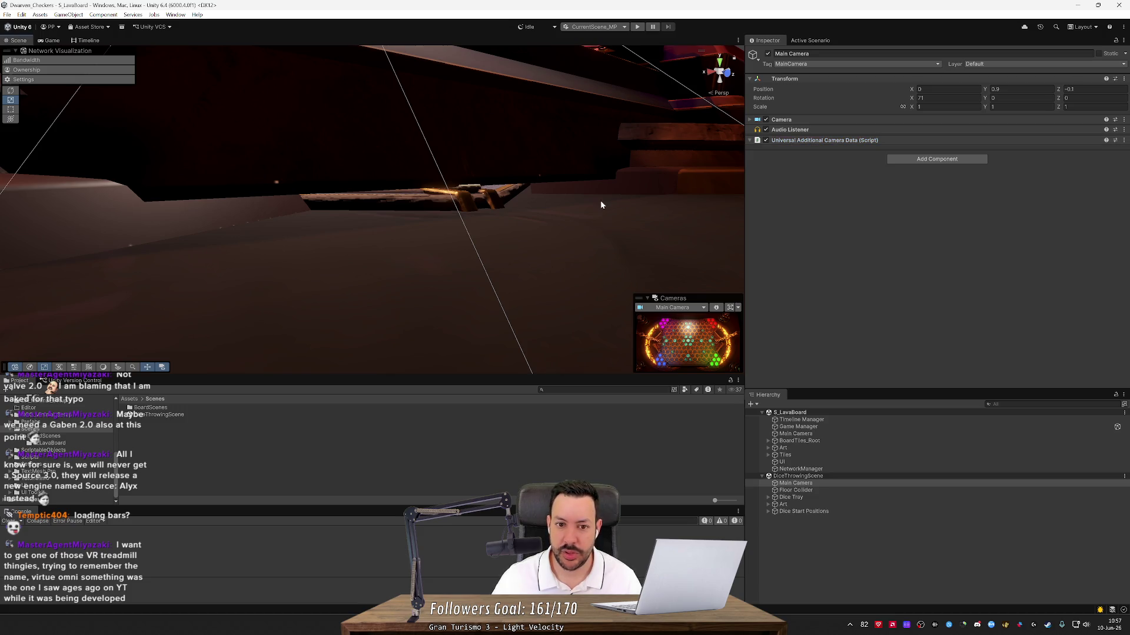
{"action": "mouse_move", "coordinate": [600, 207]}
{"action": "left_mouse_down"}
{"action": "mouse_move", "coordinate": [571, 252]}
{"action": "mouse_move", "coordinate": [600, 250]}
{"action": "mouse_move", "coordinate": [604, 263]}
{"action": "left_mouse_up"}
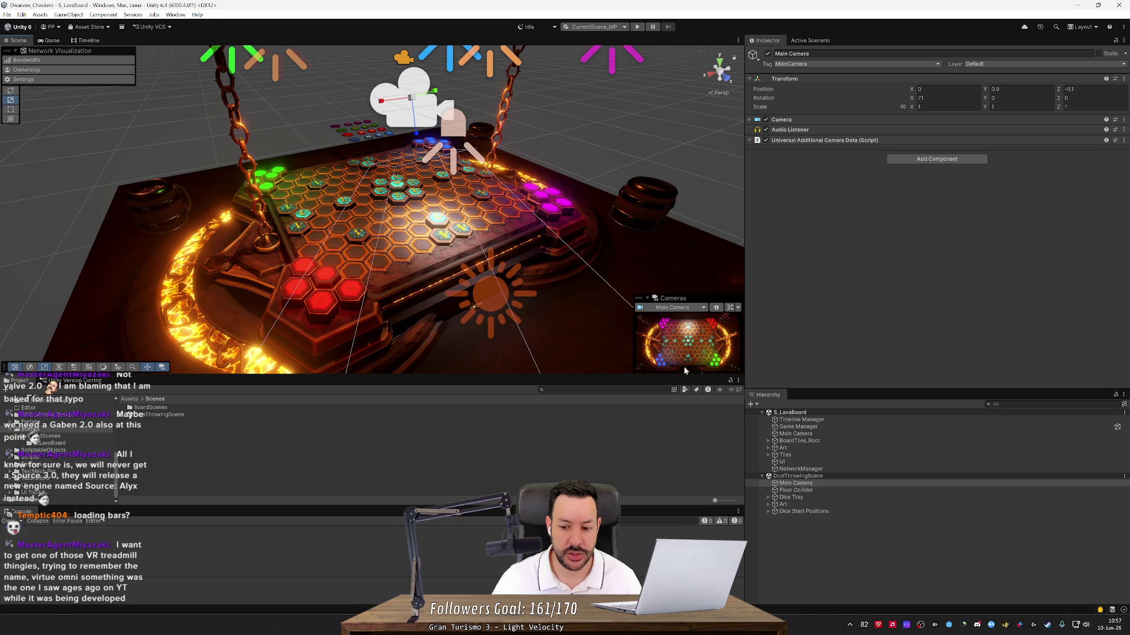
{"action": "left_click", "coordinate": [794, 476]}
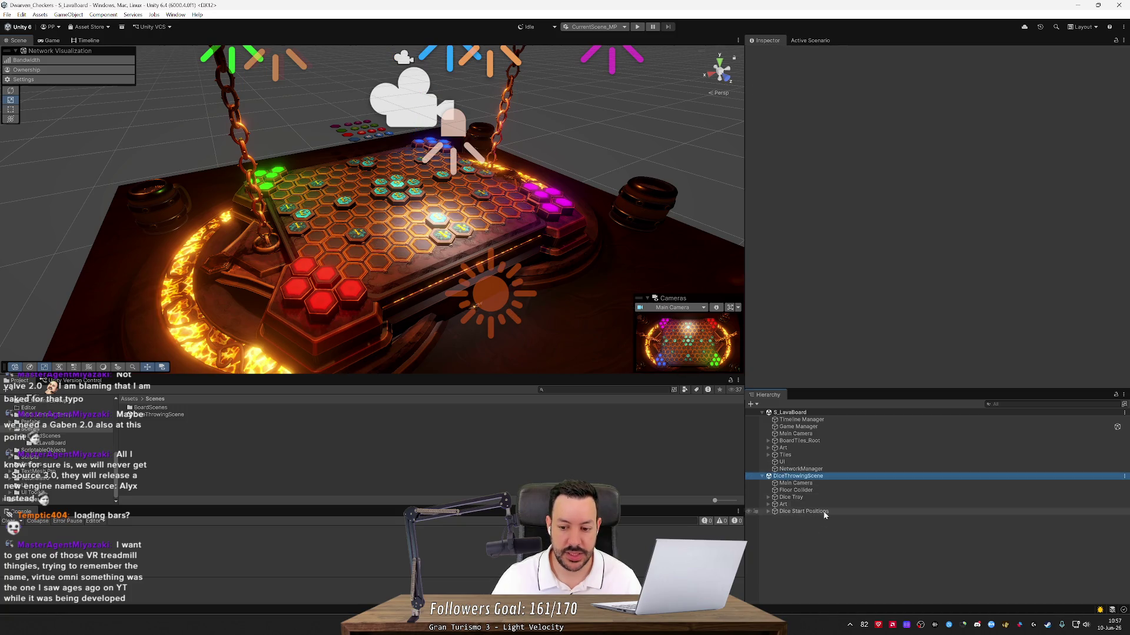
{"action": "left_click", "coordinate": [756, 476]}
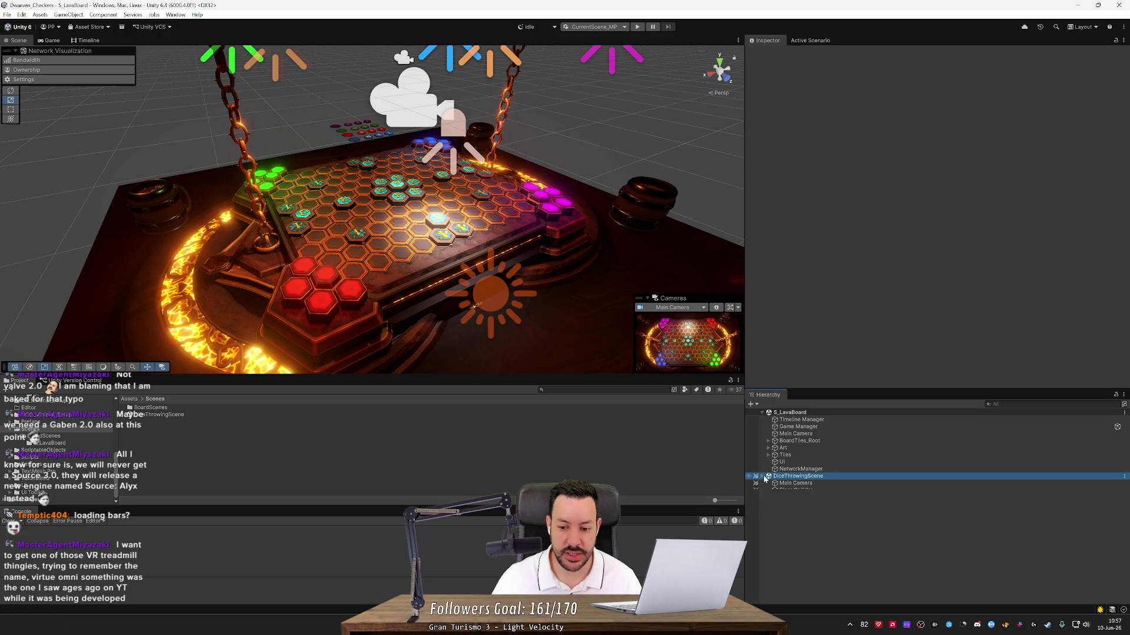
{"action": "left_click", "coordinate": [756, 478]}
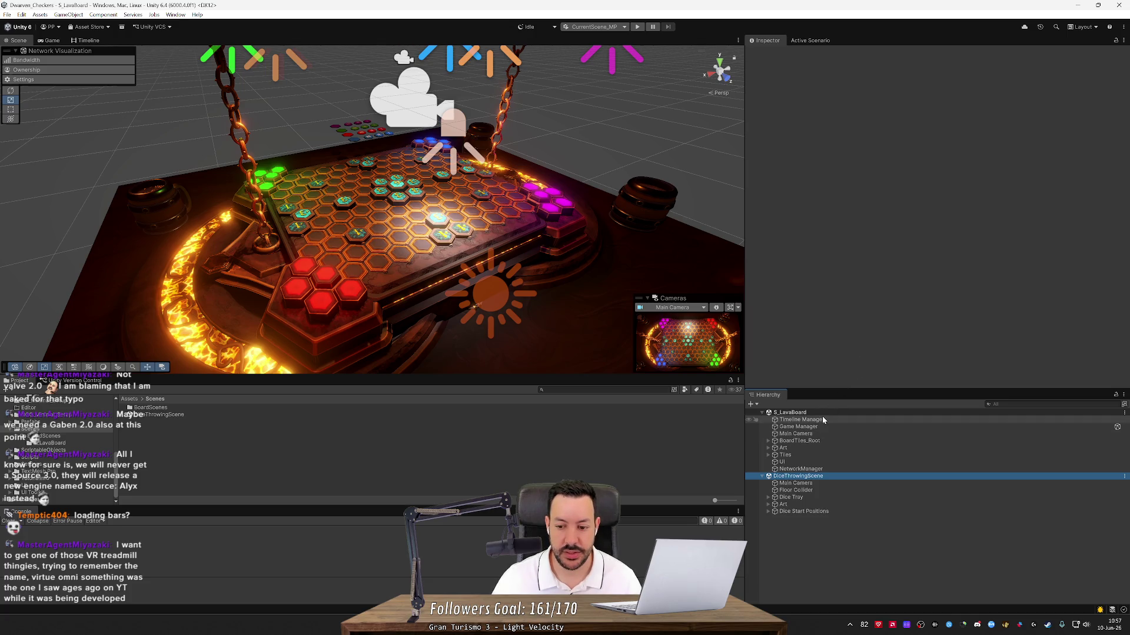
{"action": "left_click", "coordinate": [812, 512], "text": "shift"}
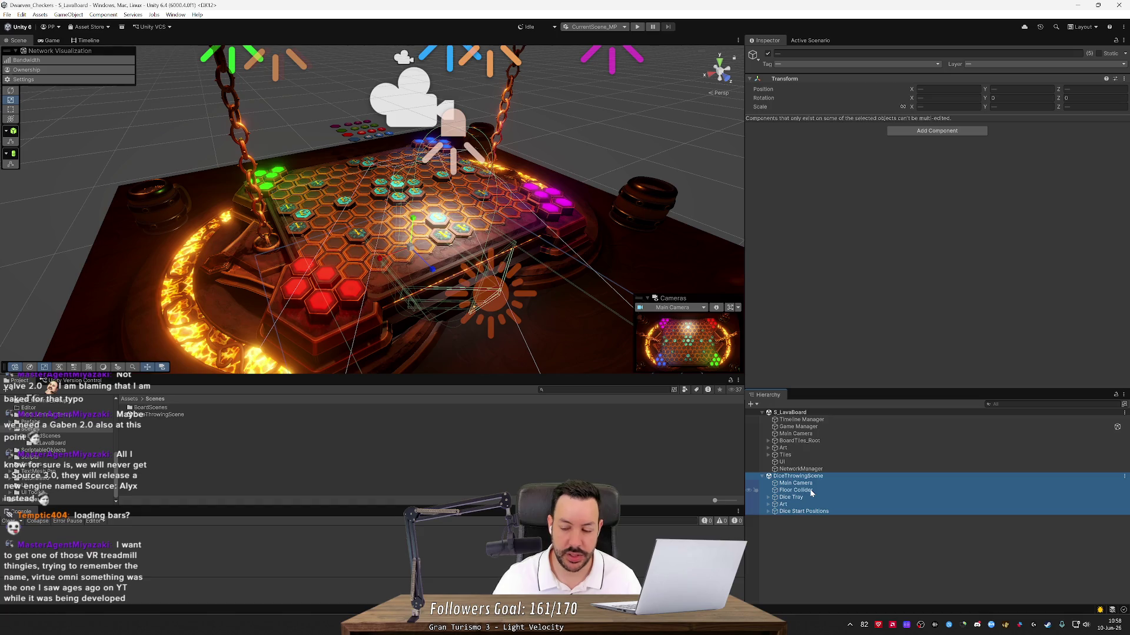
{"action": "left_click", "coordinate": [807, 524]}
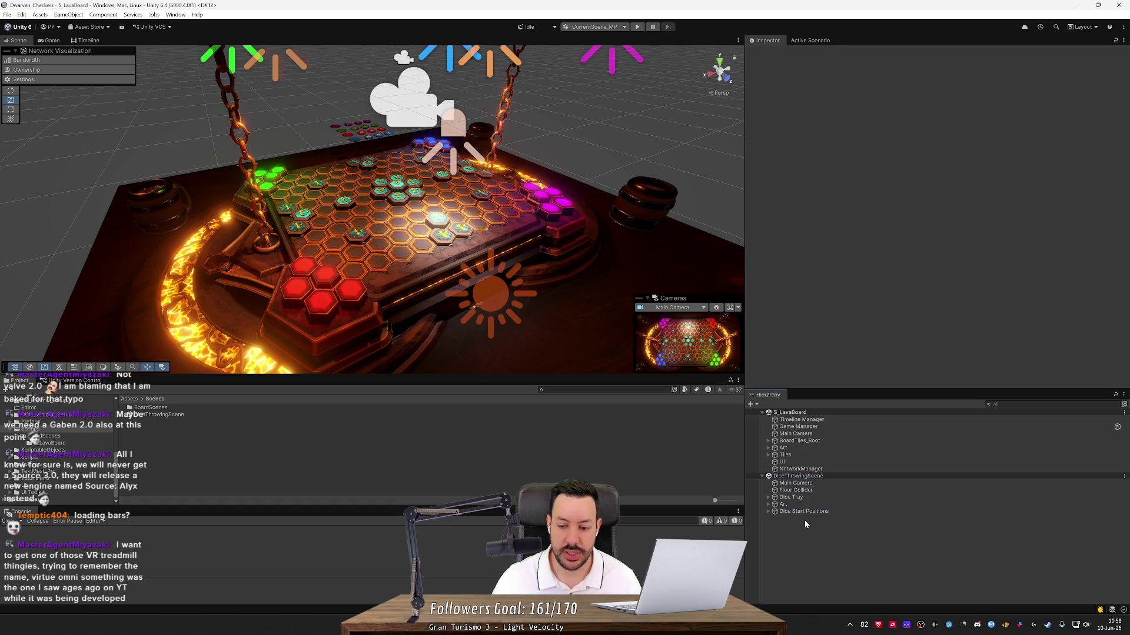
- Orbit the lava board and drag the splitter rightward to widen the Scene view
{"action": "left_click", "coordinate": [803, 477]}
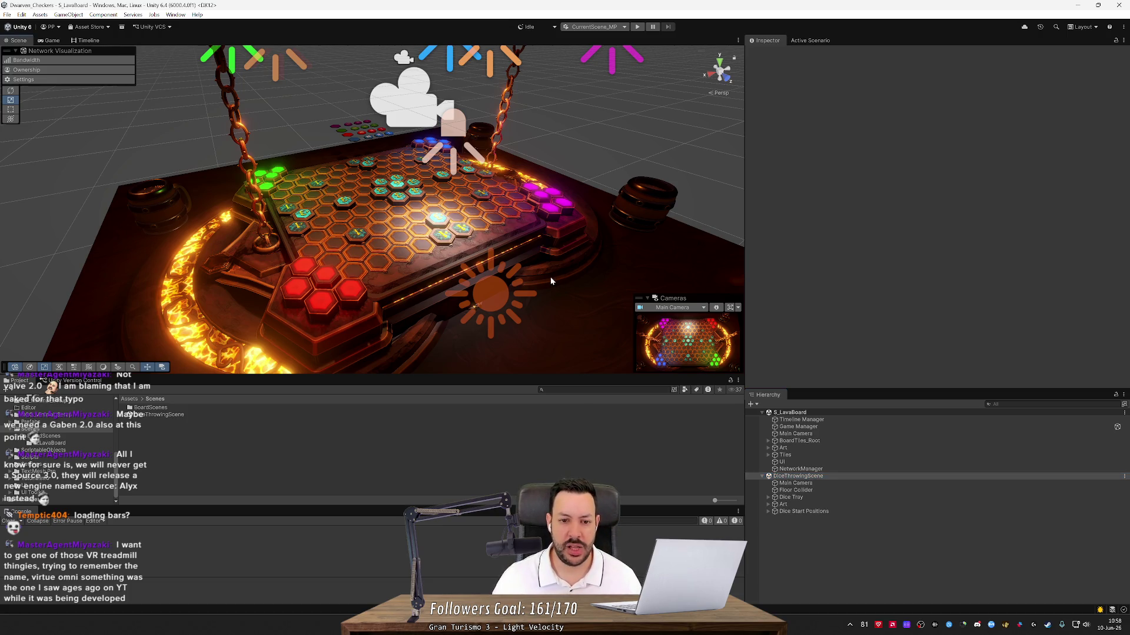
{"action": "left_click_drag", "start_coordinate": [550, 276], "coordinate": [508, 269]}
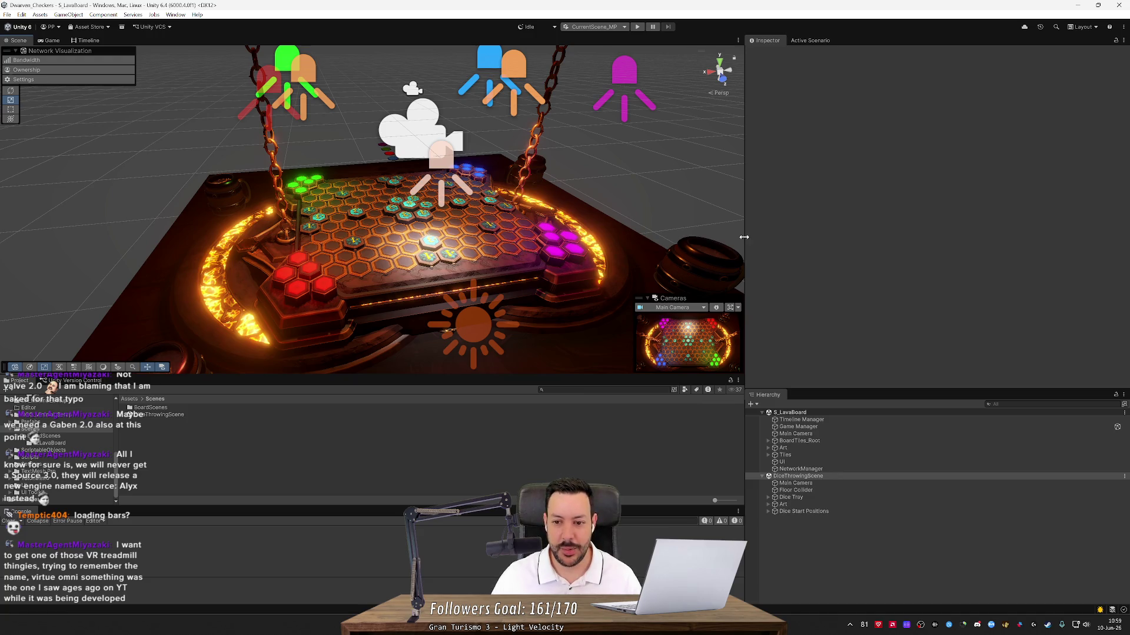
{"action": "left_click_drag", "start_coordinate": [743, 237], "coordinate": [755, 237]}
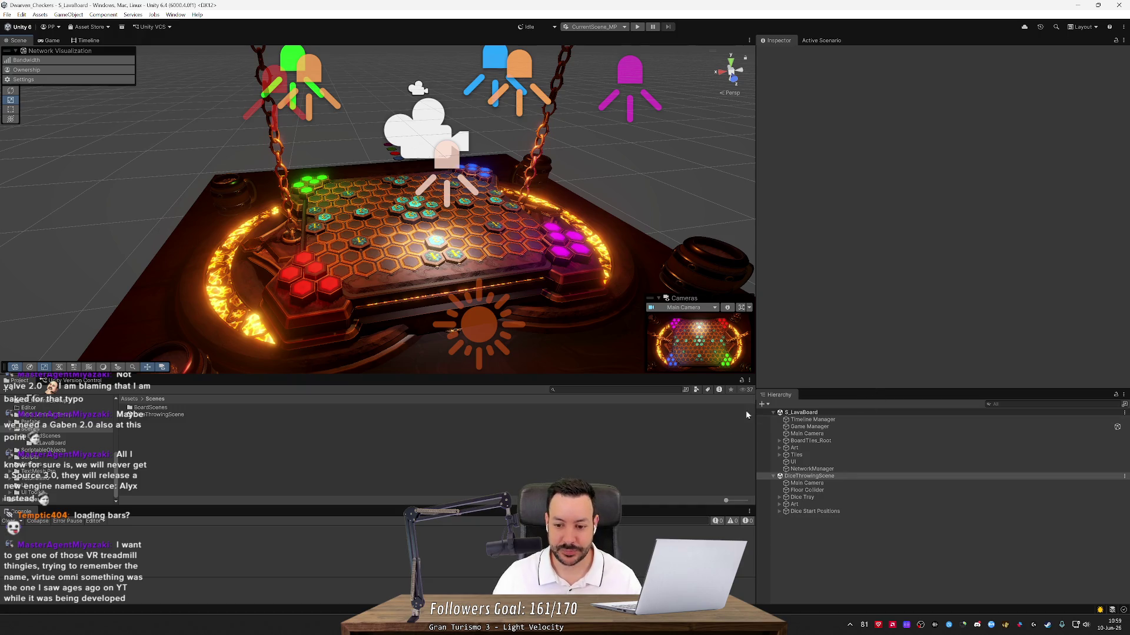
{"action": "left_click_drag", "start_coordinate": [755, 407], "coordinate": [816, 424]}
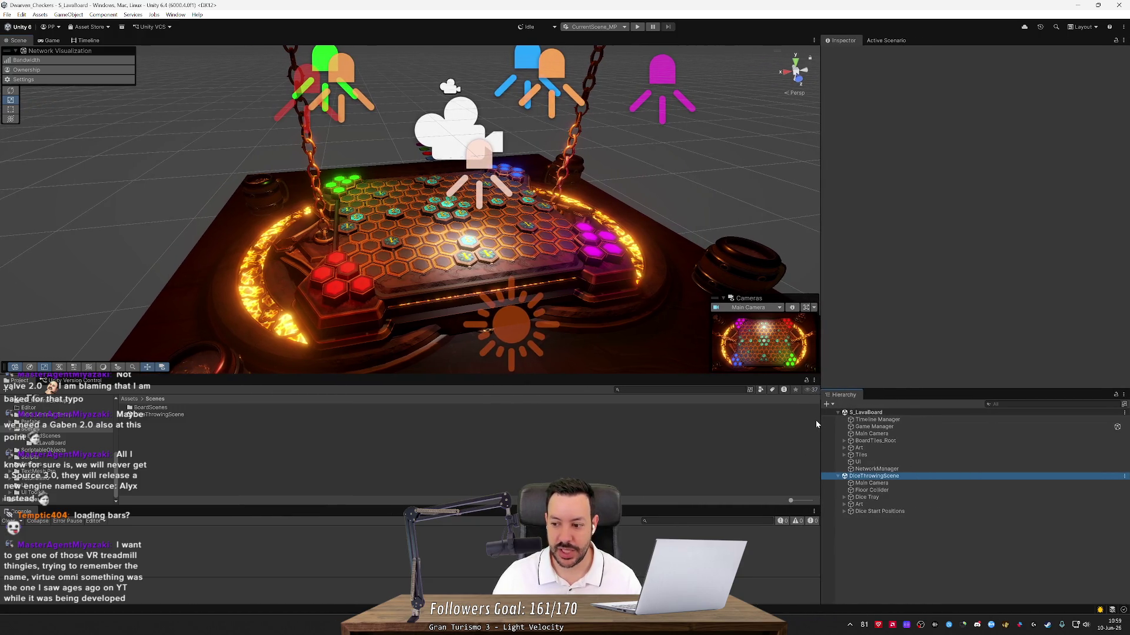
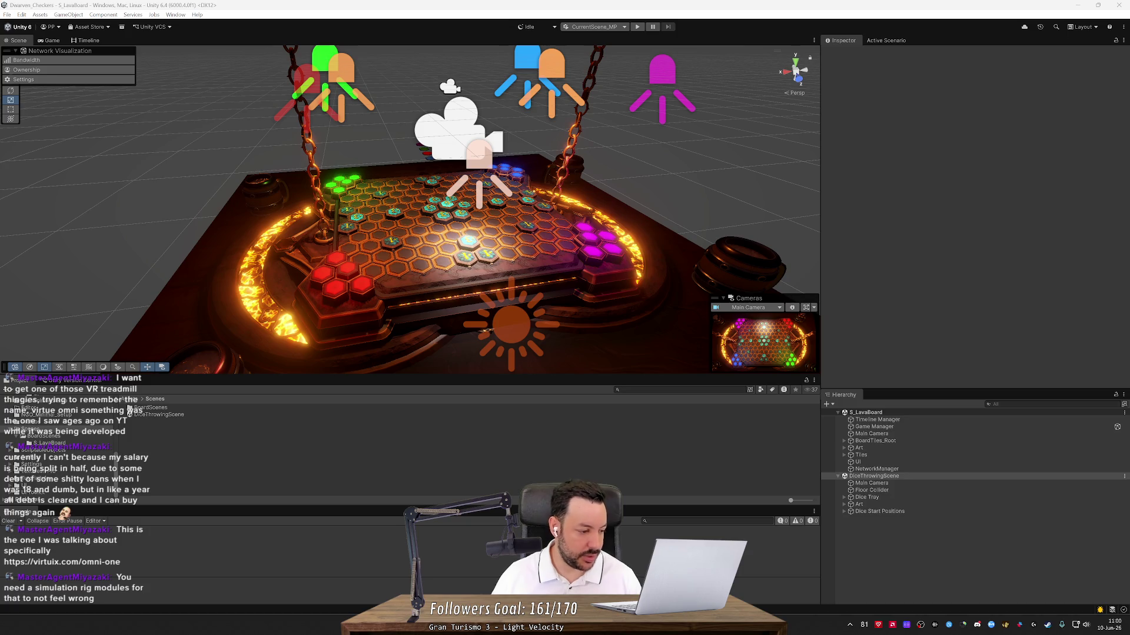
- Select DiceThrowingScene in the Hierarchy, then switch to a new Firefox tab
{"action": "left_click", "coordinate": [873, 476]}
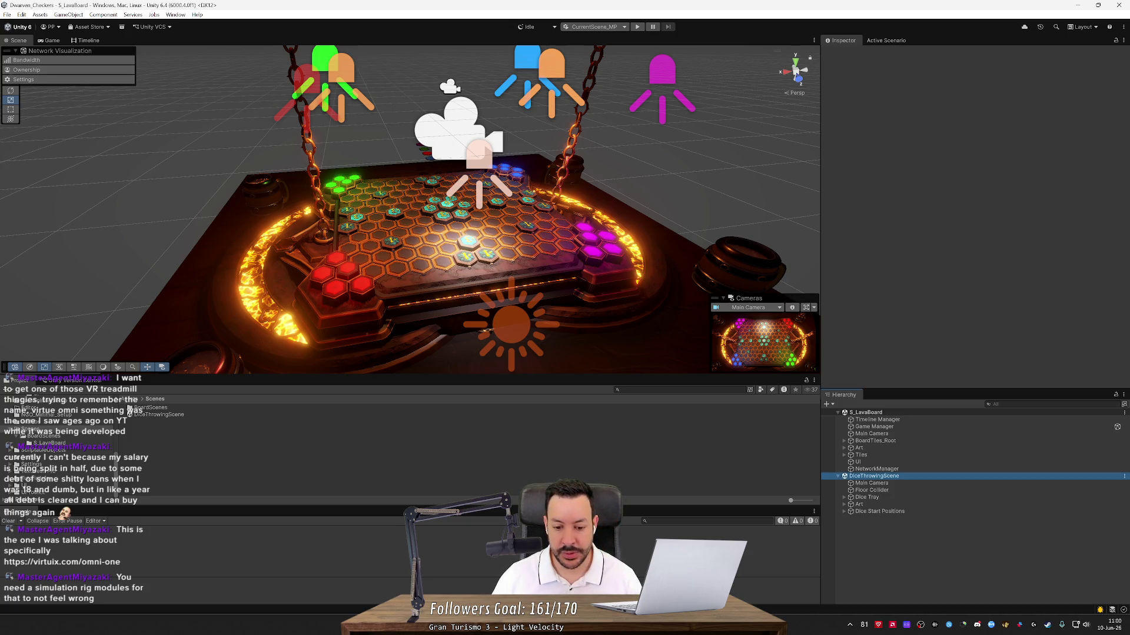
{"action": "key", "text": "alt+Tab"}
{"action": "left_click", "coordinate": [229, 10]}
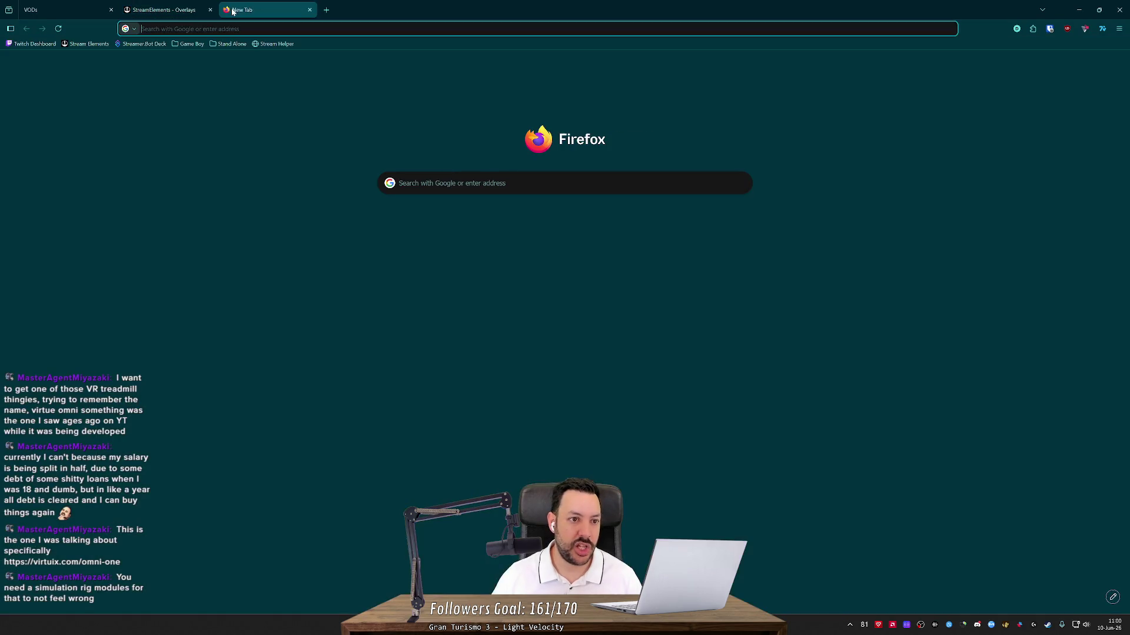
- Load virtuix.com/omni-one and scroll through the Omni One VR treadmill page
{"action": "type", "text": "https://virtuix.com/omni-one"}
{"action": "key", "text": "Return"}
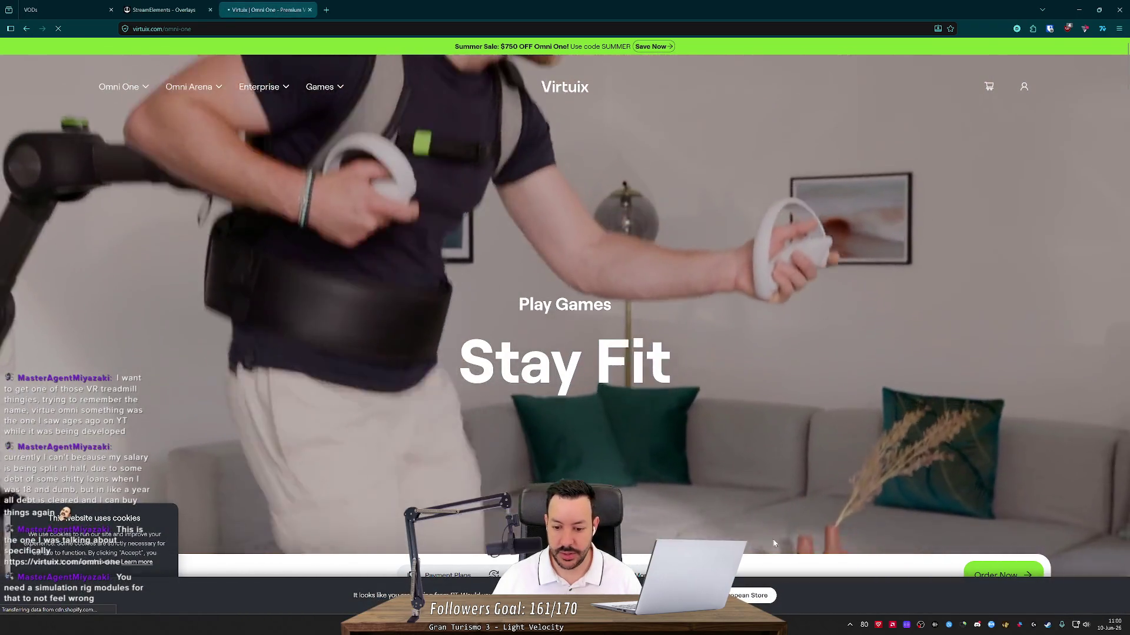
{"action": "scroll", "coordinate": [598, 359], "scroll_direction": "down", "scroll_amount": 3}
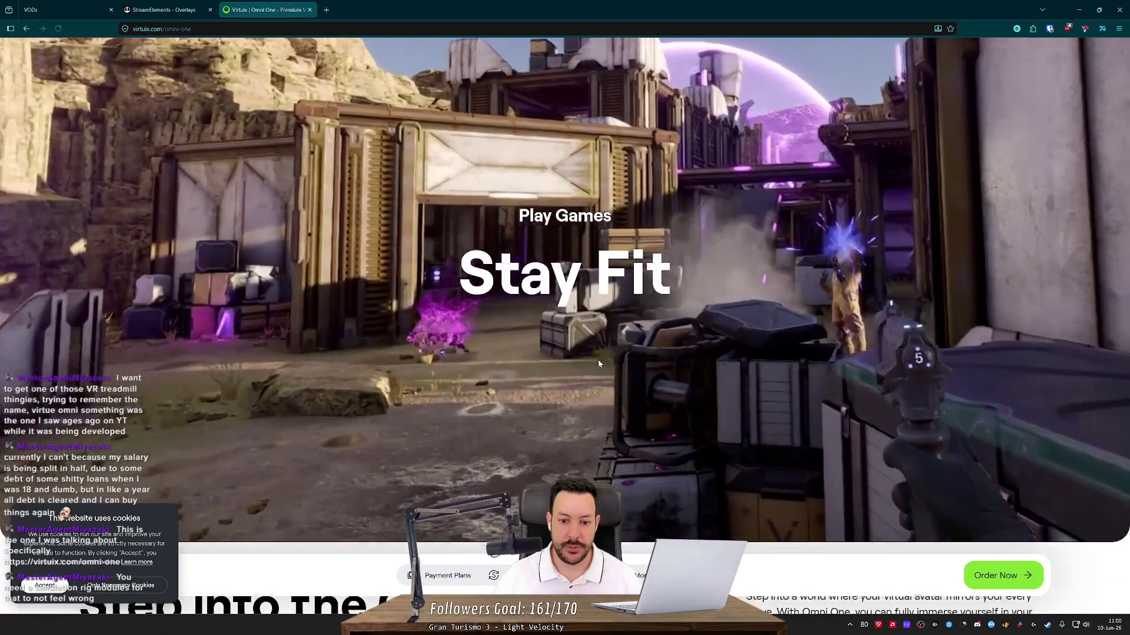
{"action": "scroll", "coordinate": [598, 364], "scroll_direction": "up", "scroll_amount": 2}
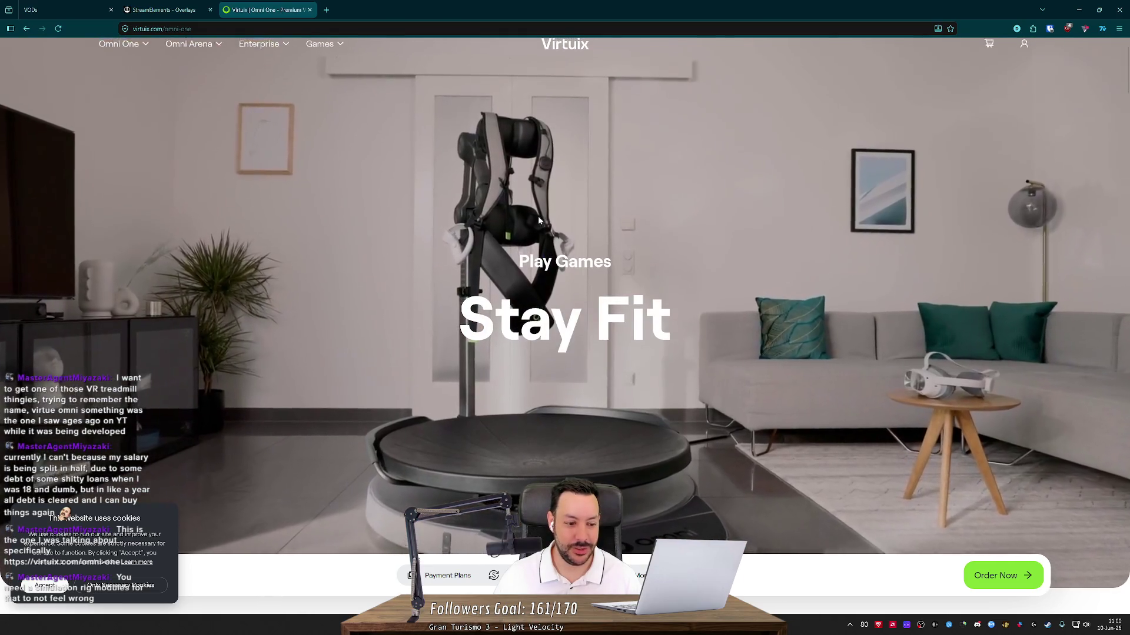
{"action": "scroll", "coordinate": [529, 224], "scroll_direction": "down", "scroll_amount": 7}
{"action": "scroll", "coordinate": [527, 229], "scroll_direction": "down", "scroll_amount": 5}
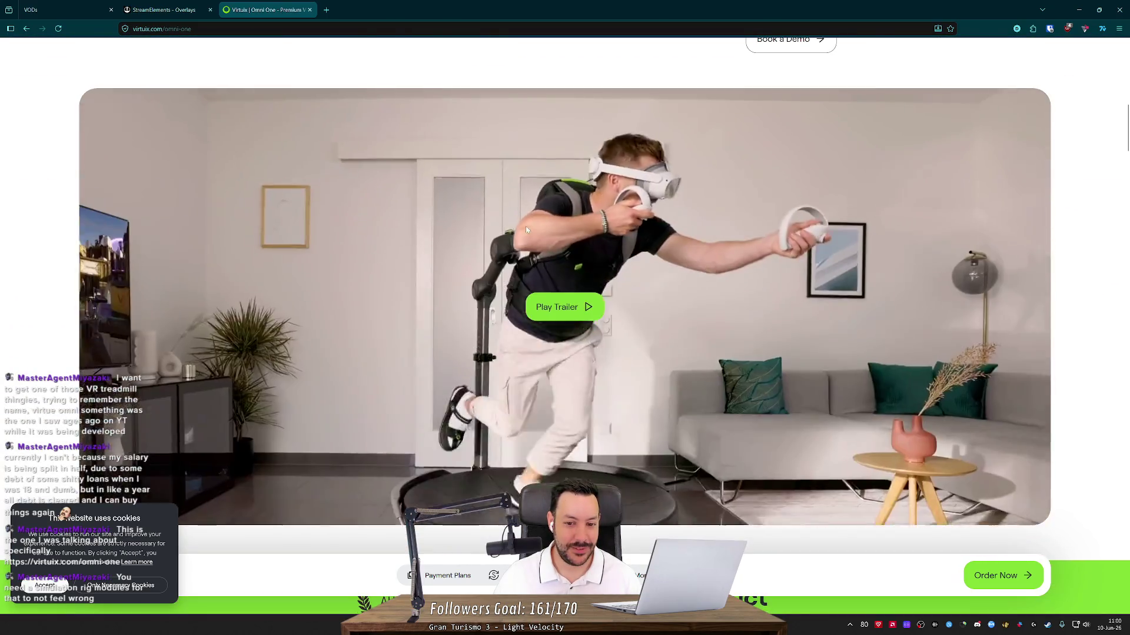
{"action": "scroll", "coordinate": [527, 229], "scroll_direction": "down", "scroll_amount": 10}
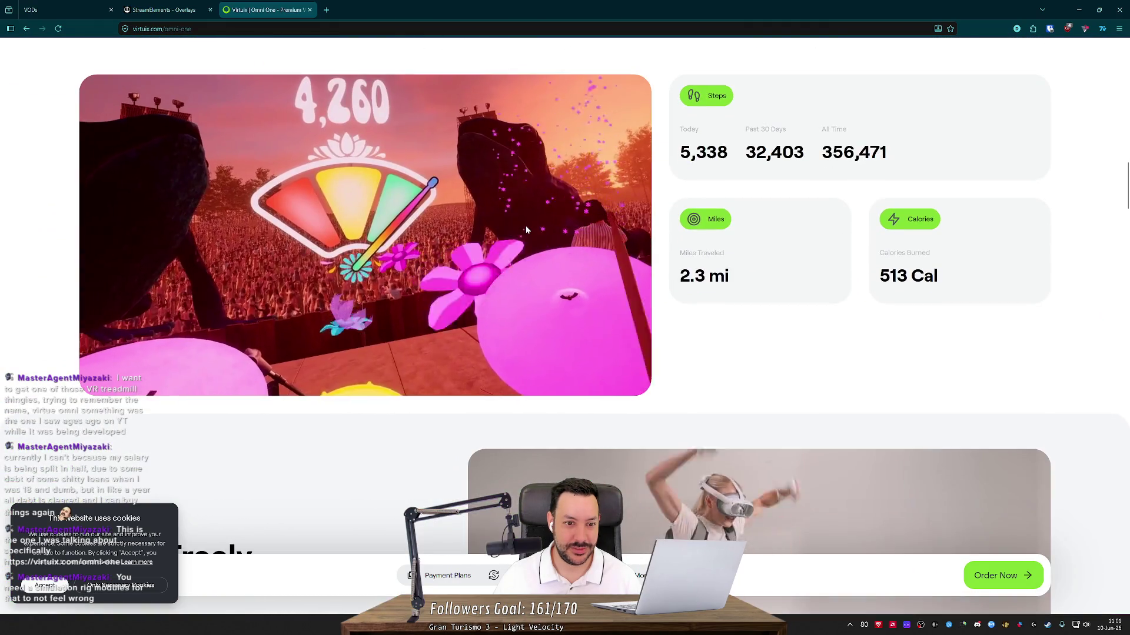
{"action": "scroll", "coordinate": [526, 230], "scroll_direction": "down", "scroll_amount": 1}
{"action": "scroll", "coordinate": [526, 229], "scroll_direction": "down", "scroll_amount": 3}
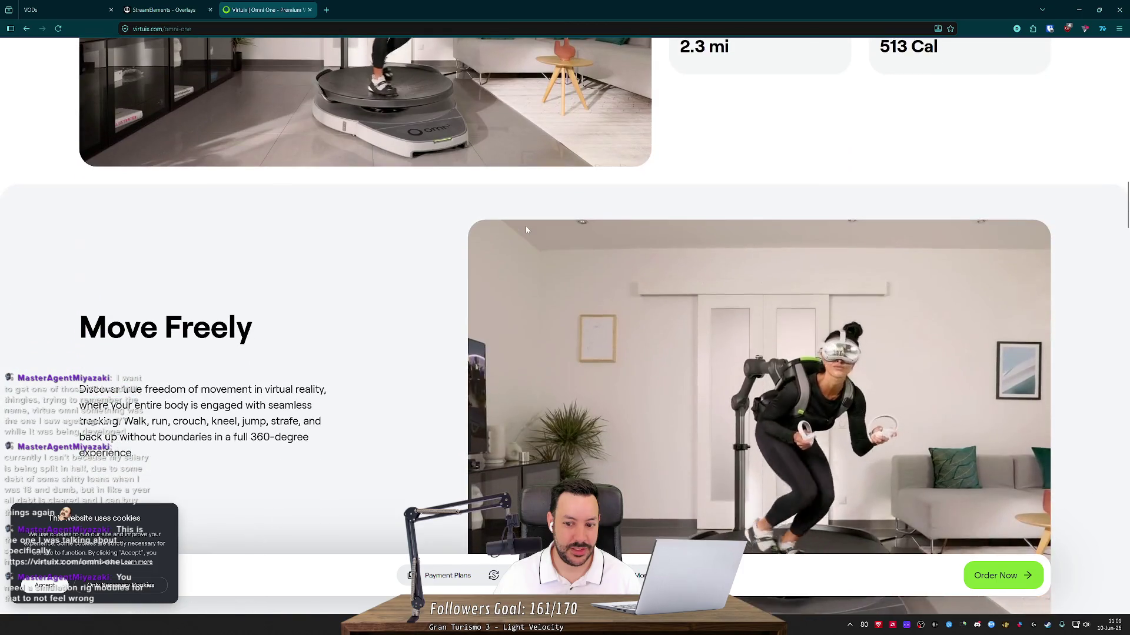
{"action": "scroll", "coordinate": [526, 230], "scroll_direction": "down", "scroll_amount": 3}
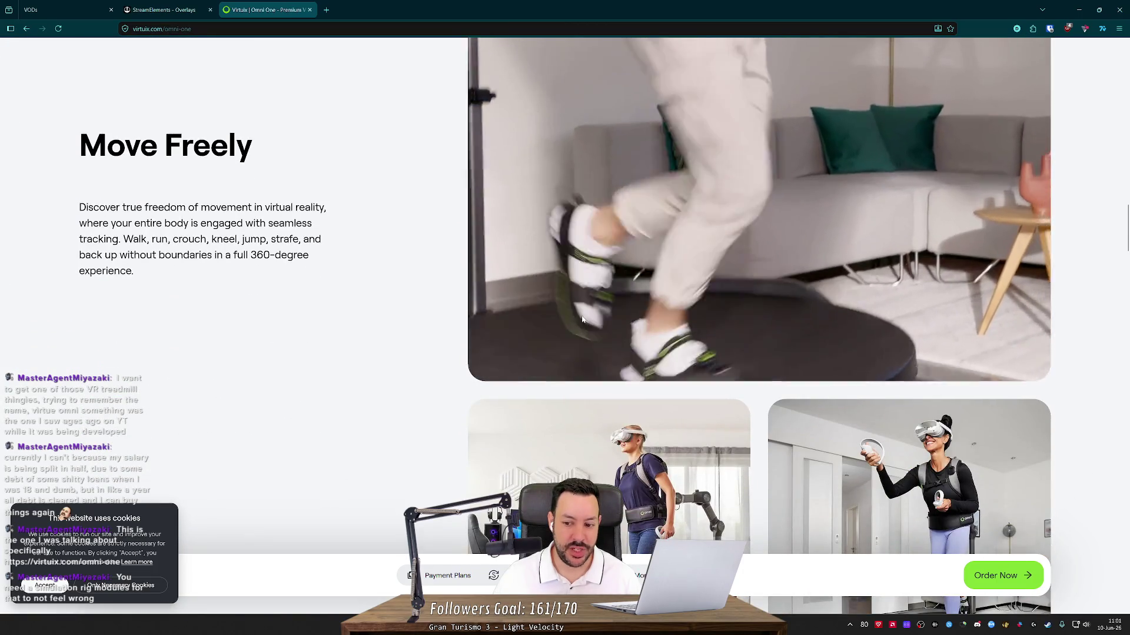
- Close the Virtuix tab, minimize Firefox and bring up the Steam store
{"action": "middle_click", "coordinate": [312, 142]}
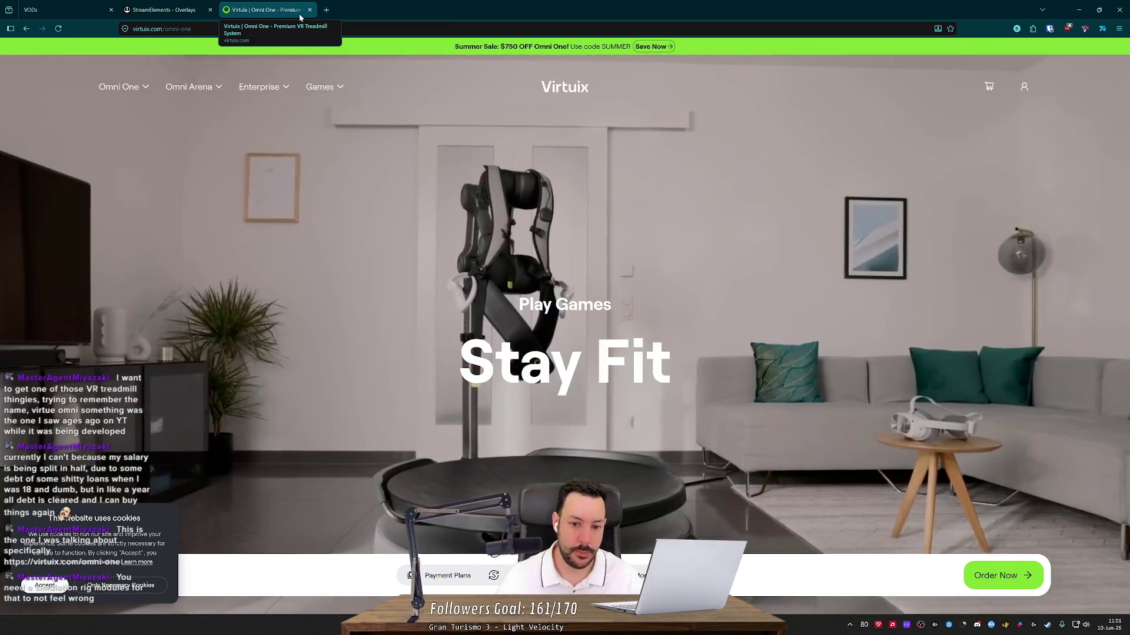
{"action": "middle_click", "coordinate": [300, 15]}
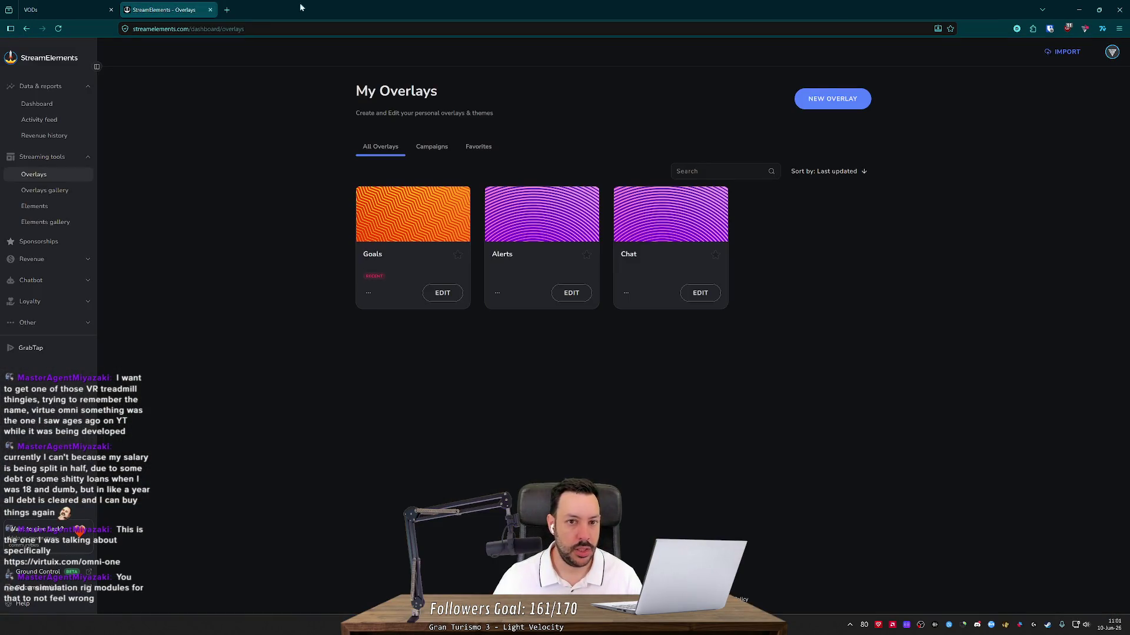
{"action": "left_click", "coordinate": [1078, 9]}
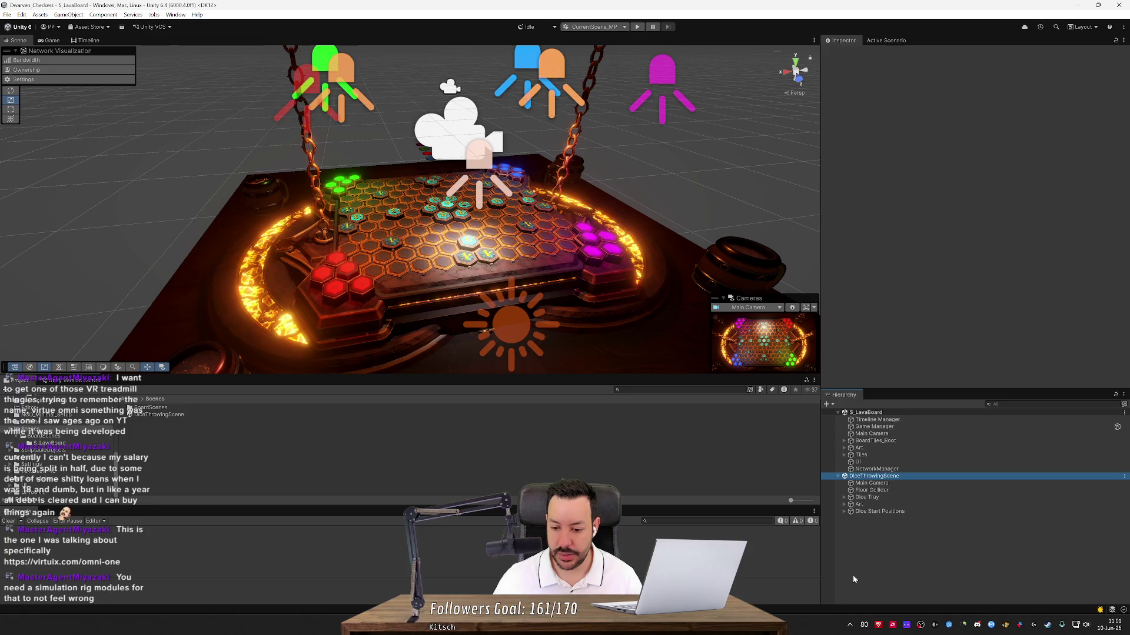
{"action": "left_click", "coordinate": [1047, 625]}
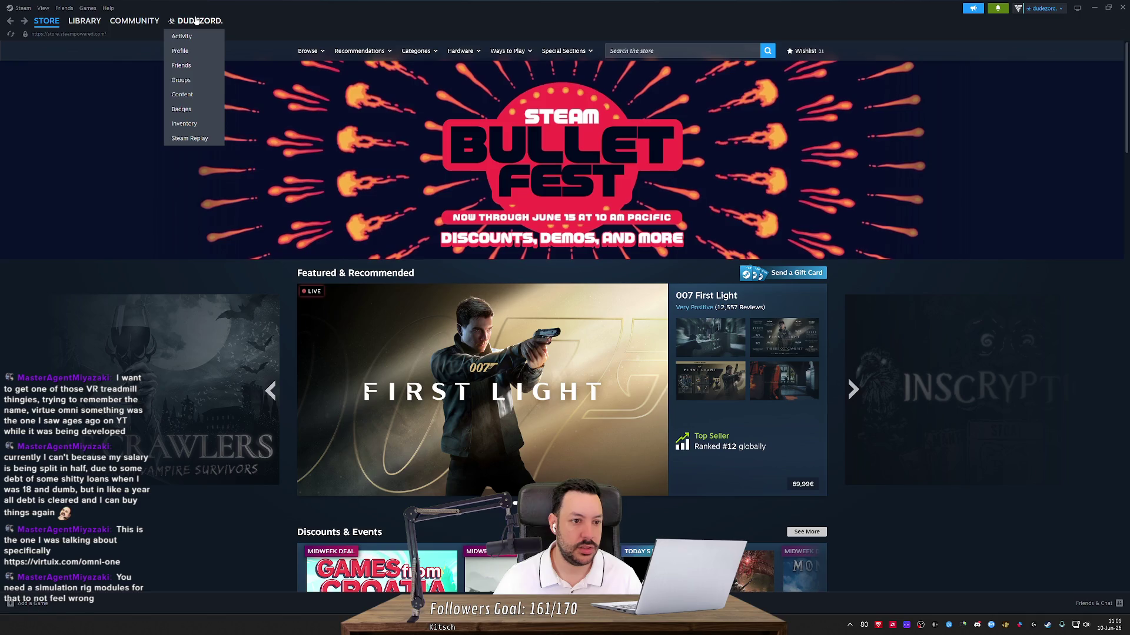
- Go to the Steam wishlist and open the Pedal Rebel VR store page
{"action": "mouse_move", "coordinate": [113, 21]}
{"action": "mouse_move", "coordinate": [46, 26]}
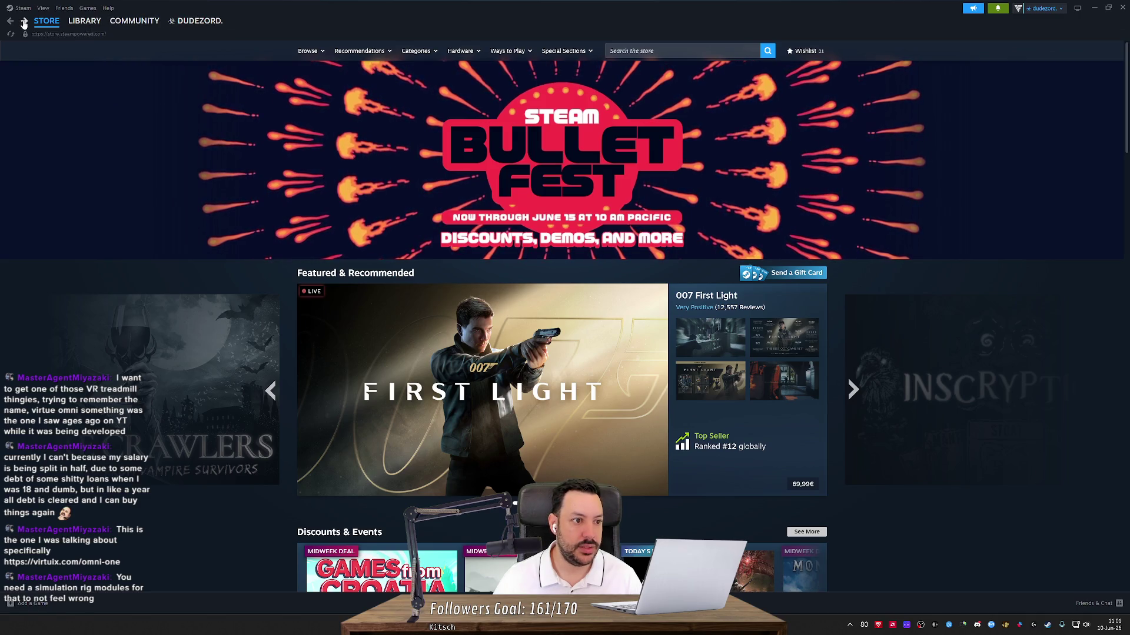
{"action": "left_click", "coordinate": [48, 66]}
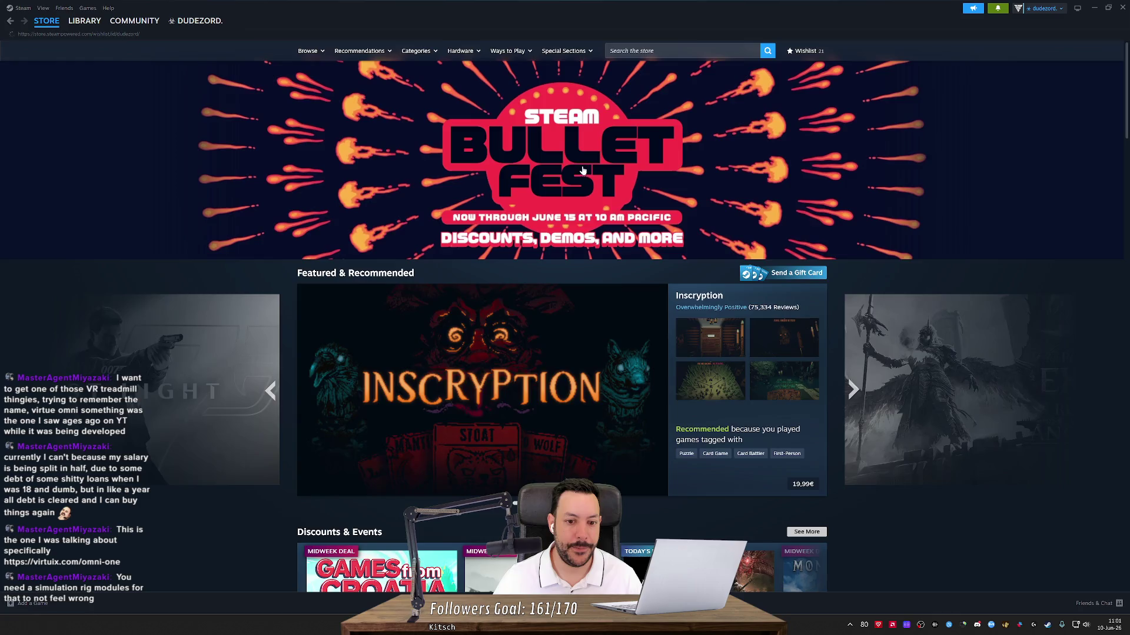
{"action": "scroll", "coordinate": [262, 225], "scroll_direction": "down", "scroll_amount": 8}
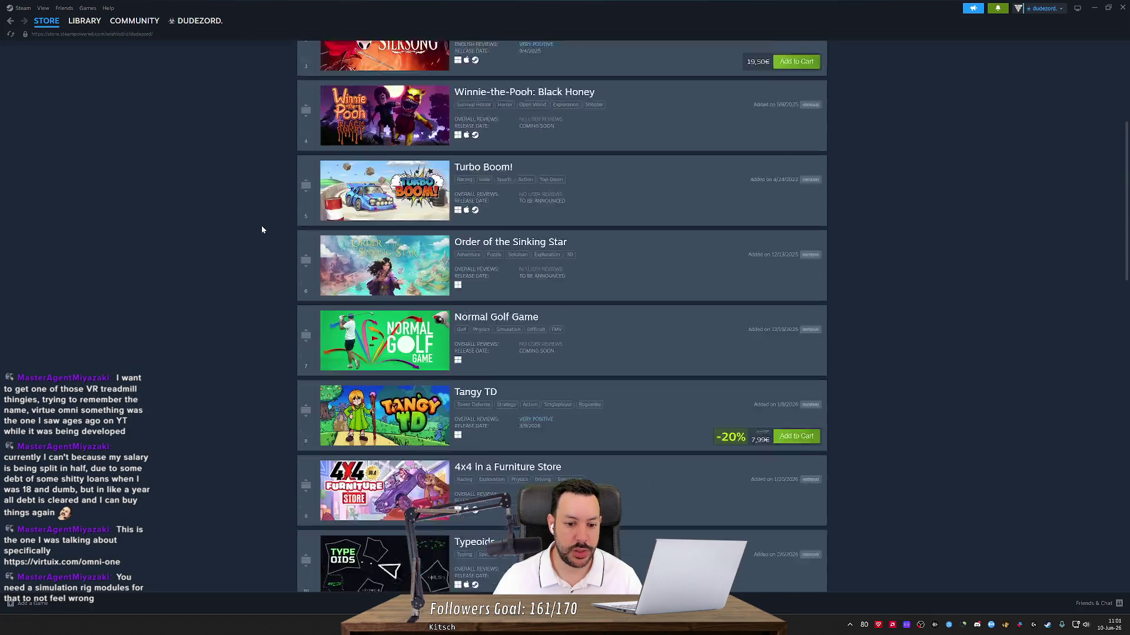
{"action": "scroll", "coordinate": [233, 228], "scroll_direction": "down", "scroll_amount": 5}
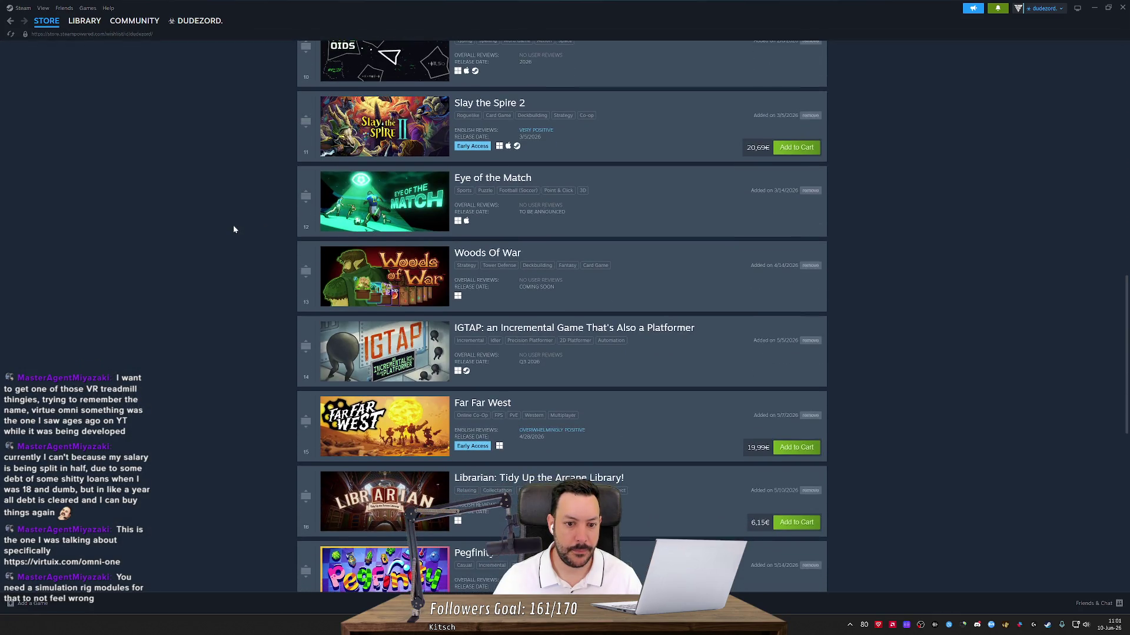
{"action": "scroll", "coordinate": [234, 229], "scroll_direction": "down", "scroll_amount": 5}
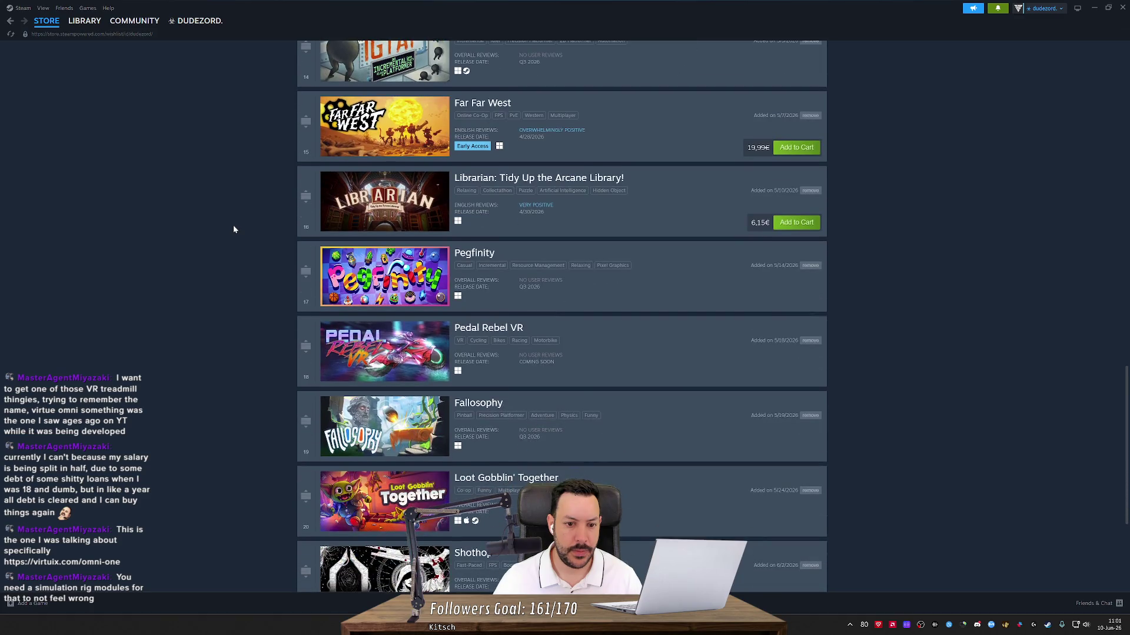
{"action": "left_click", "coordinate": [405, 340]}
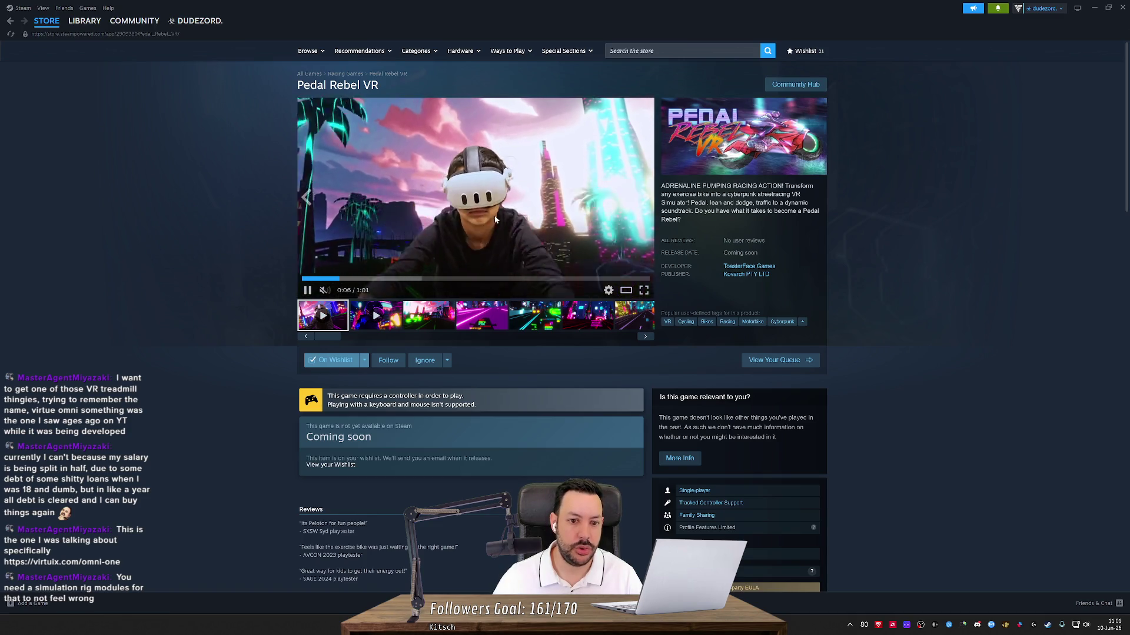
- Restart the Pedal Rebel VR trailer from the beginning, pausing and resuming it
{"action": "left_click", "coordinate": [302, 278]}
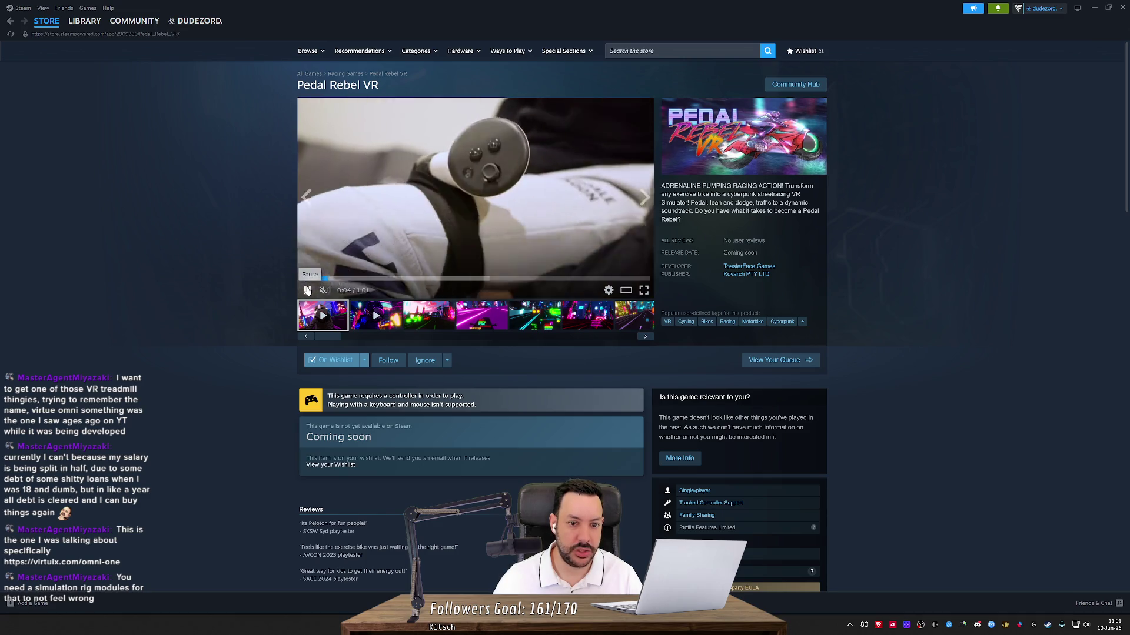
{"action": "left_click", "coordinate": [307, 290]}
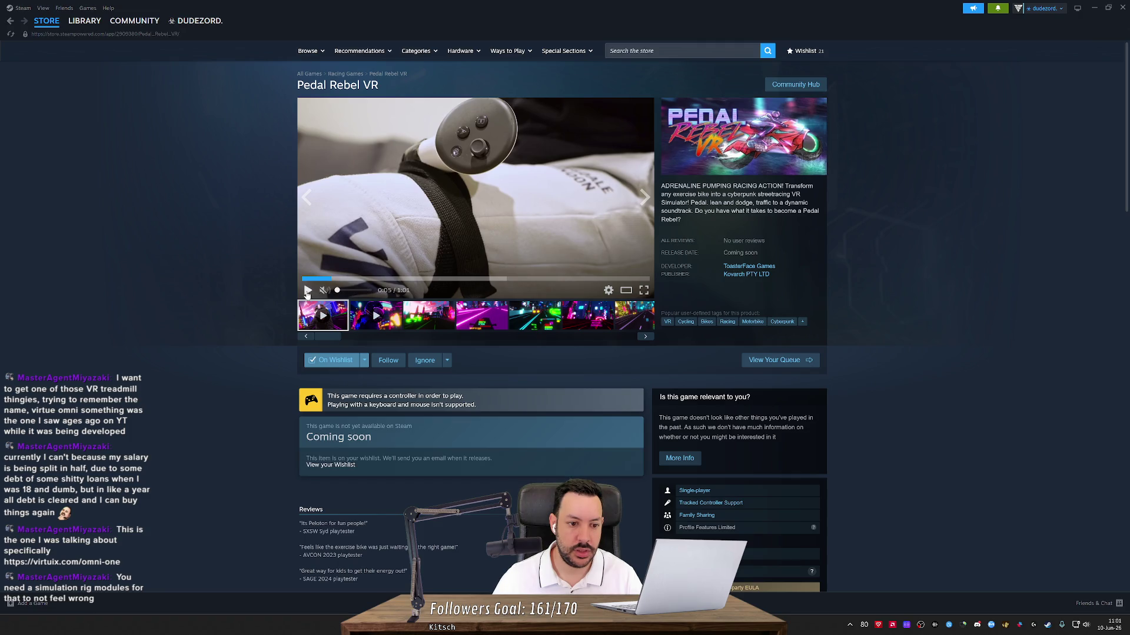
{"action": "left_click", "coordinate": [307, 291]}
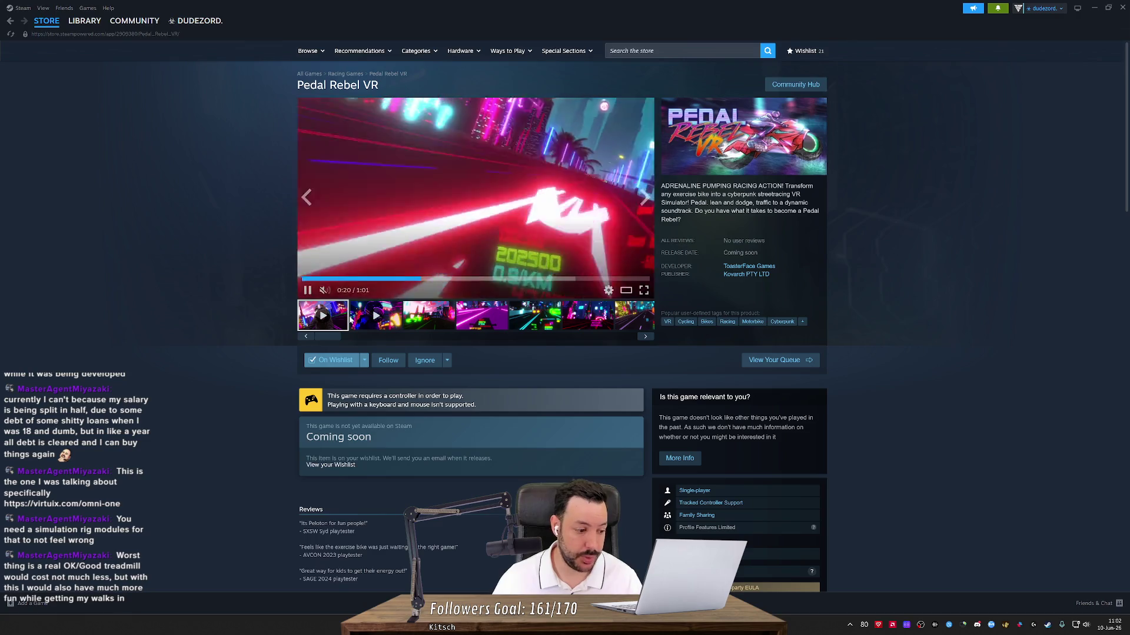
- Scroll through the Pedal Rebel VR store page, then return to Unity
{"action": "scroll", "coordinate": [354, 340], "scroll_direction": "down", "scroll_amount": 5}
{"action": "scroll", "coordinate": [361, 373], "scroll_direction": "up", "scroll_amount": 2}
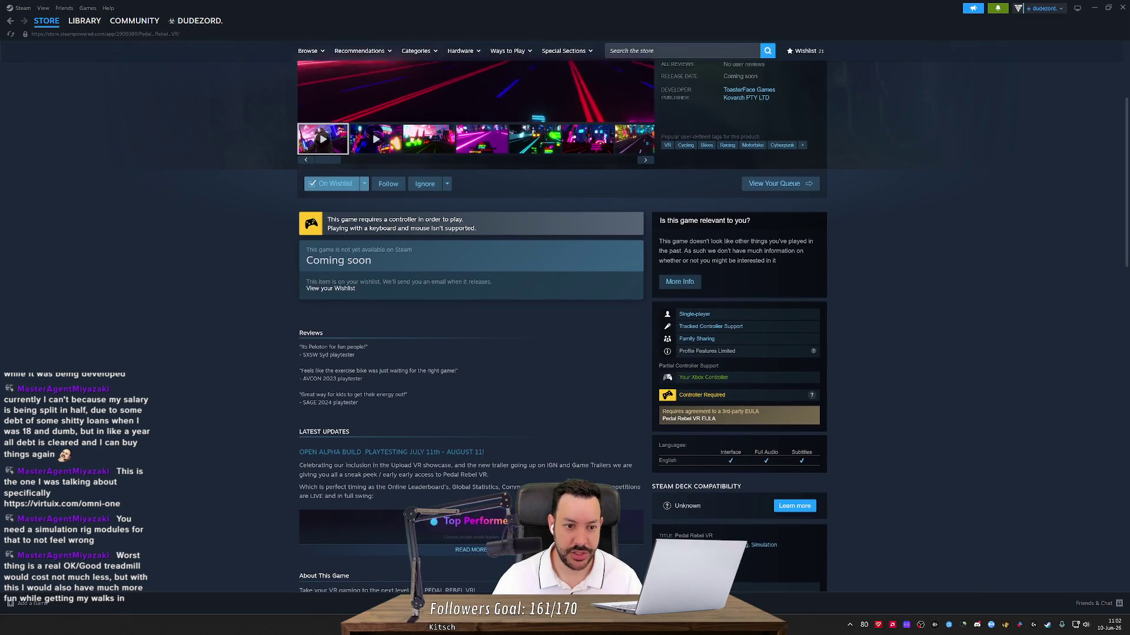
{"action": "scroll", "coordinate": [371, 317], "scroll_direction": "down", "scroll_amount": 4}
{"action": "scroll", "coordinate": [294, 323], "scroll_direction": "down", "scroll_amount": 4}
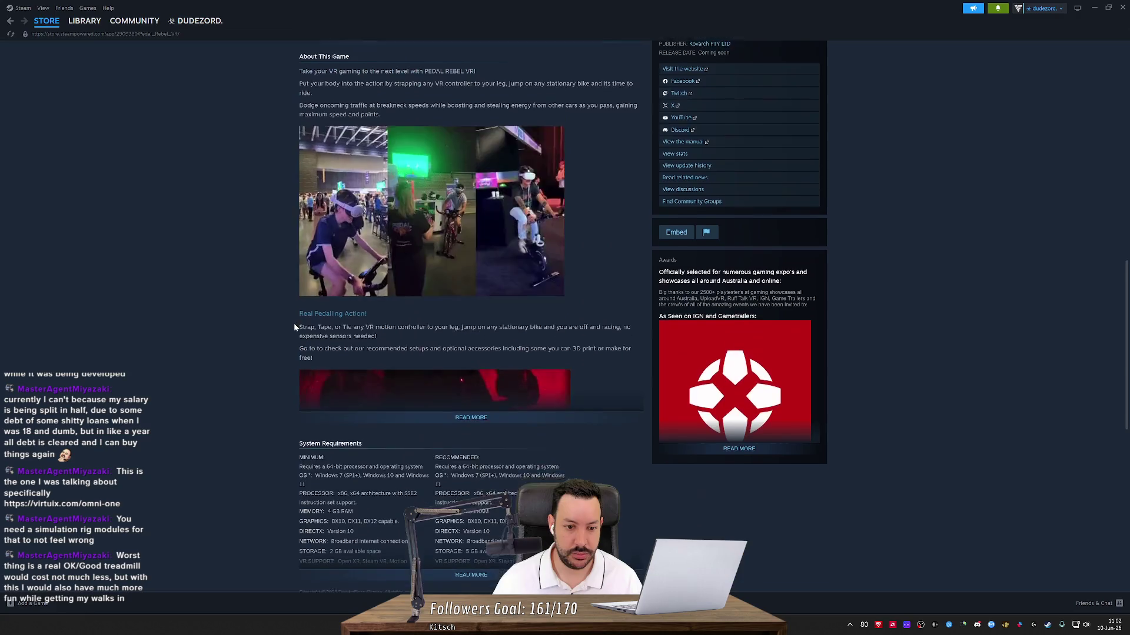
{"action": "scroll", "coordinate": [294, 323], "scroll_direction": "down", "scroll_amount": 6}
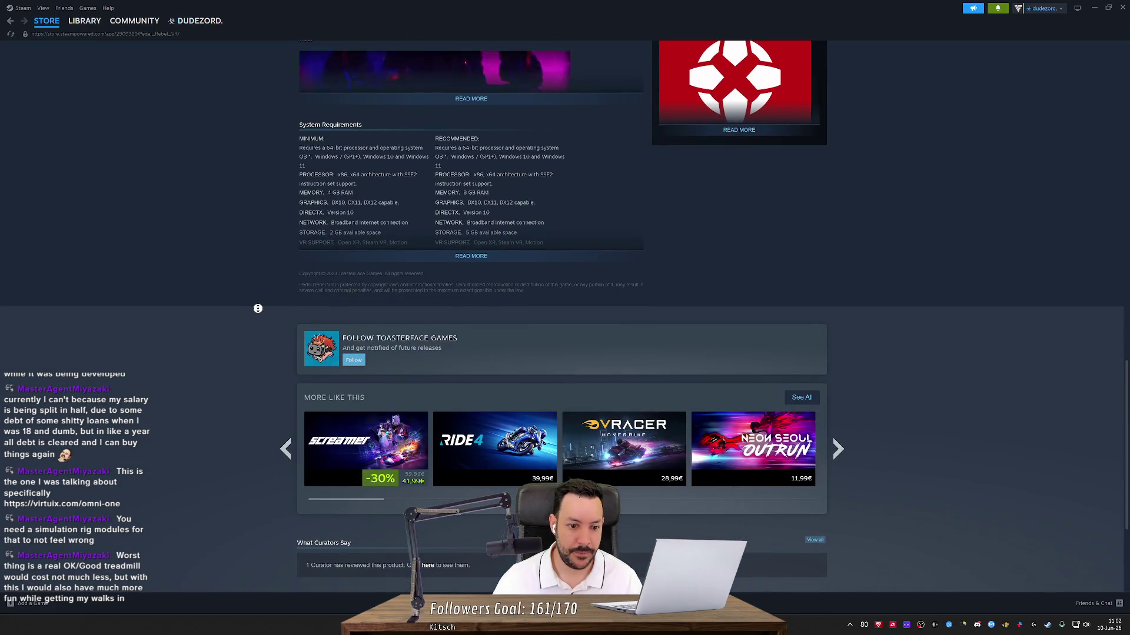
{"action": "scroll", "coordinate": [263, 315], "scroll_direction": "down", "scroll_amount": 1}
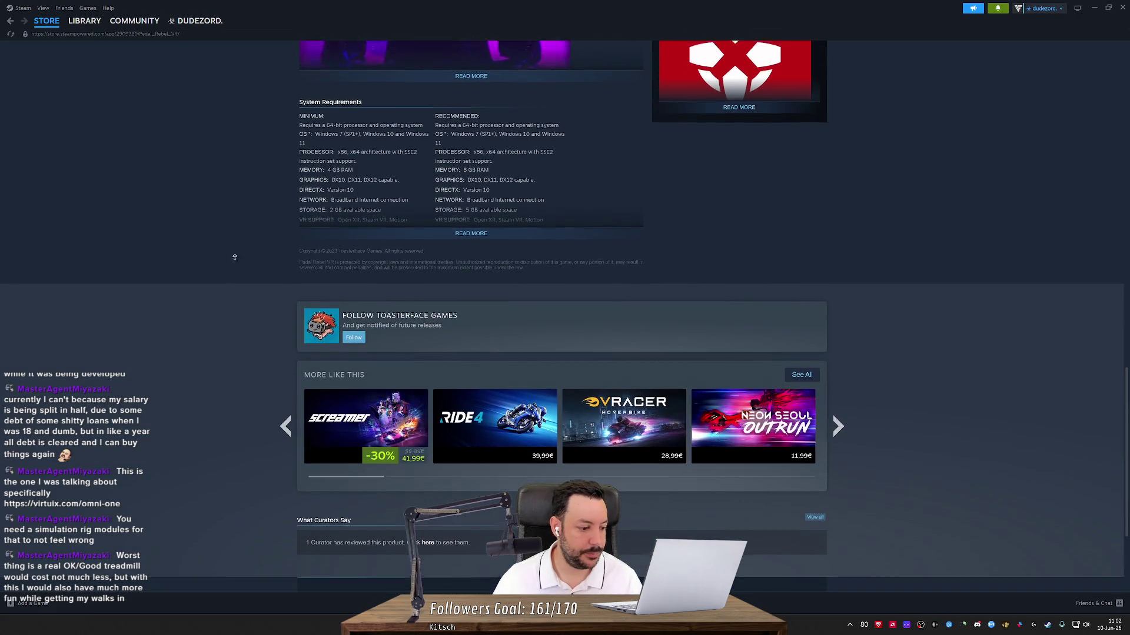
{"action": "scroll", "coordinate": [235, 252], "scroll_direction": "up", "scroll_amount": 15}
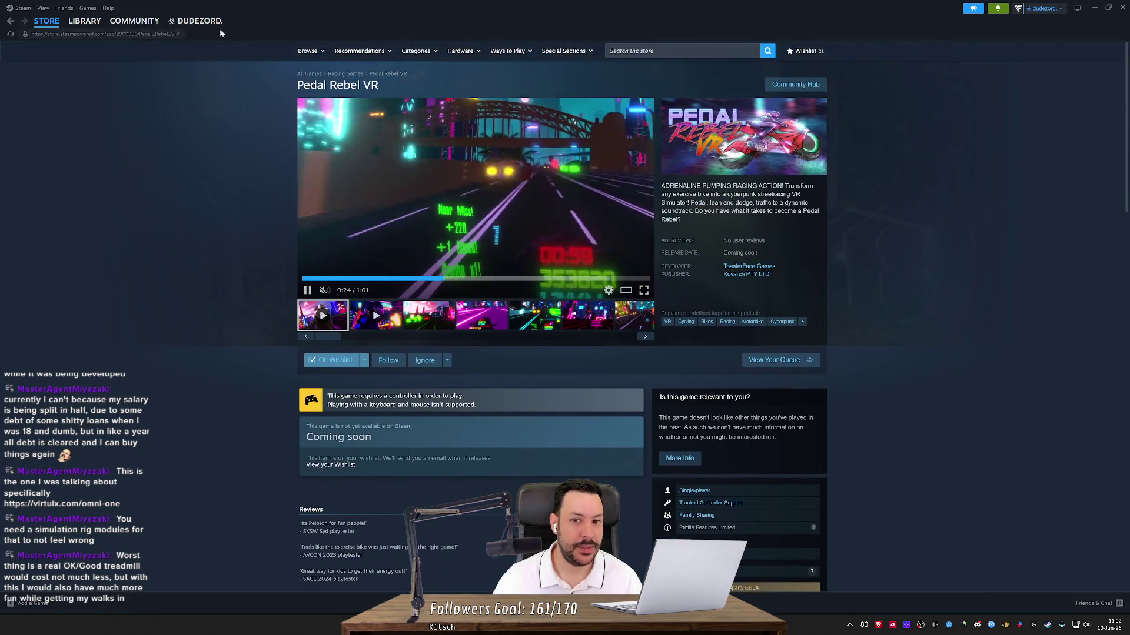
{"action": "key", "text": "alt+Tab"}
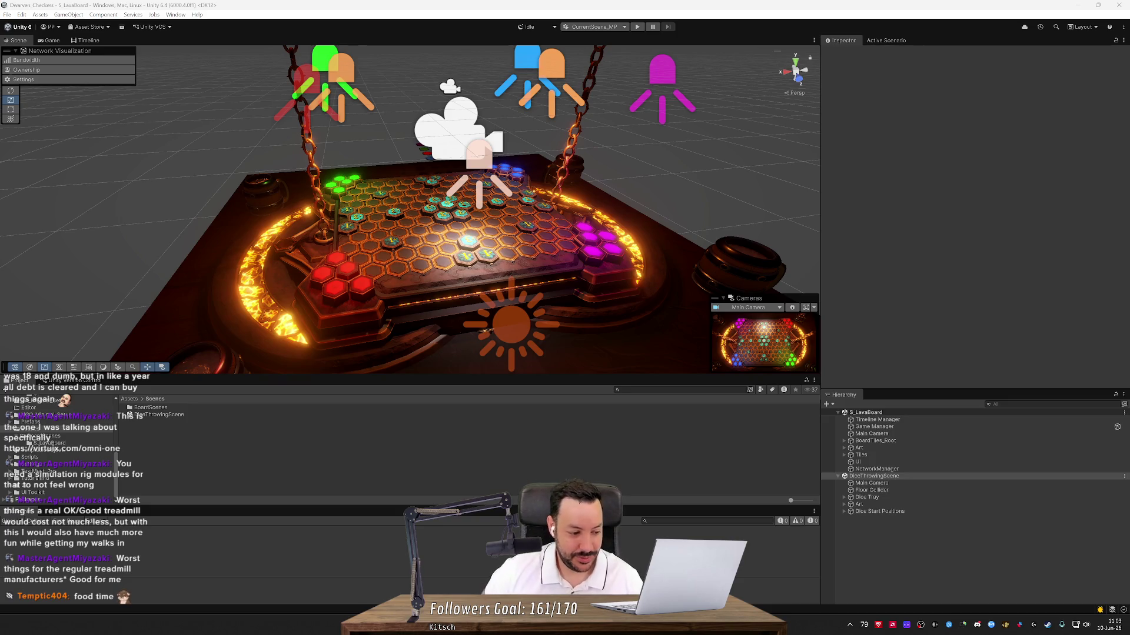
{"action": "left_click", "coordinate": [245, 72]}
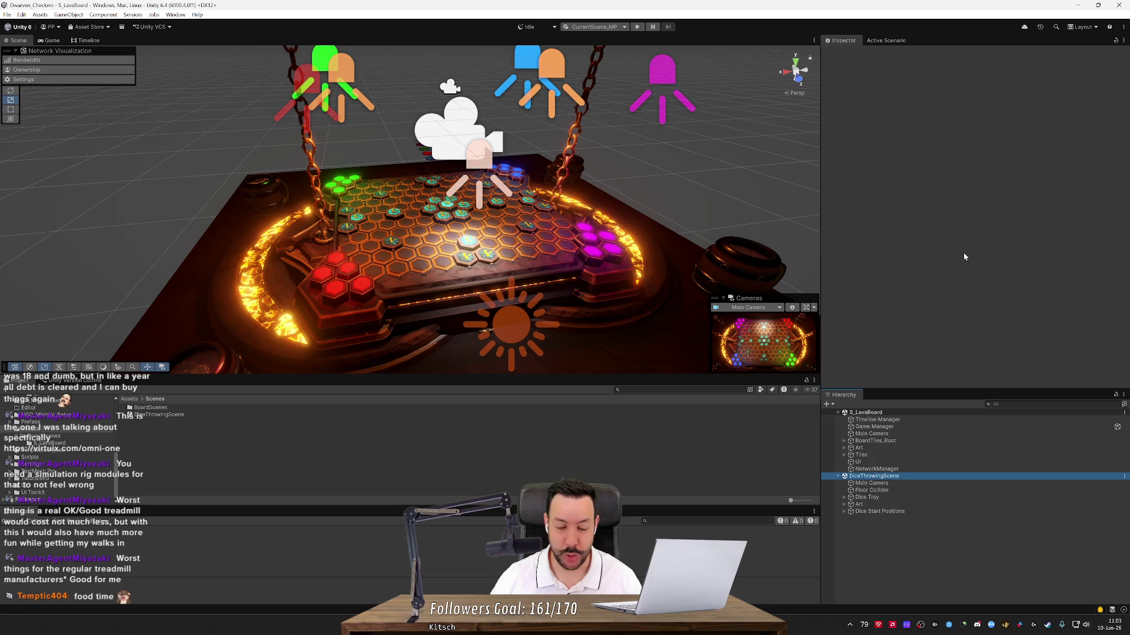
{"action": "key", "text": "alt+Tab"}
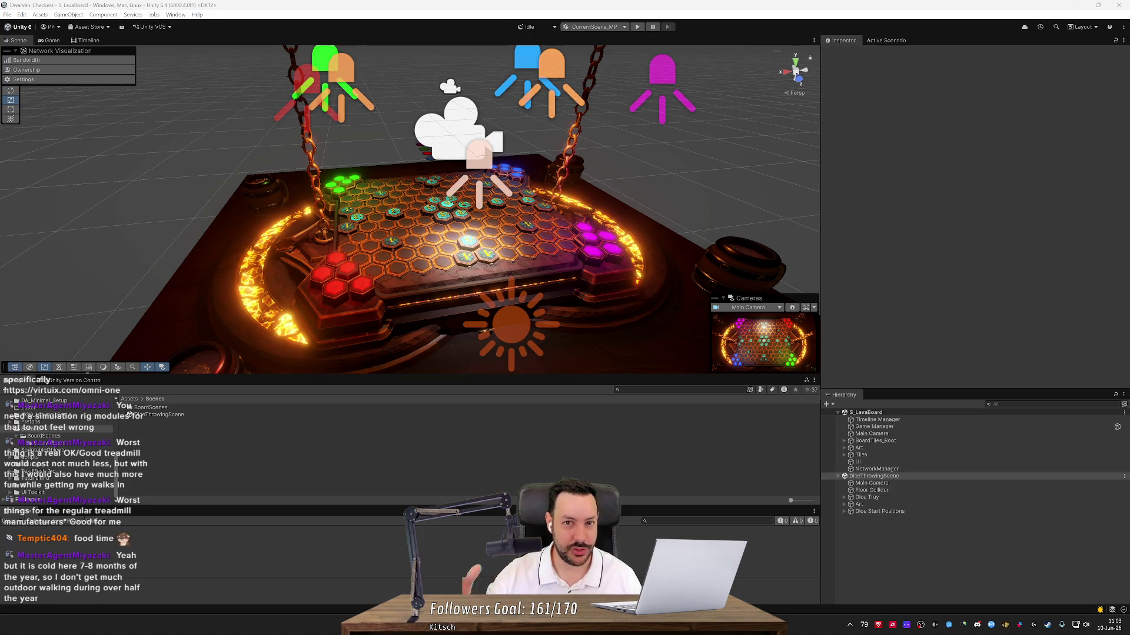
{"action": "left_click", "coordinate": [873, 476]}
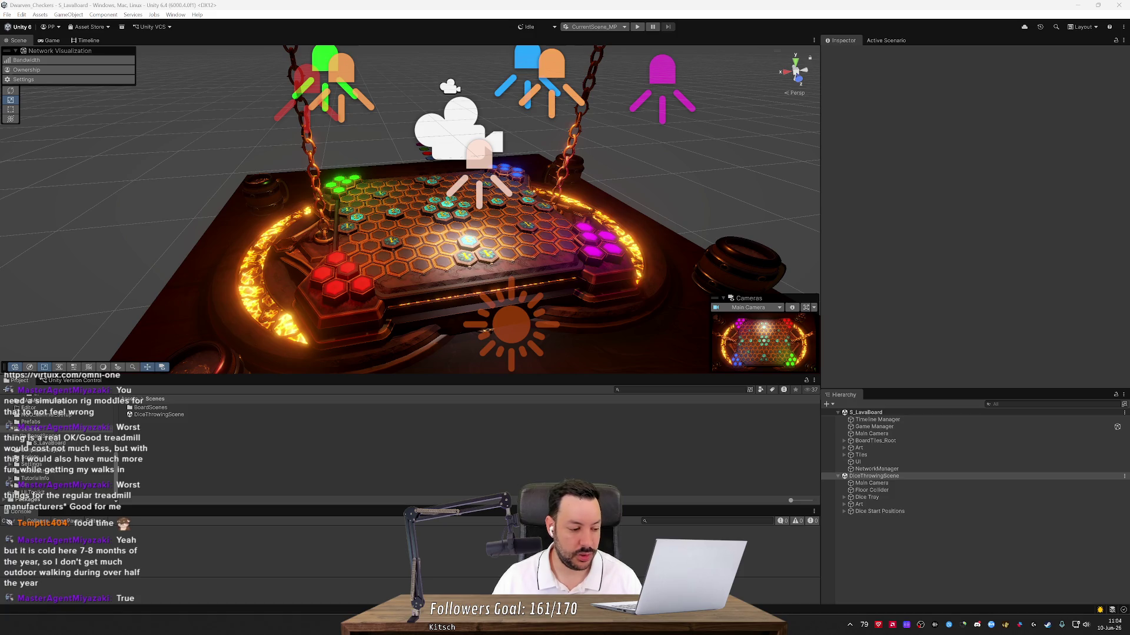
{"action": "left_click", "coordinate": [398, 414]}
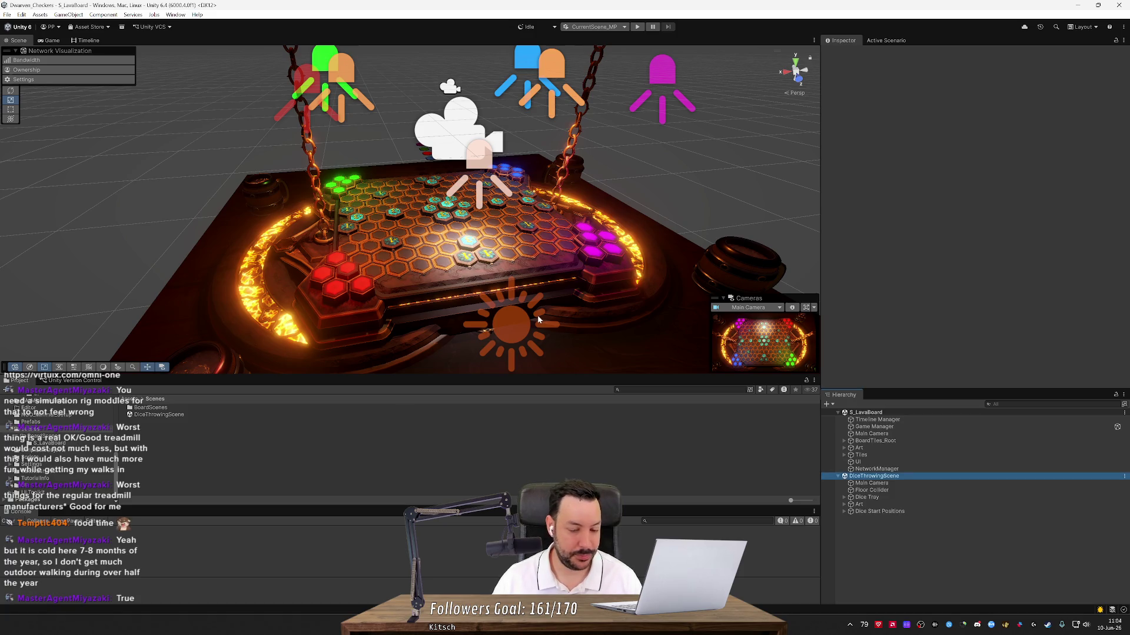
- Zoom out to see the whole board, then switch to the StreamElements overlays in Firefox
{"action": "scroll", "coordinate": [588, 318], "scroll_direction": "down", "scroll_amount": 5}
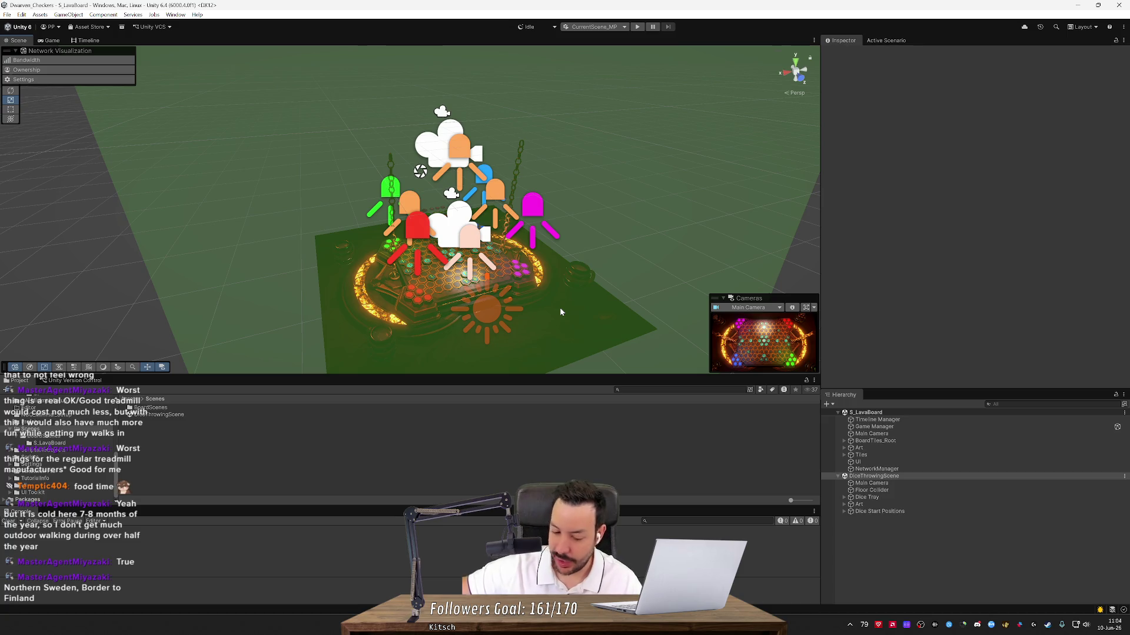
{"action": "key", "text": "alt+Tab"}
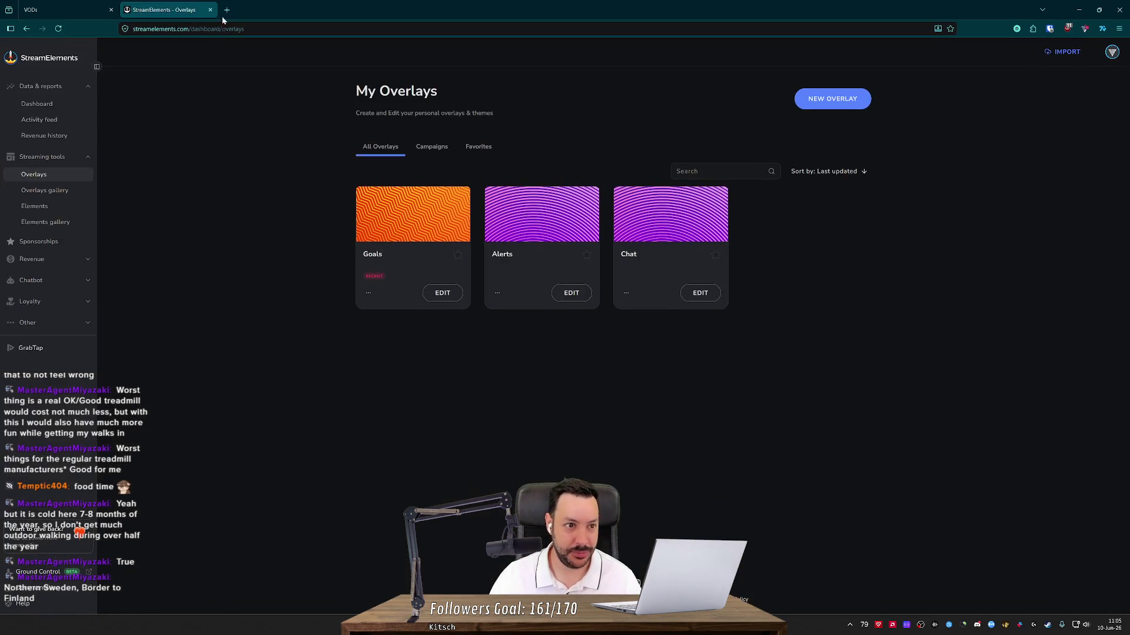
- Open google.com/maps in a new browser tab
{"action": "left_click", "coordinate": [230, 10]}
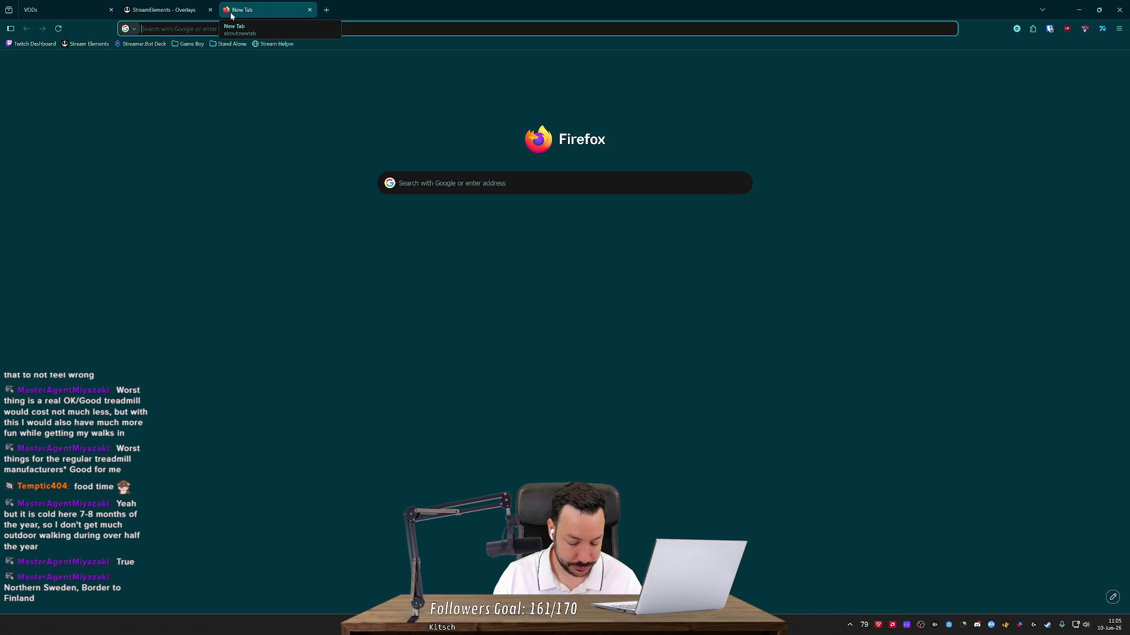
{"action": "type", "text": "google.com/maps"}
{"action": "key", "text": "Return"}
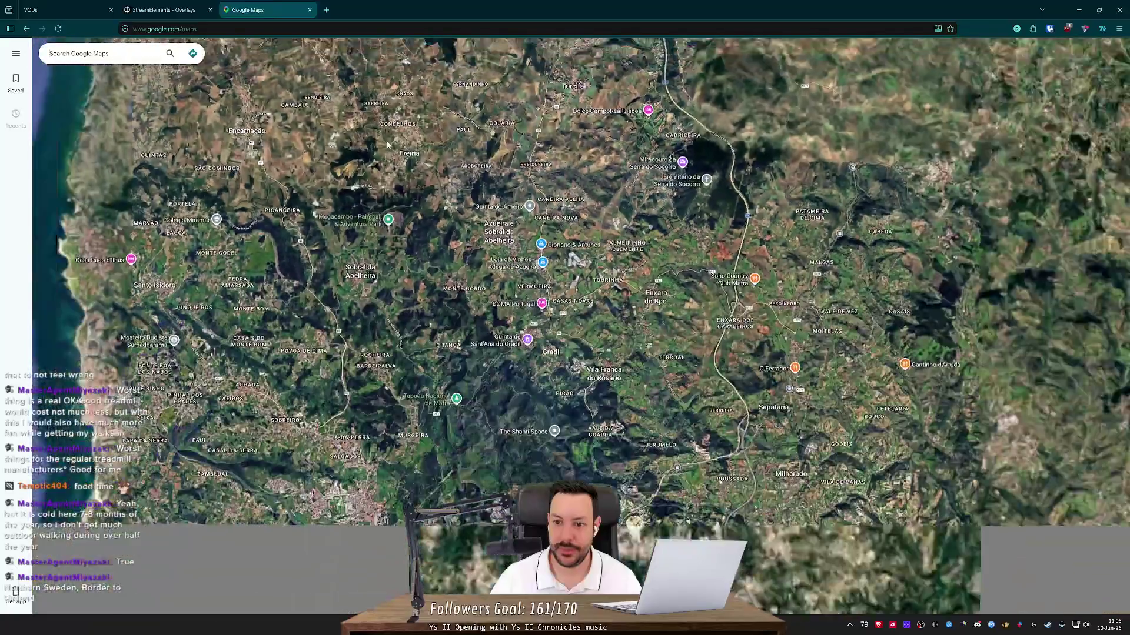
{"action": "scroll", "coordinate": [489, 366], "scroll_direction": "down", "scroll_amount": 10}
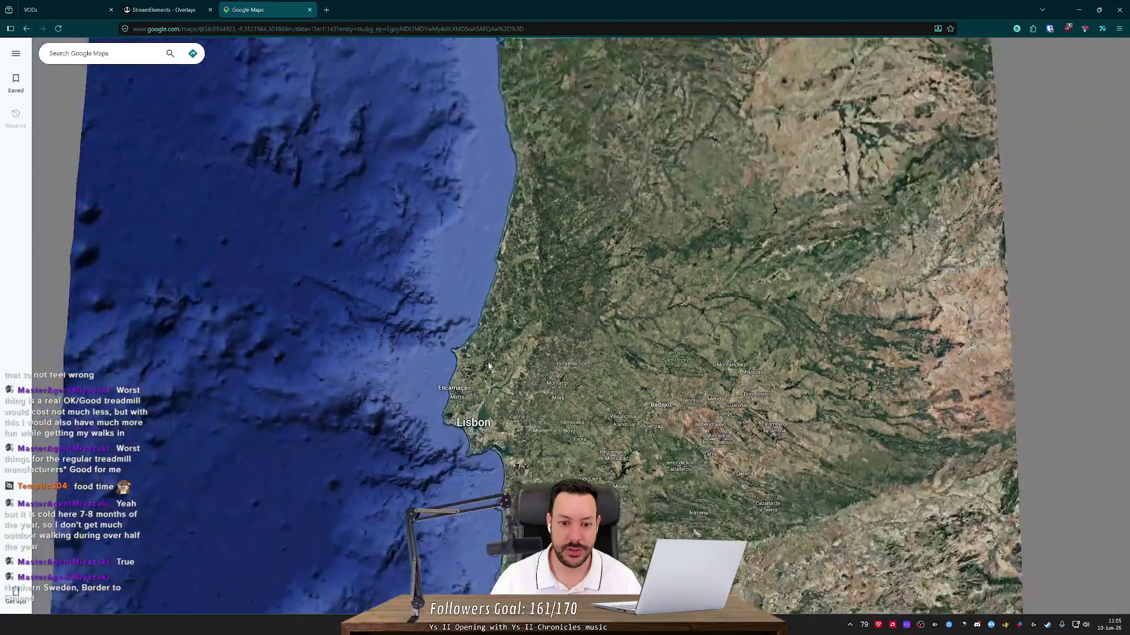
{"action": "scroll", "coordinate": [489, 365], "scroll_direction": "down", "scroll_amount": 10}
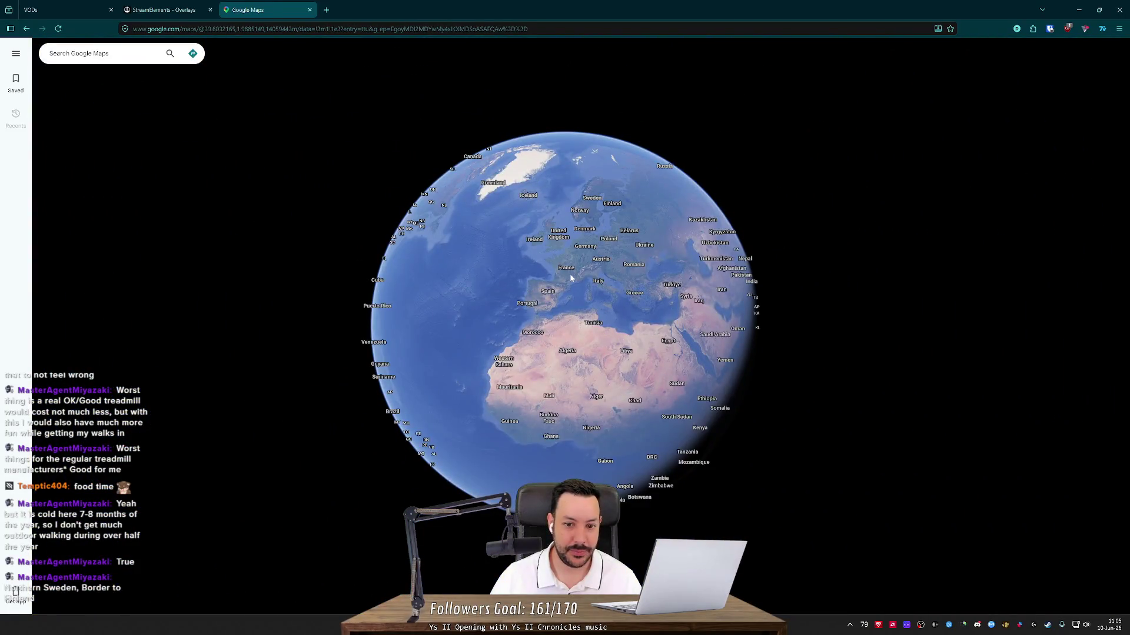
{"action": "scroll", "coordinate": [571, 277], "scroll_direction": "up", "scroll_amount": 5}
- Pan and zoom the map north to show Scandinavia and northern Sweden
{"action": "left_click_drag", "start_coordinate": [593, 264], "coordinate": [545, 349]}
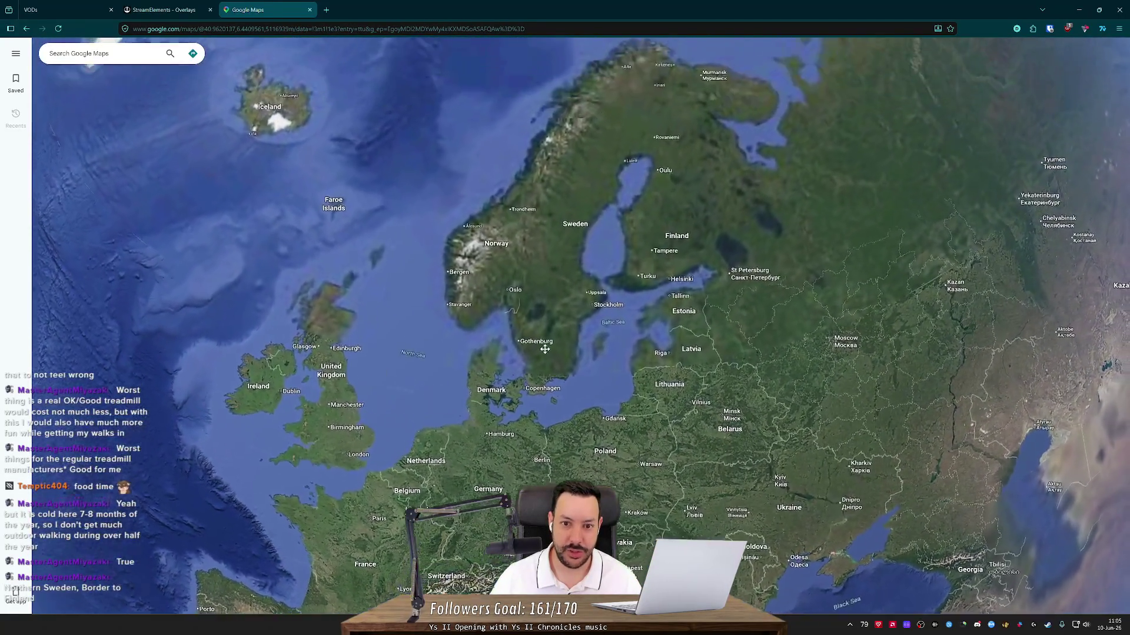
{"action": "scroll", "coordinate": [568, 238], "scroll_direction": "up", "scroll_amount": 2}
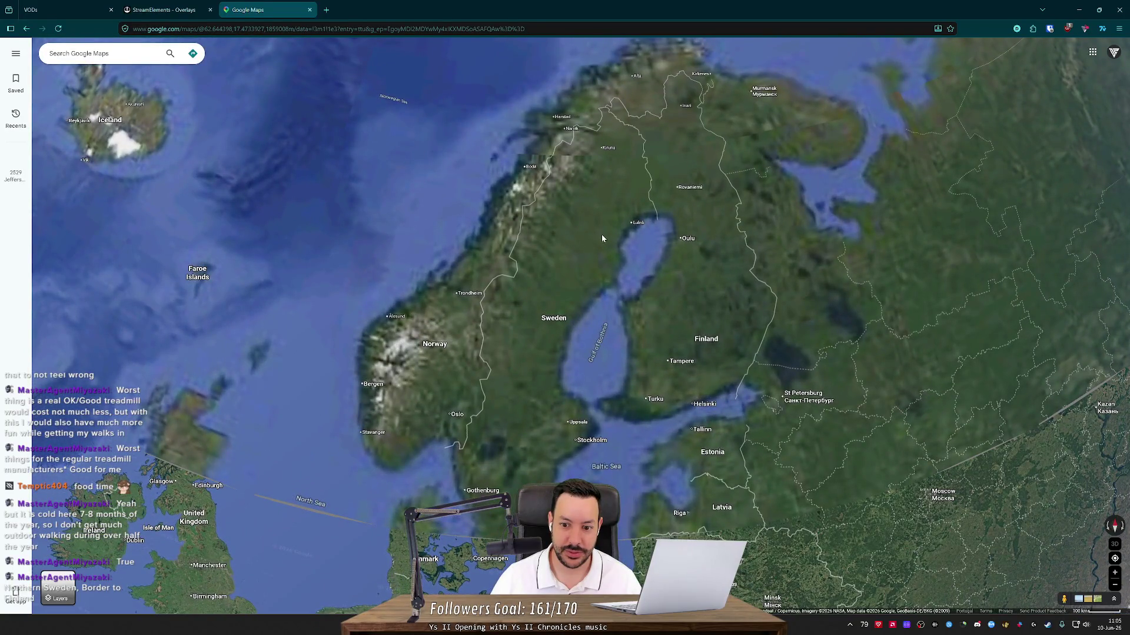
{"action": "scroll", "coordinate": [601, 239], "scroll_direction": "up", "scroll_amount": 1}
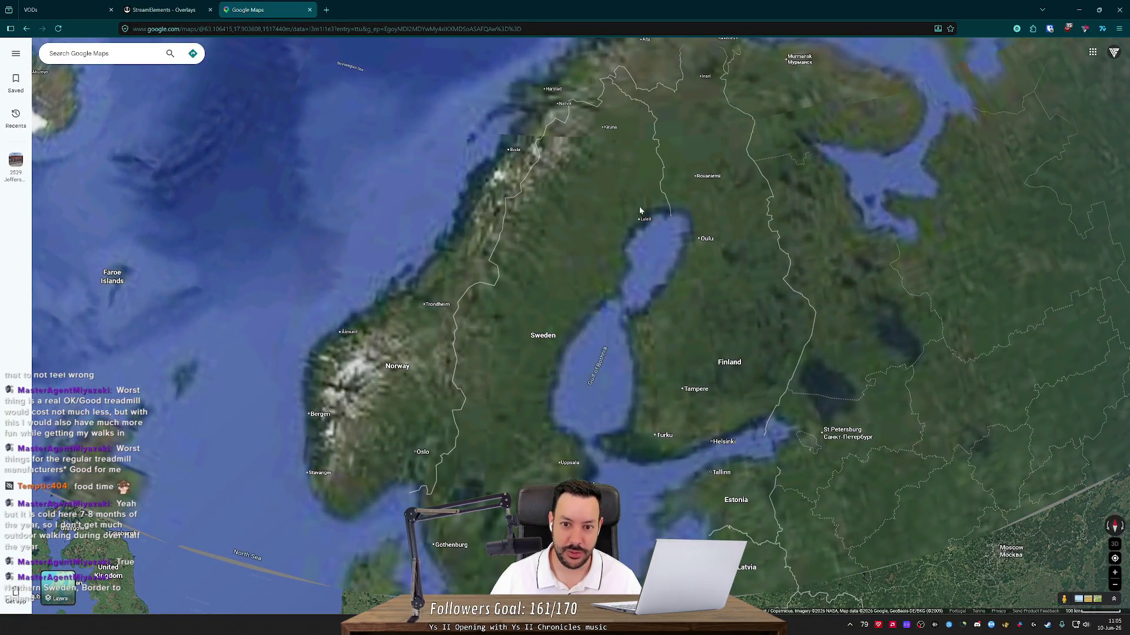
{"action": "scroll", "coordinate": [641, 177], "scroll_direction": "up", "scroll_amount": 2}
{"action": "left_click_drag", "start_coordinate": [645, 171], "coordinate": [636, 242]}
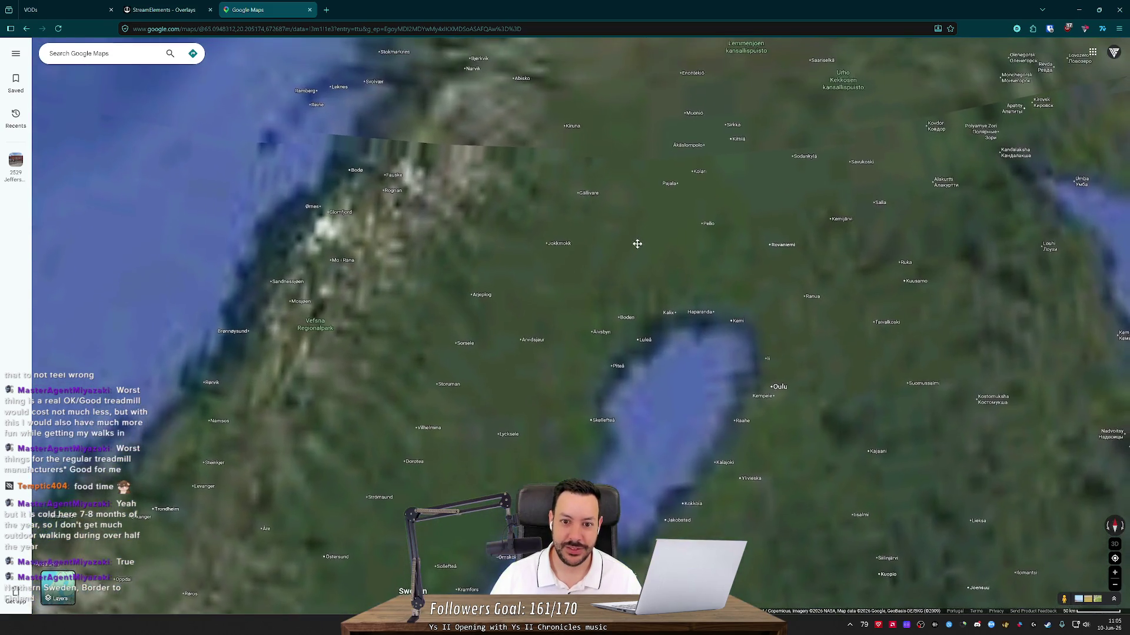
{"action": "scroll", "coordinate": [635, 240], "scroll_direction": "up", "scroll_amount": 1}
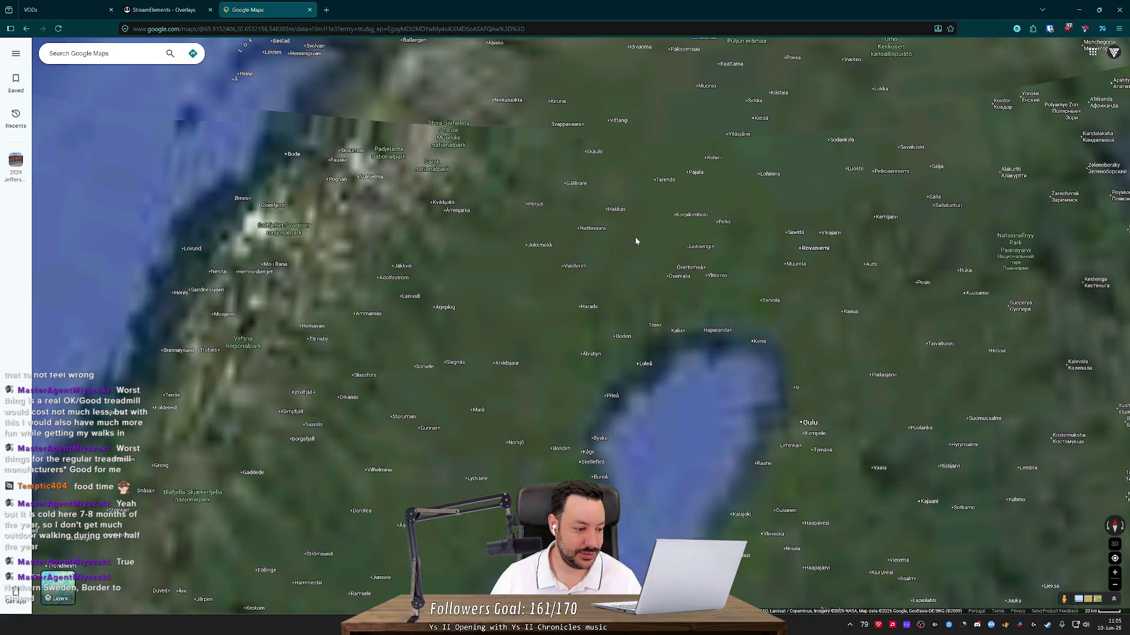
{"action": "scroll", "coordinate": [635, 231], "scroll_direction": "down", "scroll_amount": 5}
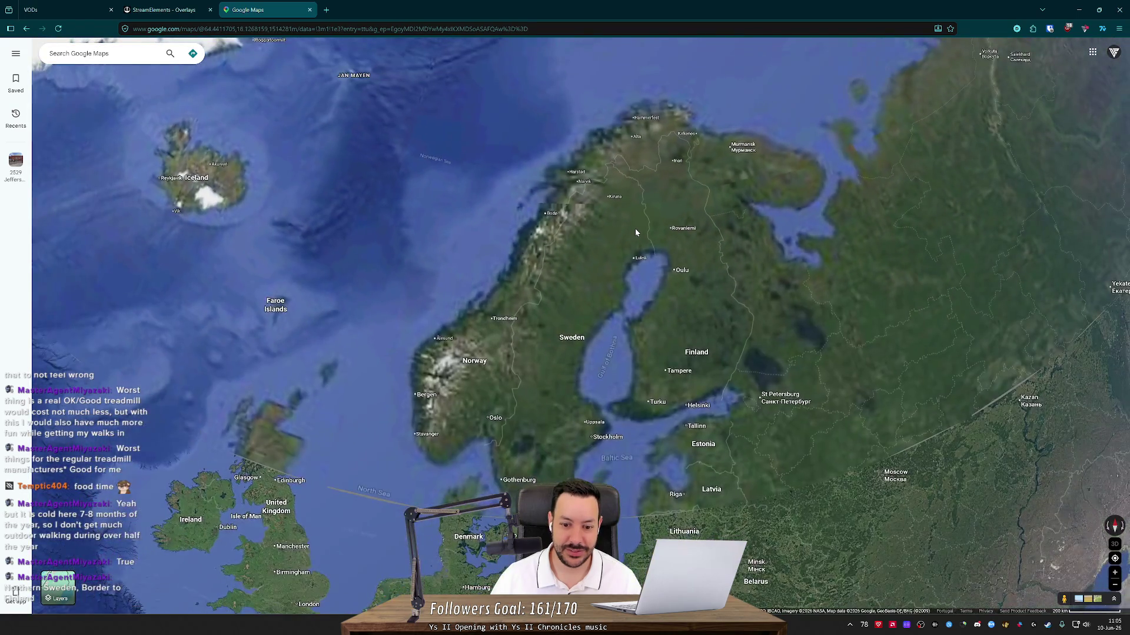
{"action": "scroll", "coordinate": [635, 225], "scroll_direction": "up", "scroll_amount": 2}
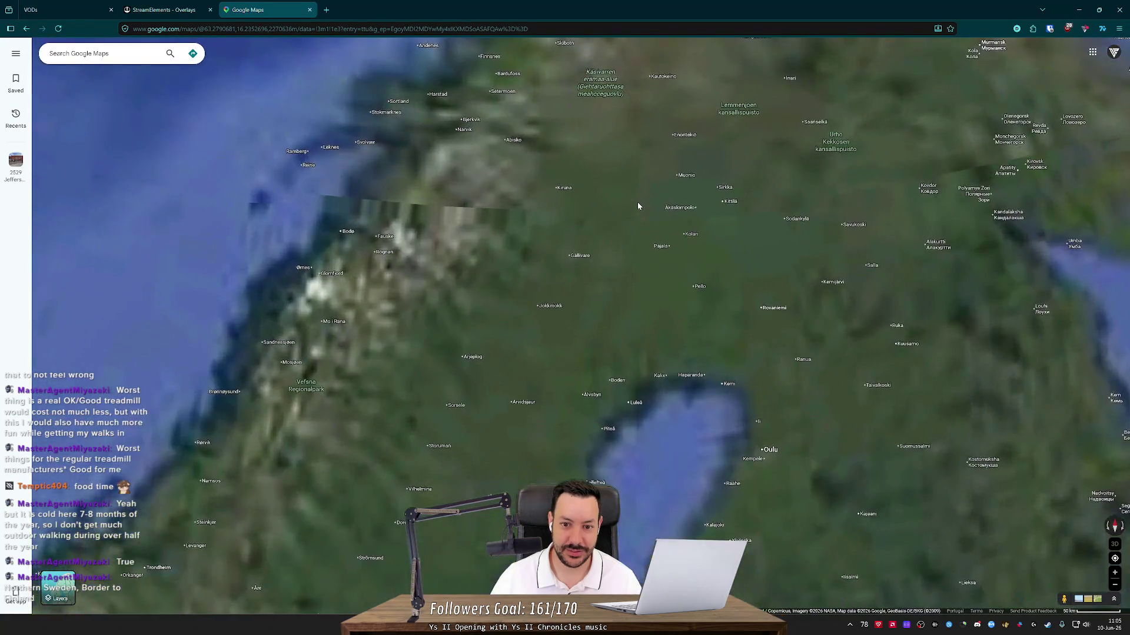
{"action": "left_click_drag", "start_coordinate": [637, 202], "coordinate": [636, 219]}
{"action": "scroll", "coordinate": [612, 270], "scroll_direction": "down", "scroll_amount": 3}
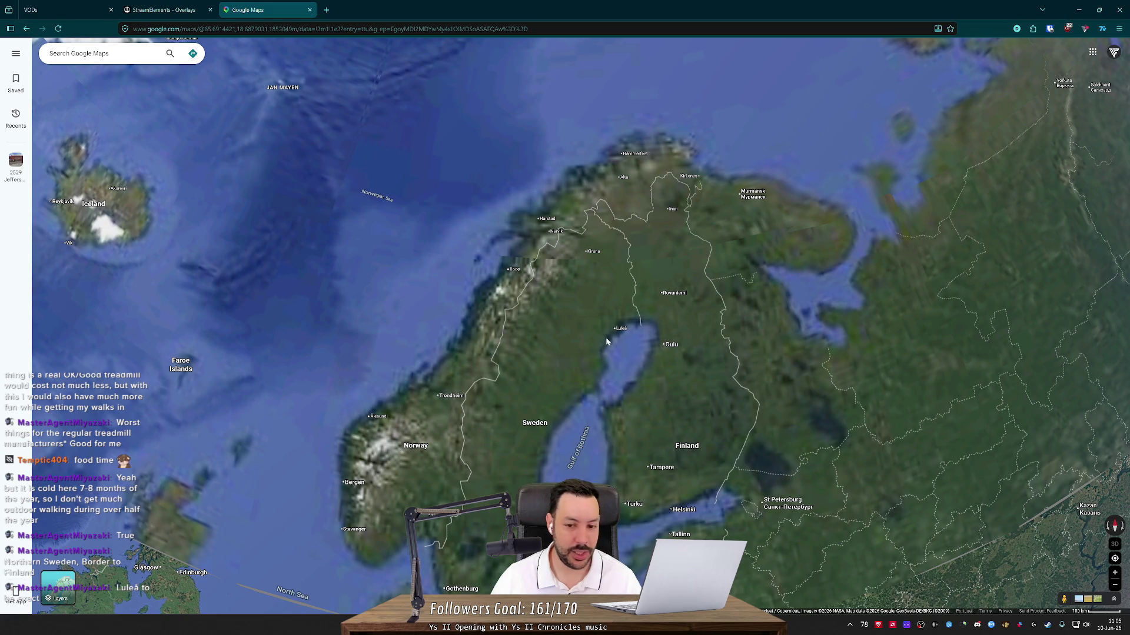
{"action": "scroll", "coordinate": [630, 293], "scroll_direction": "up", "scroll_amount": 8}
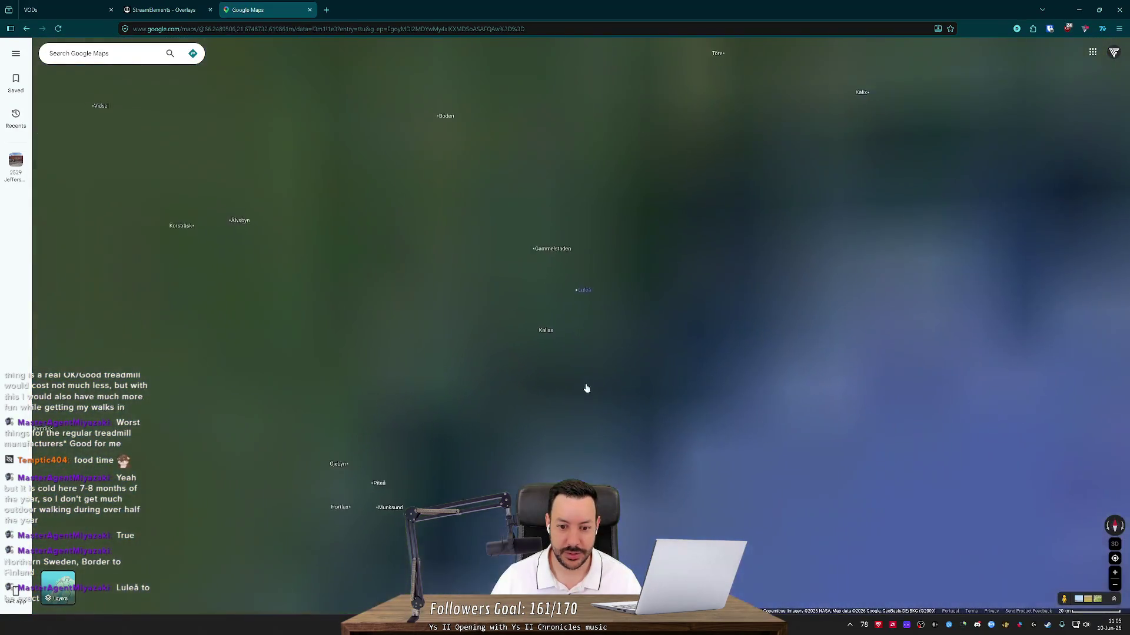
{"action": "mouse_move", "coordinate": [590, 288]}
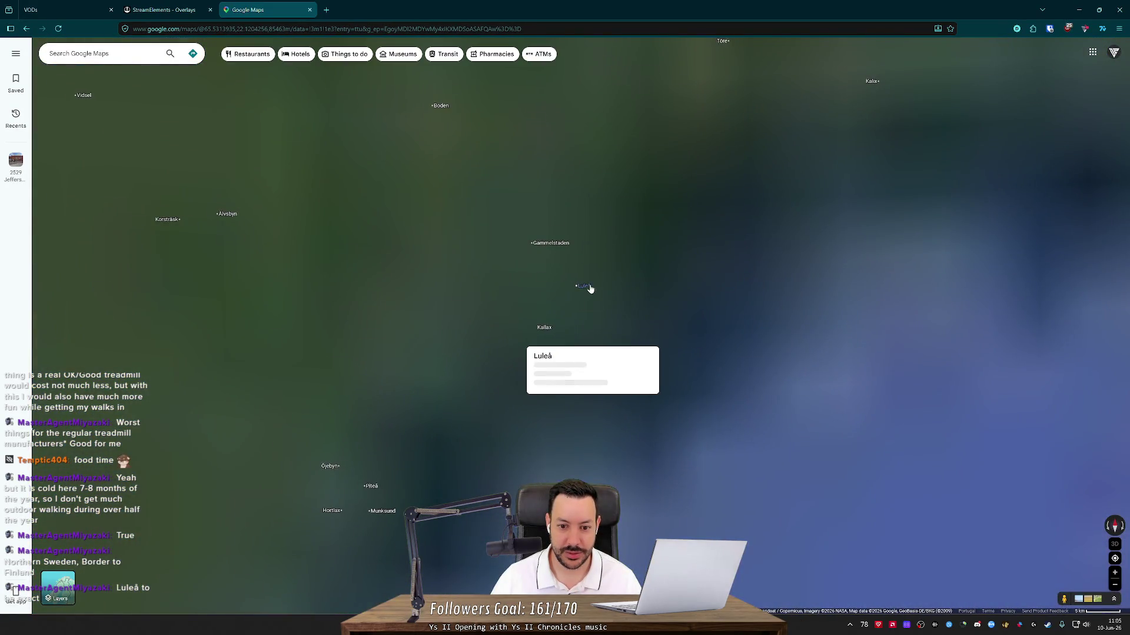
- Reload Google Maps and shift the Scandinavia view up and right
{"action": "left_click", "coordinate": [59, 28]}
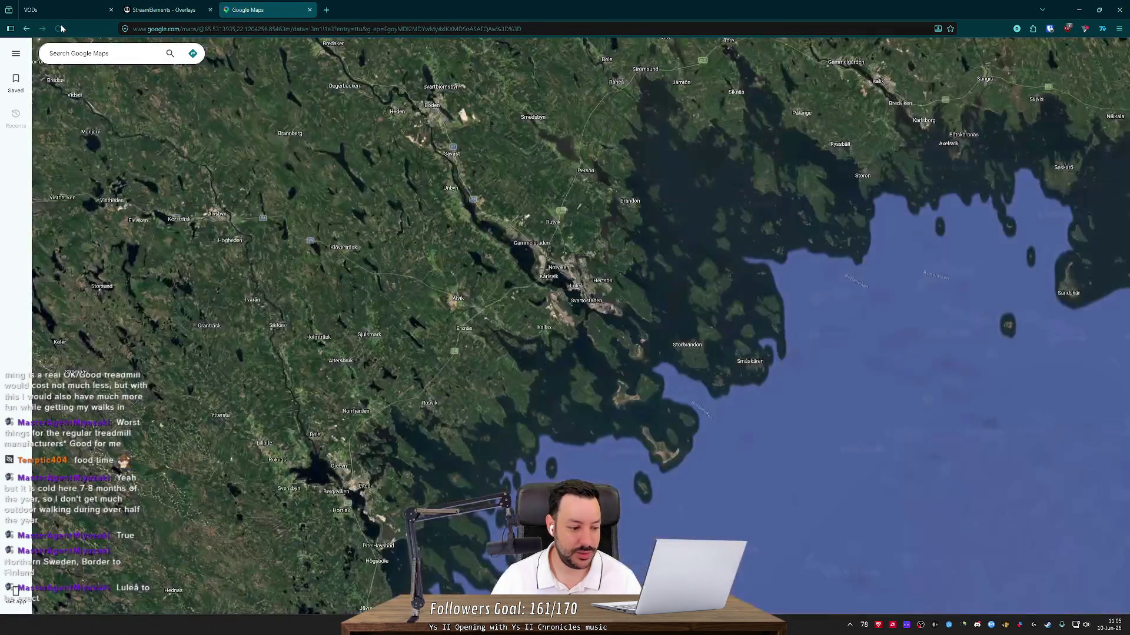
{"action": "scroll", "coordinate": [526, 264], "scroll_direction": "down", "scroll_amount": 2}
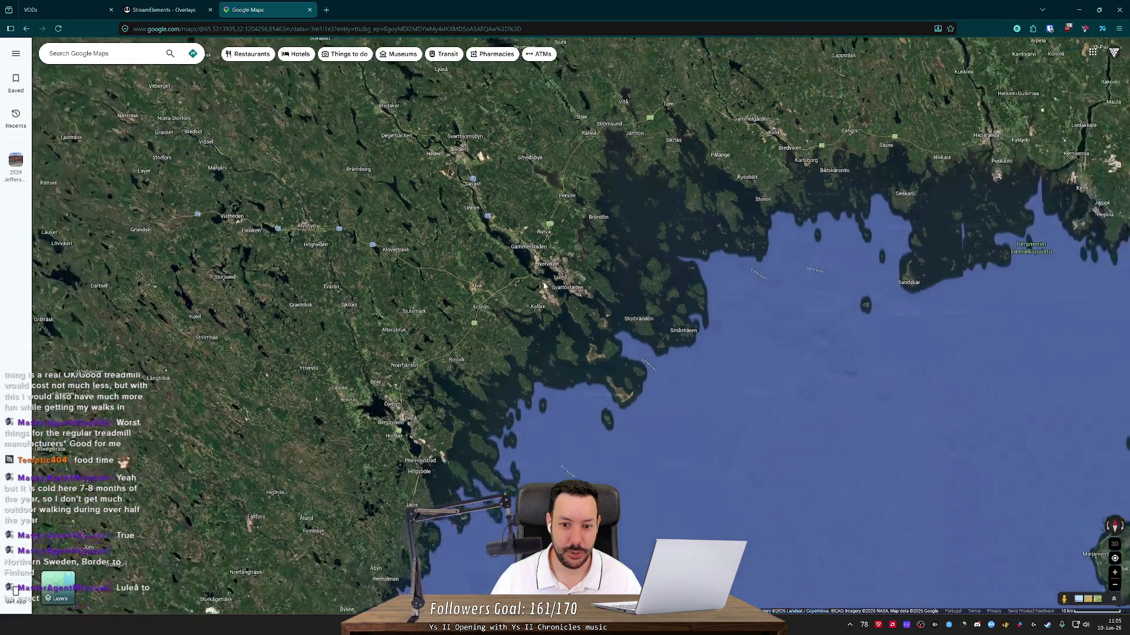
{"action": "scroll", "coordinate": [544, 286], "scroll_direction": "down", "scroll_amount": 5}
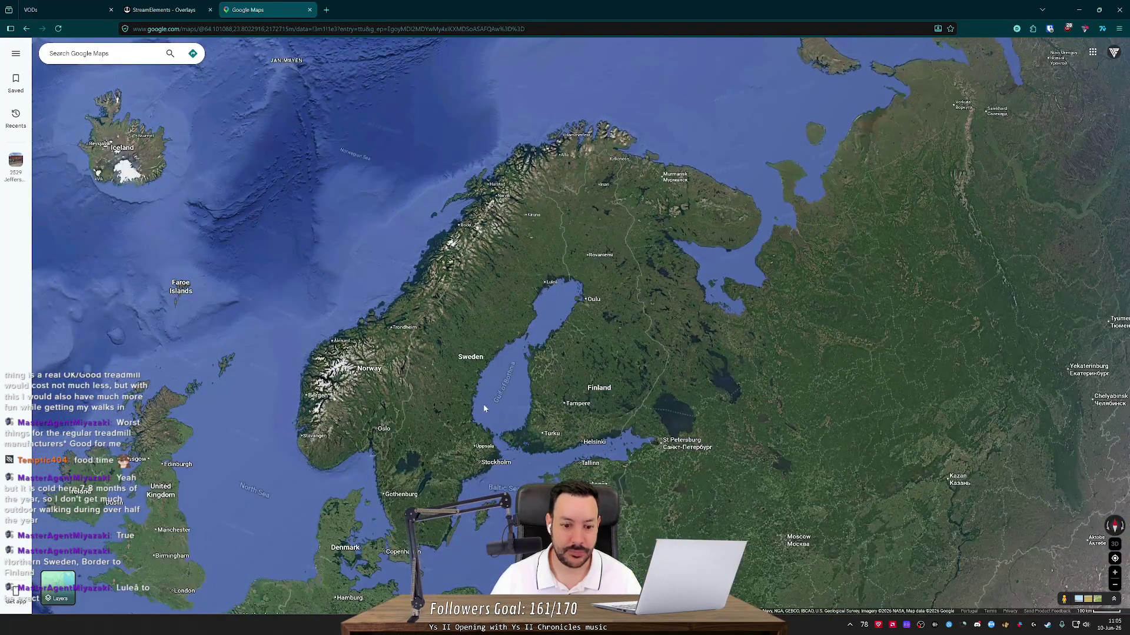
{"action": "left_click_drag", "start_coordinate": [515, 332], "coordinate": [579, 257]}
{"action": "scroll", "coordinate": [388, 366], "scroll_direction": "down", "scroll_amount": 2}
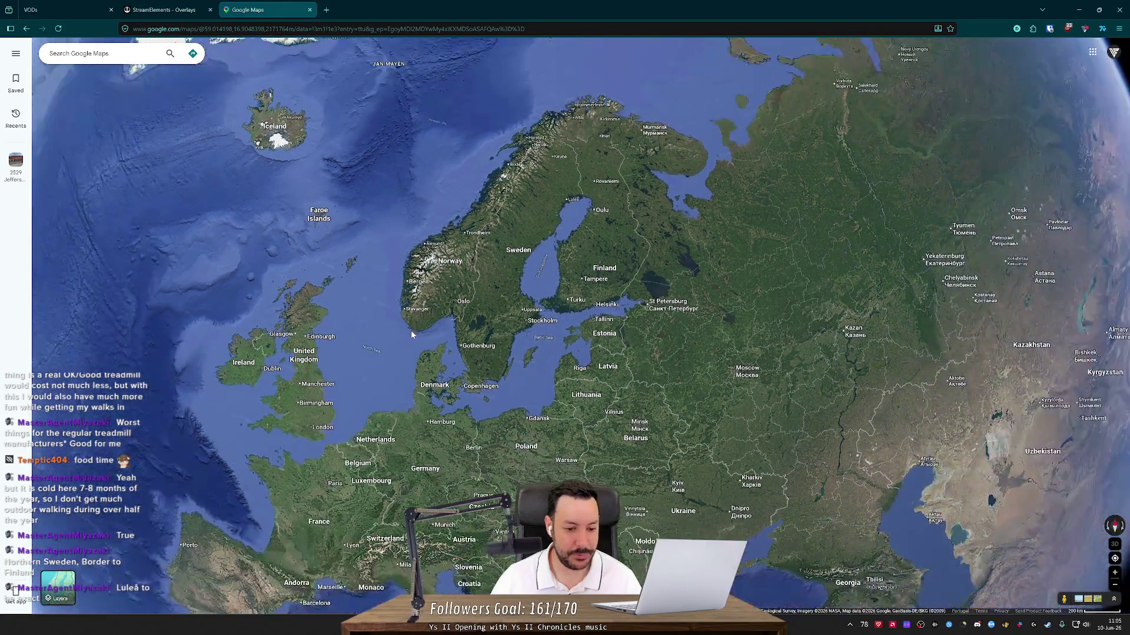
- Pan from Western Europe to the United States and back over the North Atlantic
{"action": "mouse_move", "coordinate": [380, 304]}
{"action": "left_mouse_down"}
{"action": "mouse_move", "coordinate": [451, 262]}
{"action": "mouse_move", "coordinate": [582, 113]}
{"action": "left_mouse_up"}
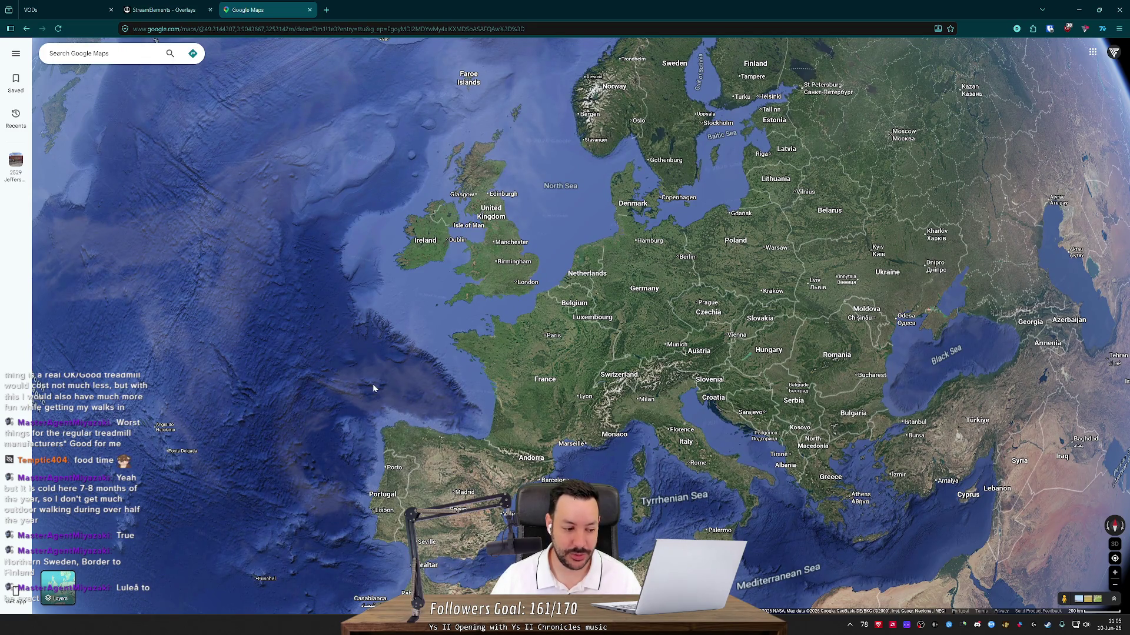
{"action": "mouse_move", "coordinate": [297, 408]}
{"action": "left_mouse_down"}
{"action": "mouse_move", "coordinate": [525, 358]}
{"action": "mouse_move", "coordinate": [615, 373]}
{"action": "left_mouse_up"}
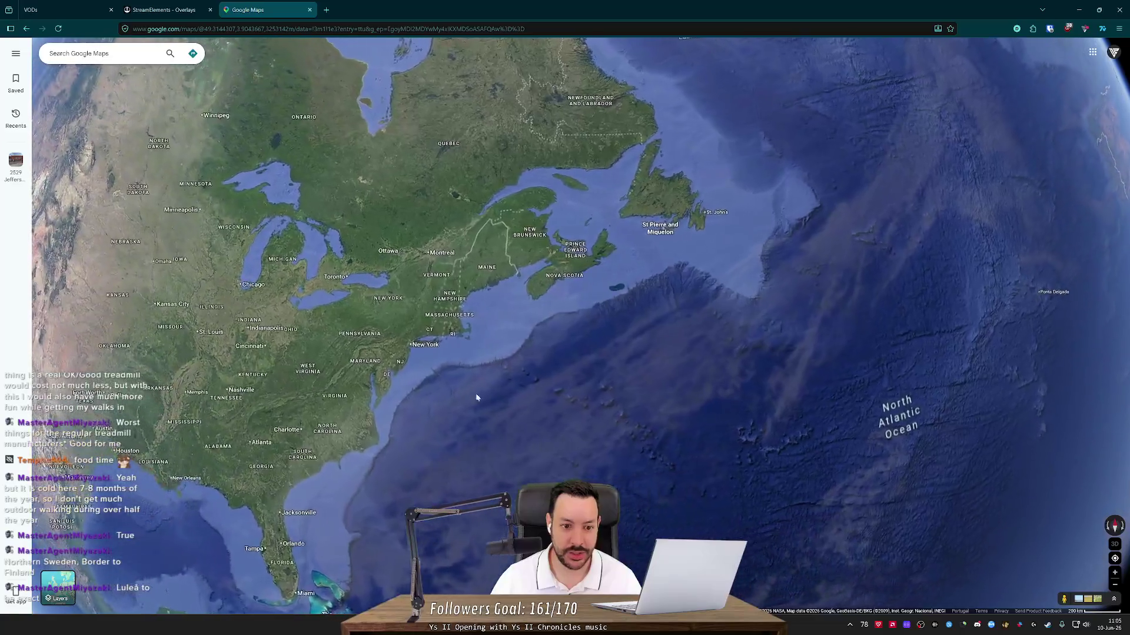
{"action": "left_click_drag", "start_coordinate": [476, 397], "coordinate": [769, 270]}
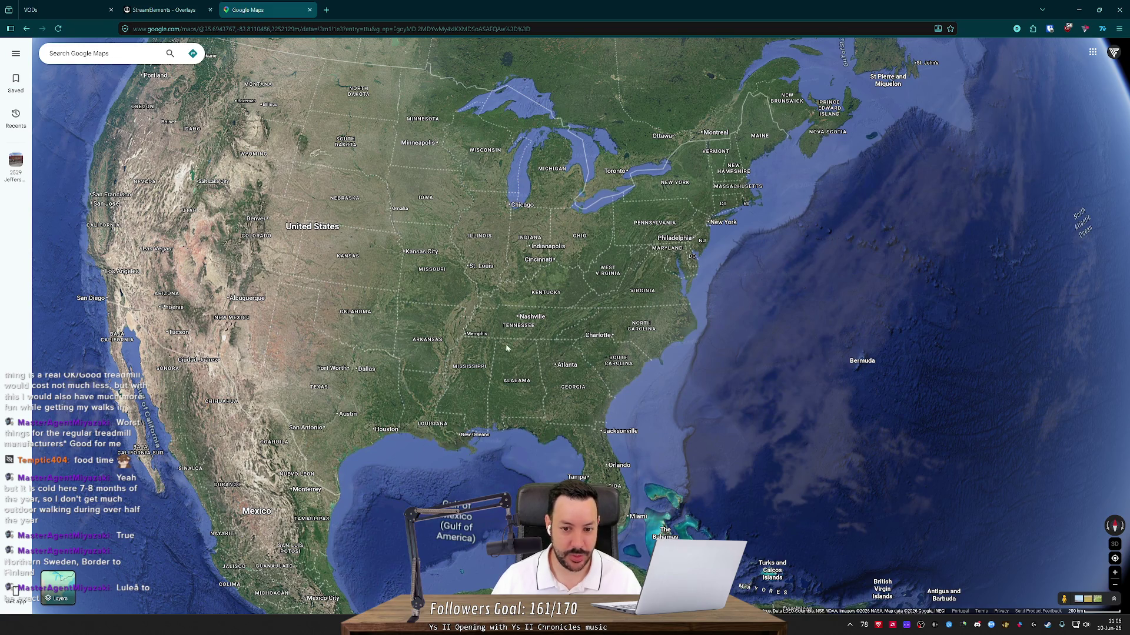
{"action": "mouse_move", "coordinate": [748, 310]}
{"action": "left_mouse_down"}
{"action": "mouse_move", "coordinate": [643, 347]}
{"action": "mouse_move", "coordinate": [314, 322]}
{"action": "left_mouse_up"}
{"action": "mouse_move", "coordinate": [882, 377]}
{"action": "left_mouse_down"}
{"action": "mouse_move", "coordinate": [356, 398]}
{"action": "mouse_move", "coordinate": [306, 436]}
{"action": "left_mouse_up"}
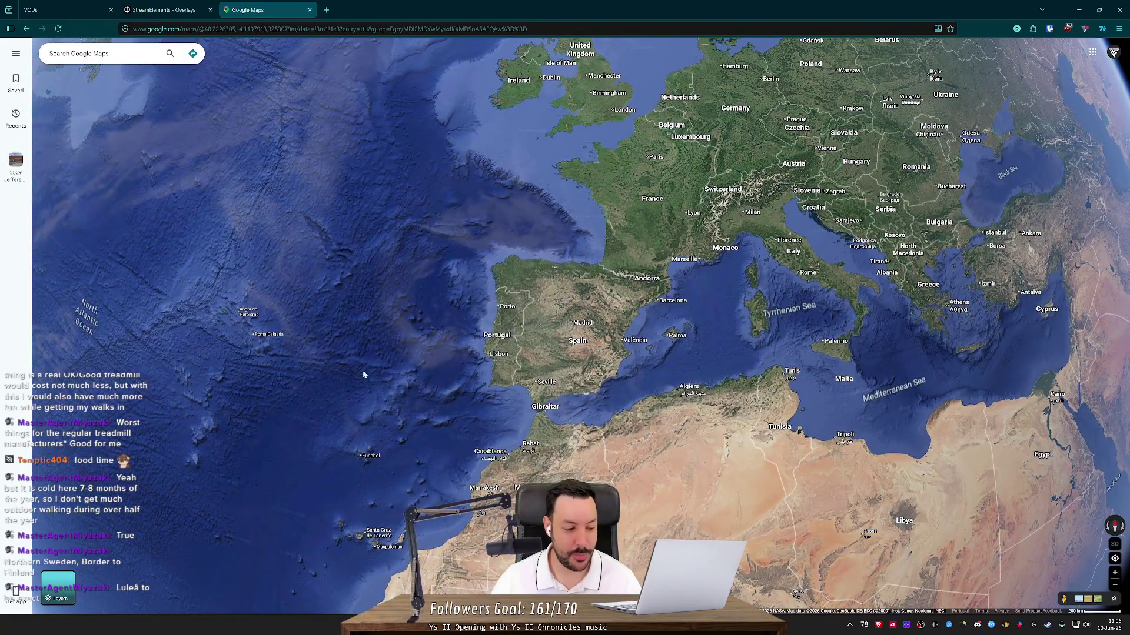
{"action": "scroll", "coordinate": [447, 268], "scroll_direction": "down", "scroll_amount": 3}
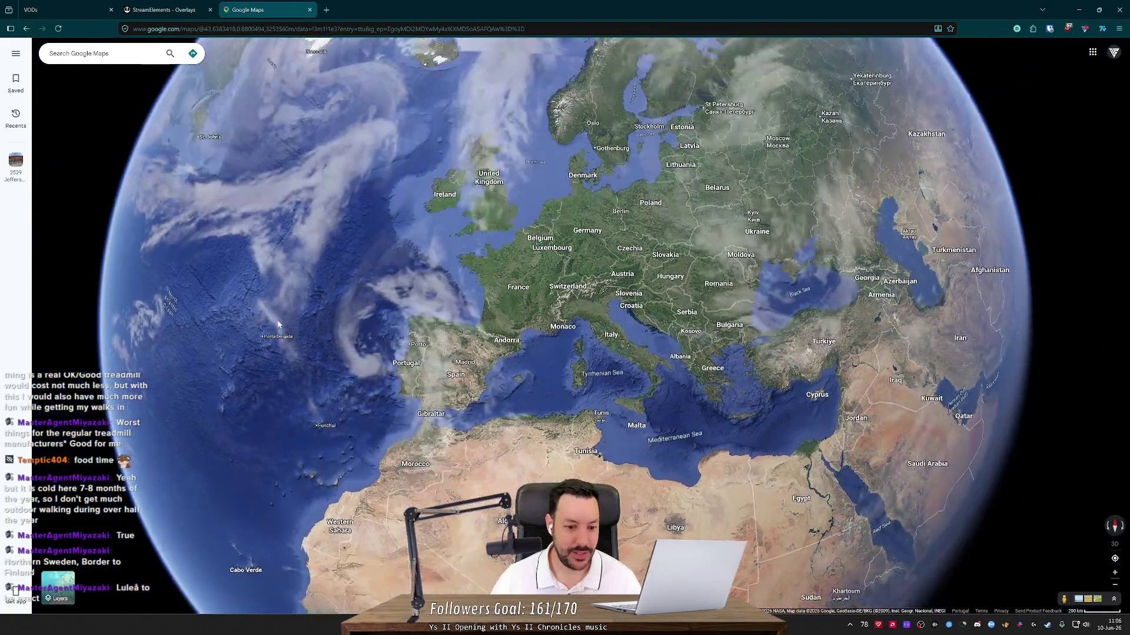
{"action": "mouse_move", "coordinate": [406, 383]}
{"action": "left_mouse_down"}
{"action": "mouse_move", "coordinate": [801, 252]}
{"action": "mouse_move", "coordinate": [1000, 294]}
{"action": "left_mouse_up"}
{"action": "scroll", "coordinate": [694, 335], "scroll_direction": "up", "scroll_amount": 5}
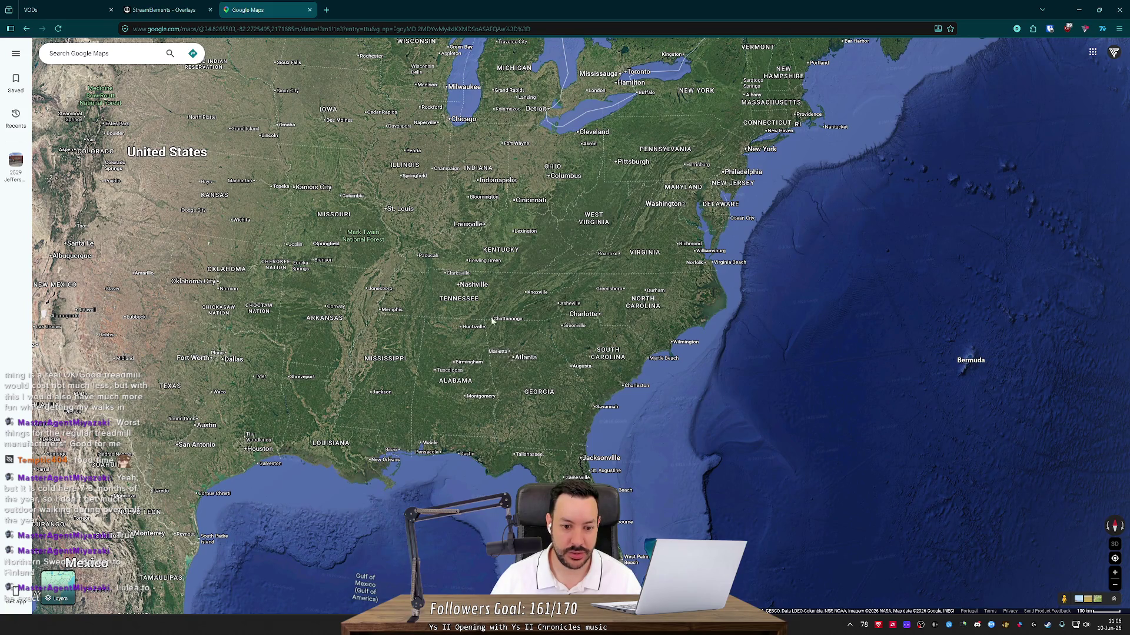
- Rotate the globe east across the Atlantic to centre Spain and Portugal
{"action": "left_click_drag", "start_coordinate": [943, 245], "coordinate": [618, 298]}
{"action": "scroll", "coordinate": [617, 297], "scroll_direction": "down", "scroll_amount": 5}
{"action": "left_click_drag", "start_coordinate": [817, 305], "coordinate": [700, 310]}
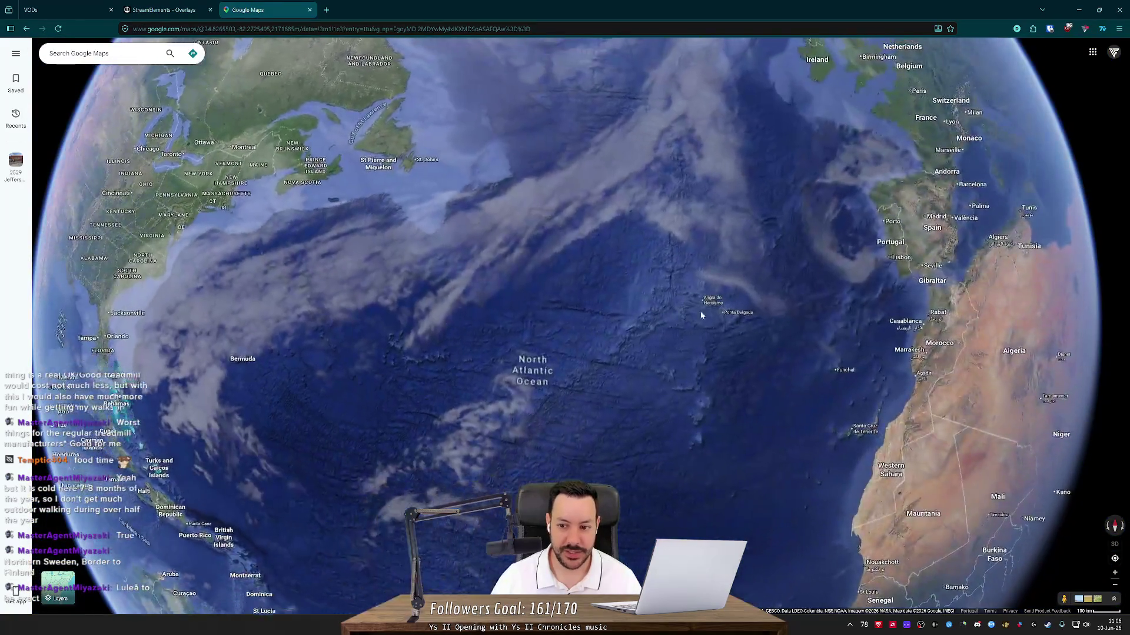
{"action": "scroll", "coordinate": [374, 353], "scroll_direction": "up", "scroll_amount": 3}
{"action": "scroll", "coordinate": [538, 331], "scroll_direction": "up", "scroll_amount": 3}
{"action": "left_click_drag", "start_coordinate": [538, 331], "coordinate": [296, 356]}
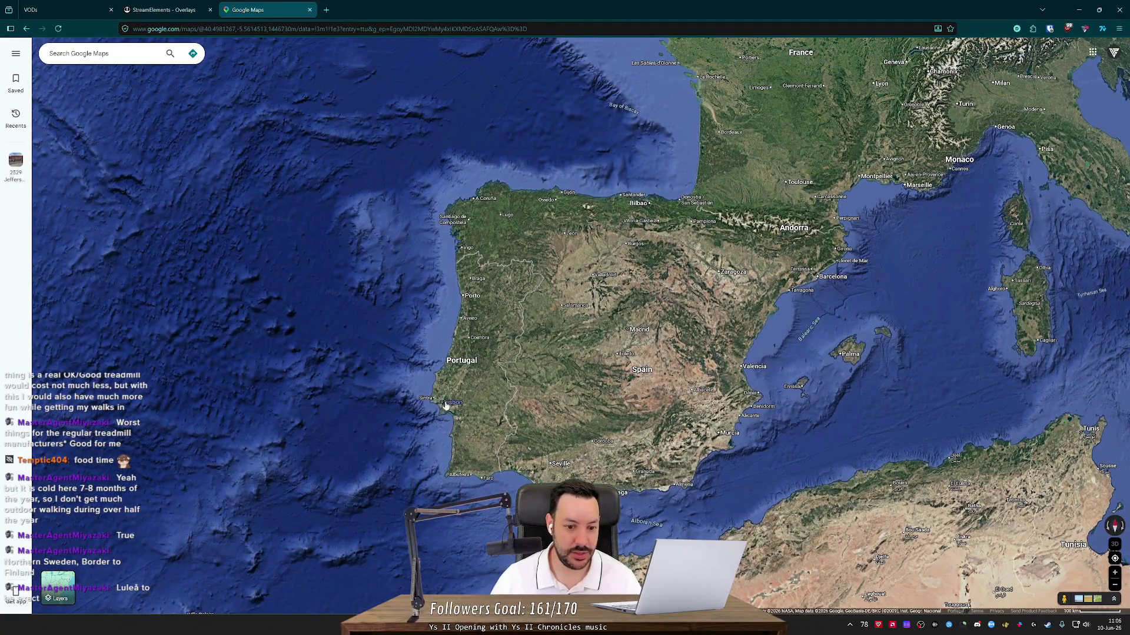
- Turn the globe north to Scandinavia, show all of Europe, then spin to the Americas
{"action": "scroll", "coordinate": [757, 269], "scroll_direction": "down", "scroll_amount": 5}
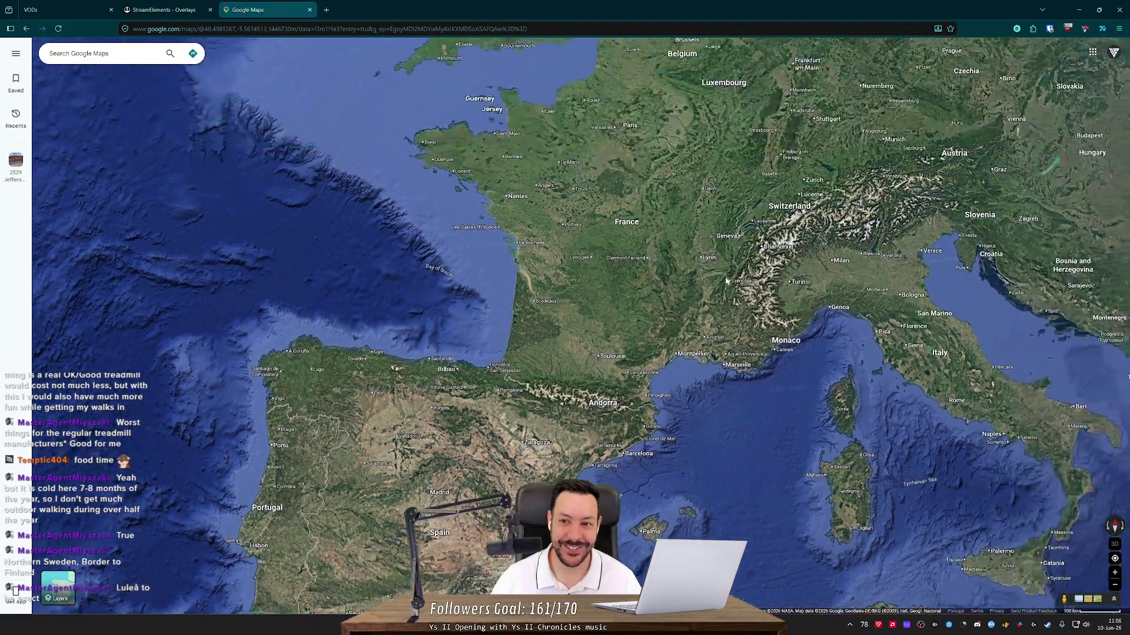
{"action": "left_click_drag", "start_coordinate": [757, 269], "coordinate": [660, 459]}
{"action": "scroll", "coordinate": [660, 273], "scroll_direction": "up", "scroll_amount": 3}
{"action": "scroll", "coordinate": [593, 284], "scroll_direction": "up", "scroll_amount": 2}
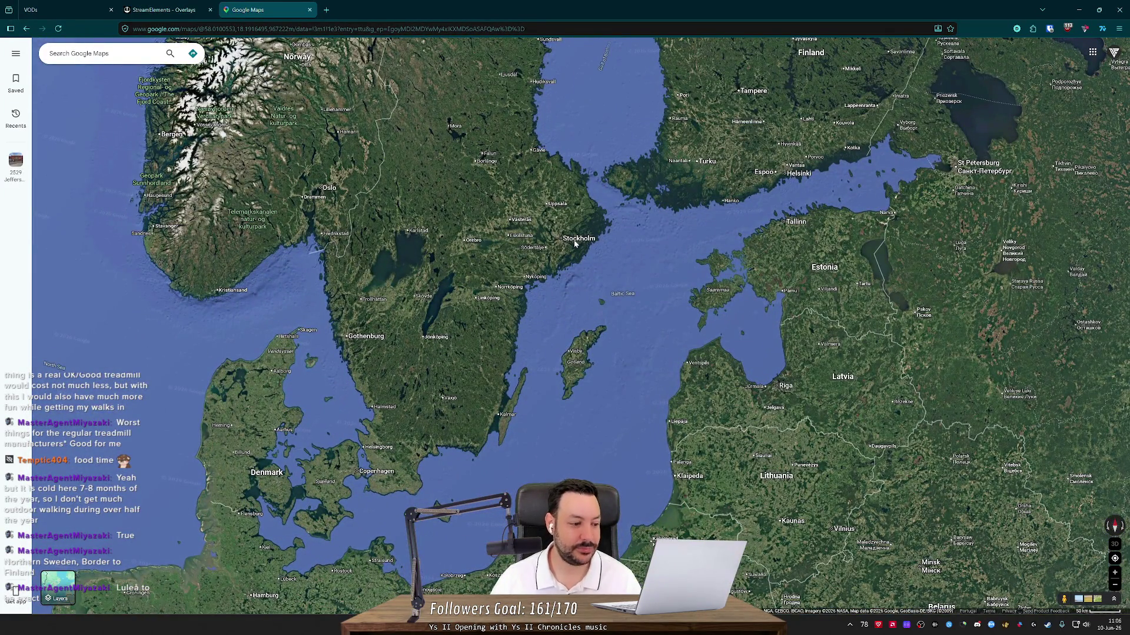
{"action": "scroll", "coordinate": [576, 244], "scroll_direction": "down", "scroll_amount": 5}
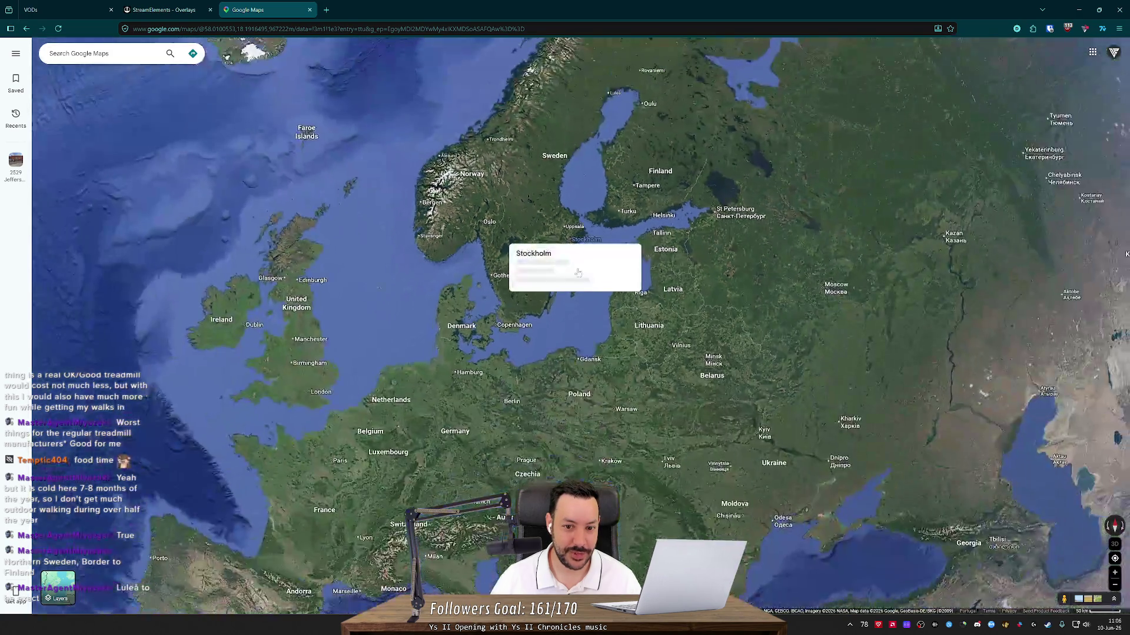
{"action": "left_click_drag", "start_coordinate": [575, 244], "coordinate": [571, 183]}
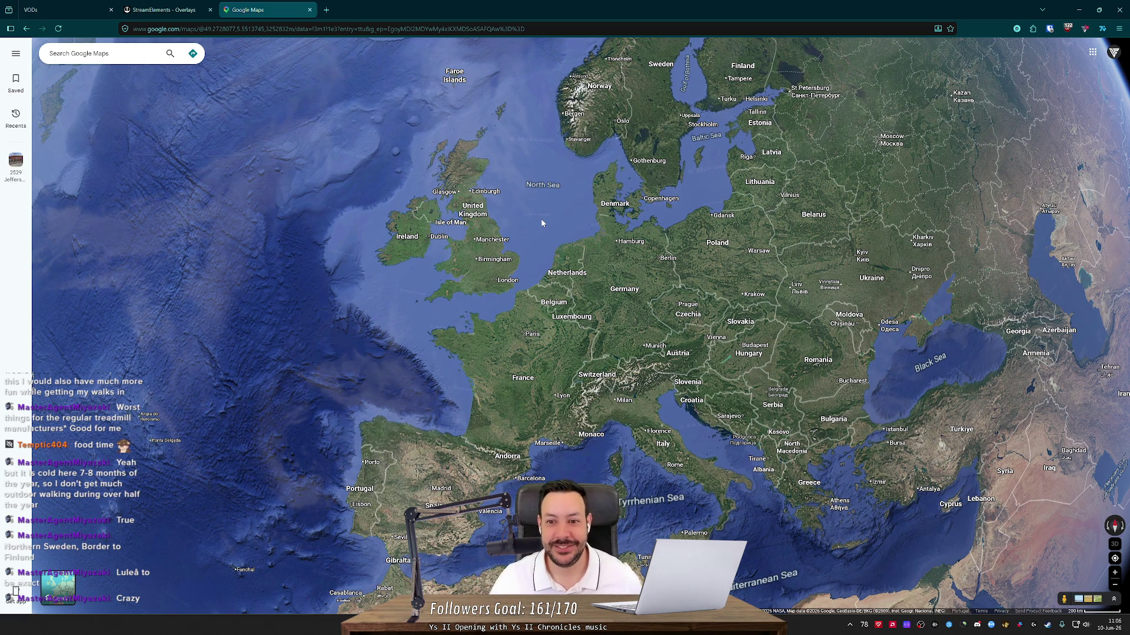
{"action": "scroll", "coordinate": [542, 222], "scroll_direction": "down", "scroll_amount": 5}
{"action": "left_click_drag", "start_coordinate": [449, 255], "coordinate": [874, 284]}
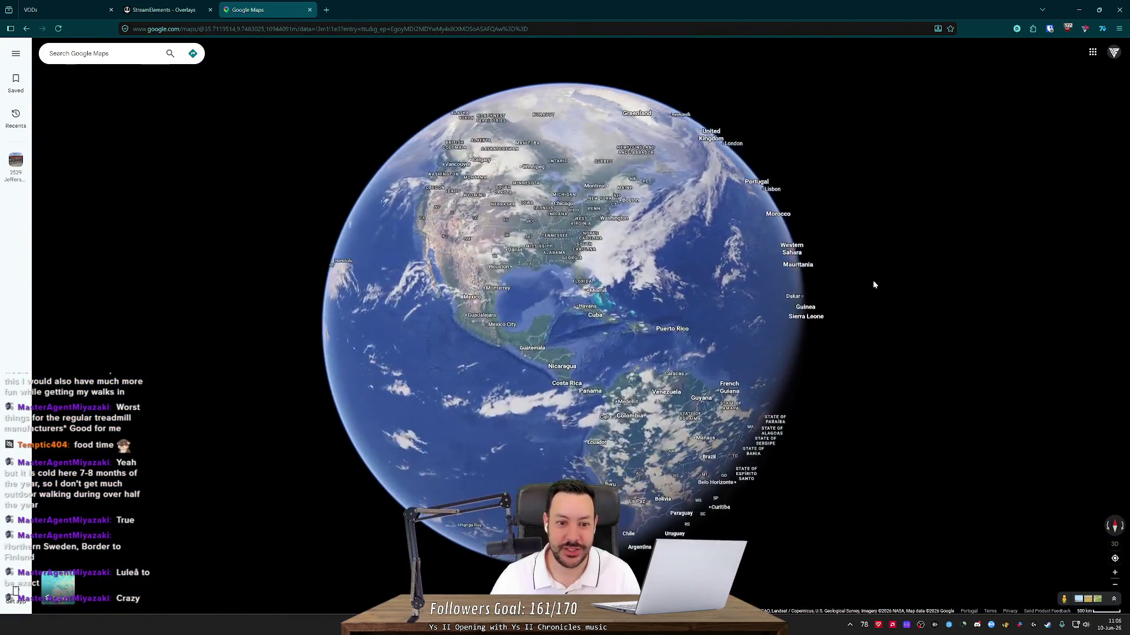
- Rotate the globe between Europe and North America, then lower Europe to show Iceland and Greenland
{"action": "left_click_drag", "start_coordinate": [777, 282], "coordinate": [526, 316]}
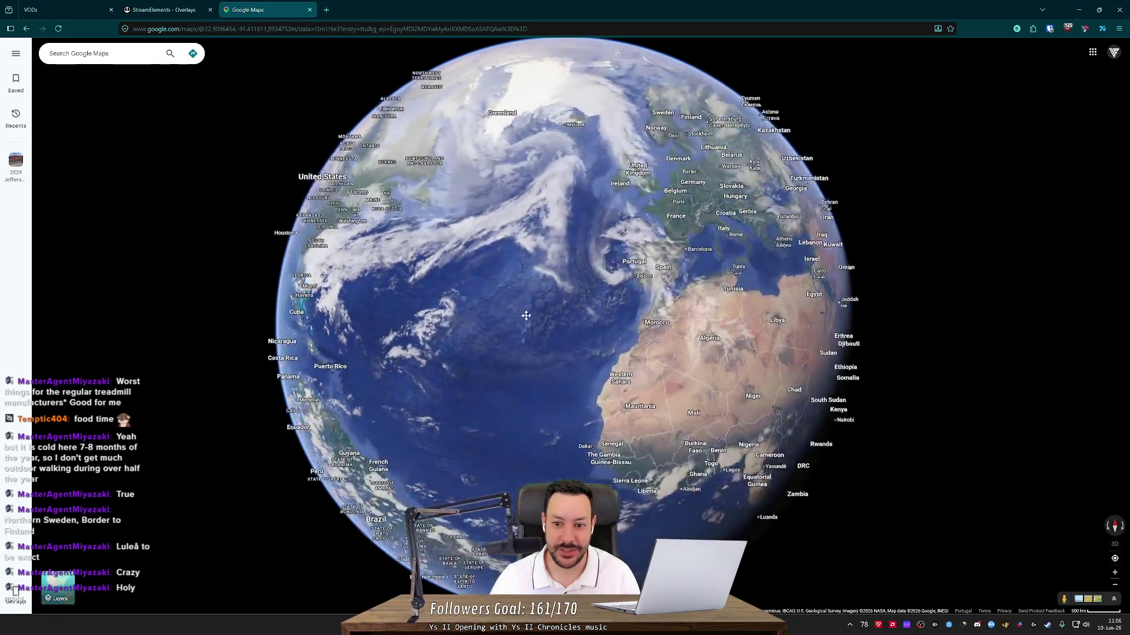
{"action": "scroll", "coordinate": [677, 129], "scroll_direction": "up", "scroll_amount": 5}
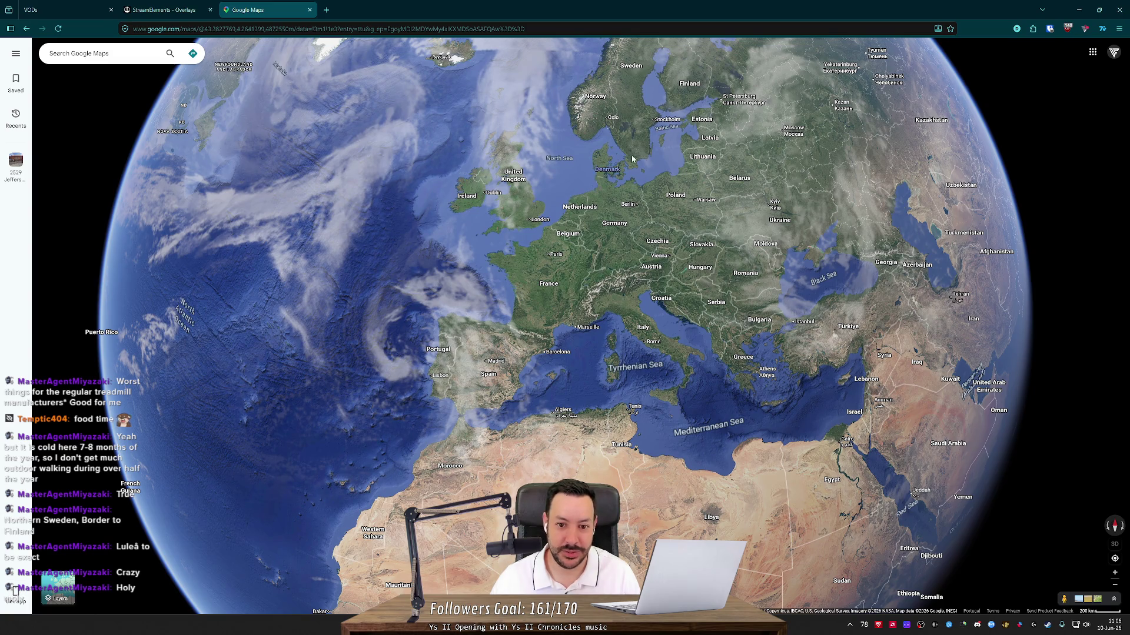
{"action": "left_click_drag", "start_coordinate": [301, 283], "coordinate": [626, 252]}
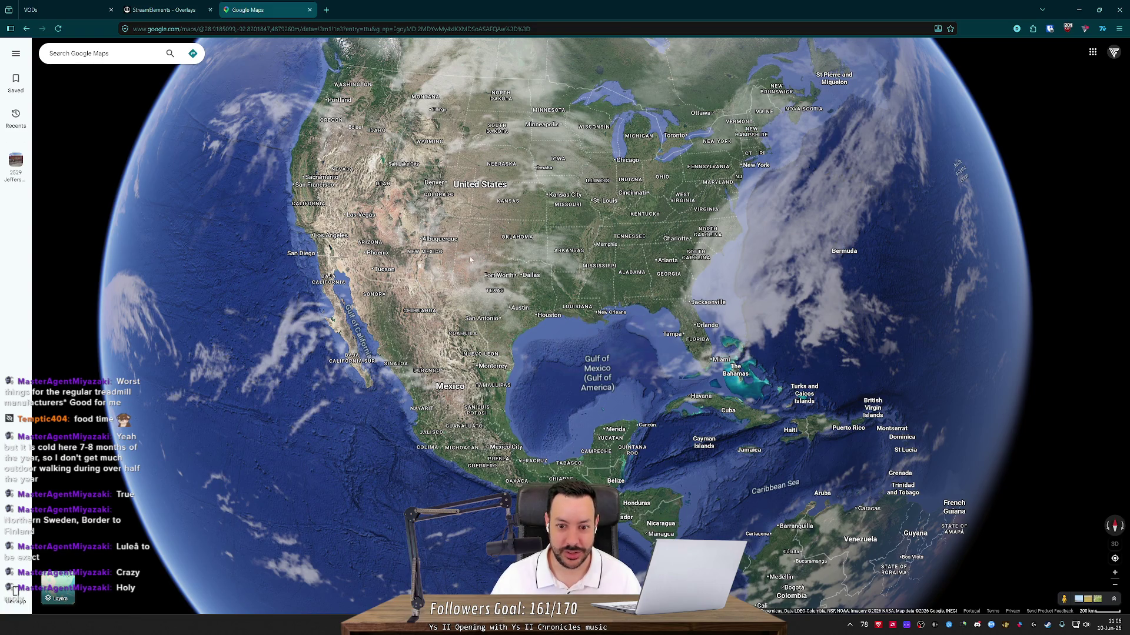
{"action": "scroll", "coordinate": [880, 285], "scroll_direction": "down", "scroll_amount": 3}
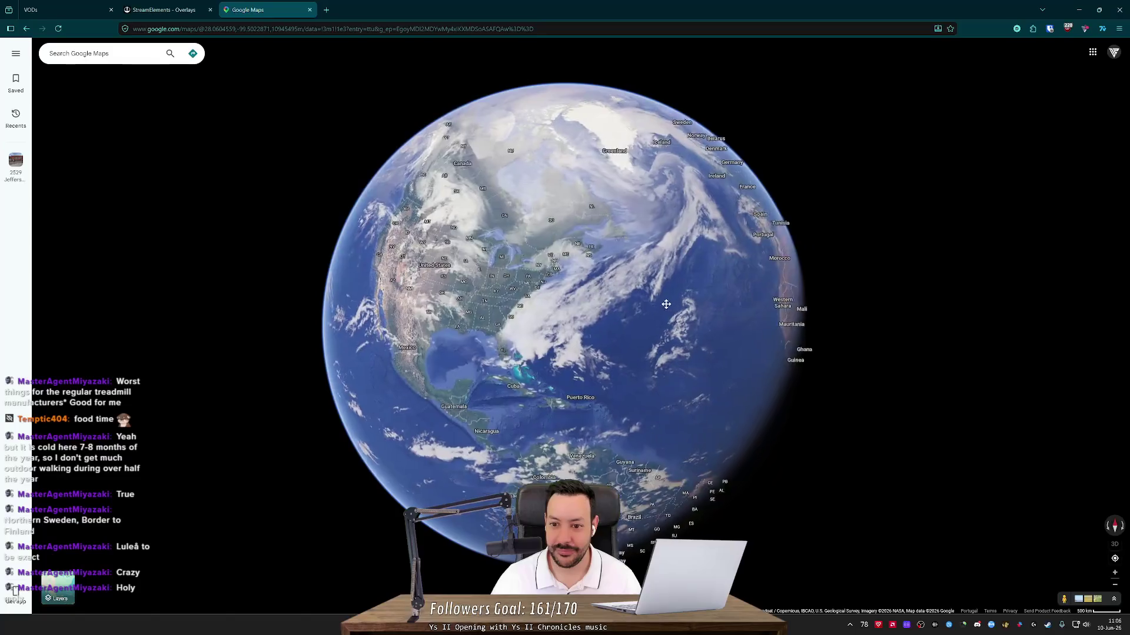
{"action": "scroll", "coordinate": [665, 305], "scroll_direction": "up", "scroll_amount": 5}
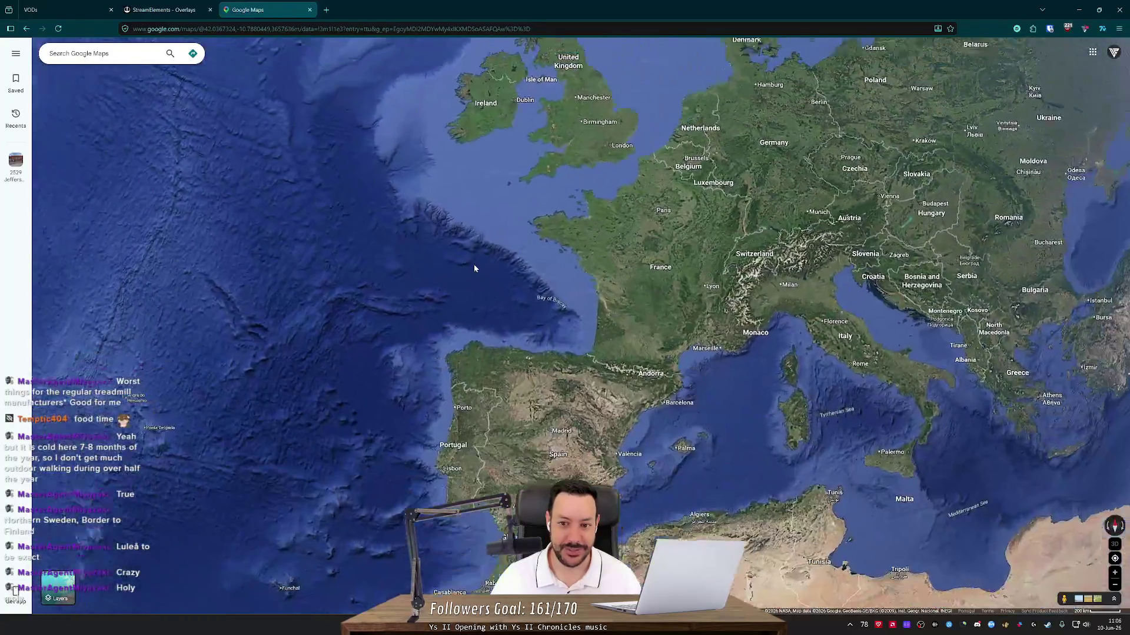
{"action": "scroll", "coordinate": [474, 268], "scroll_direction": "down", "scroll_amount": 3}
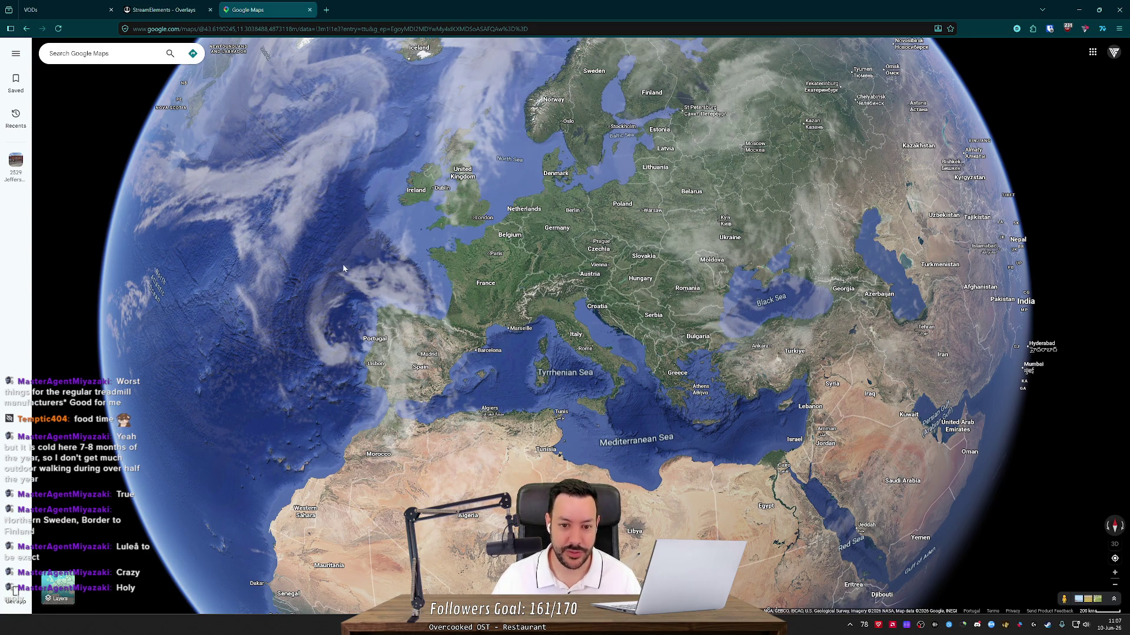
{"action": "left_click_drag", "start_coordinate": [356, 260], "coordinate": [386, 278]}
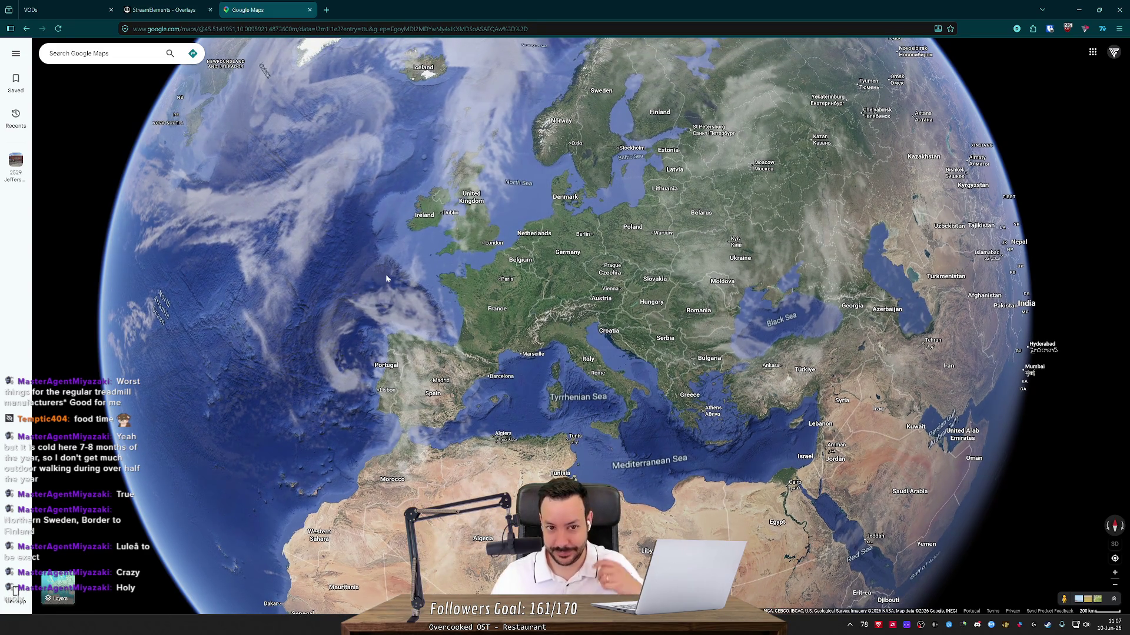
{"action": "scroll", "coordinate": [387, 277], "scroll_direction": "down", "scroll_amount": 2}
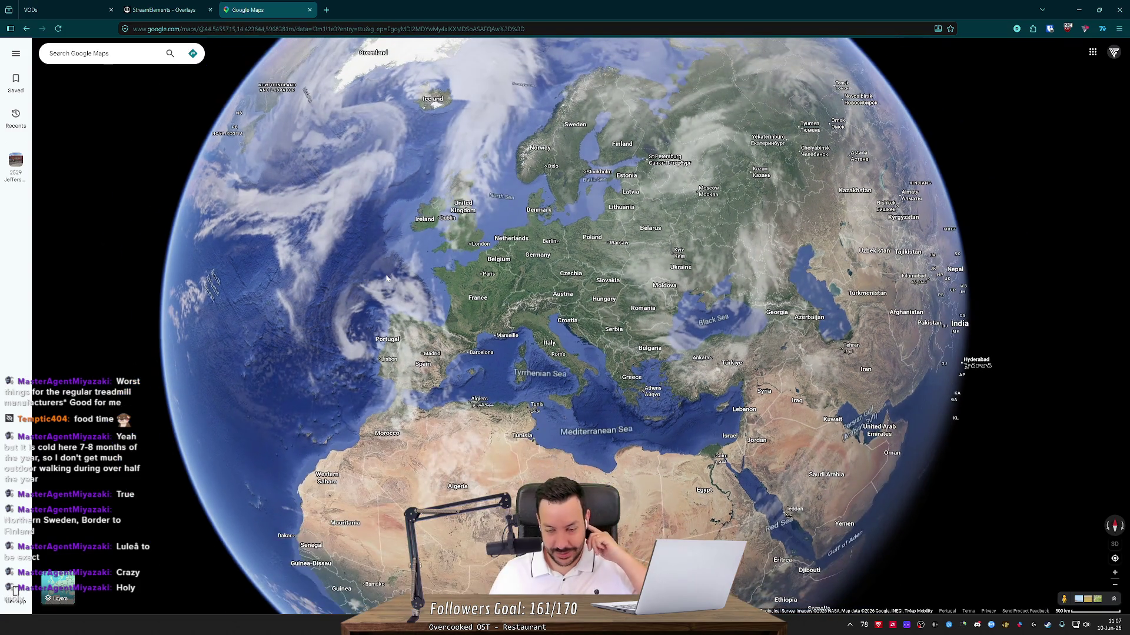
{"action": "left_click_drag", "start_coordinate": [383, 277], "coordinate": [406, 359]}
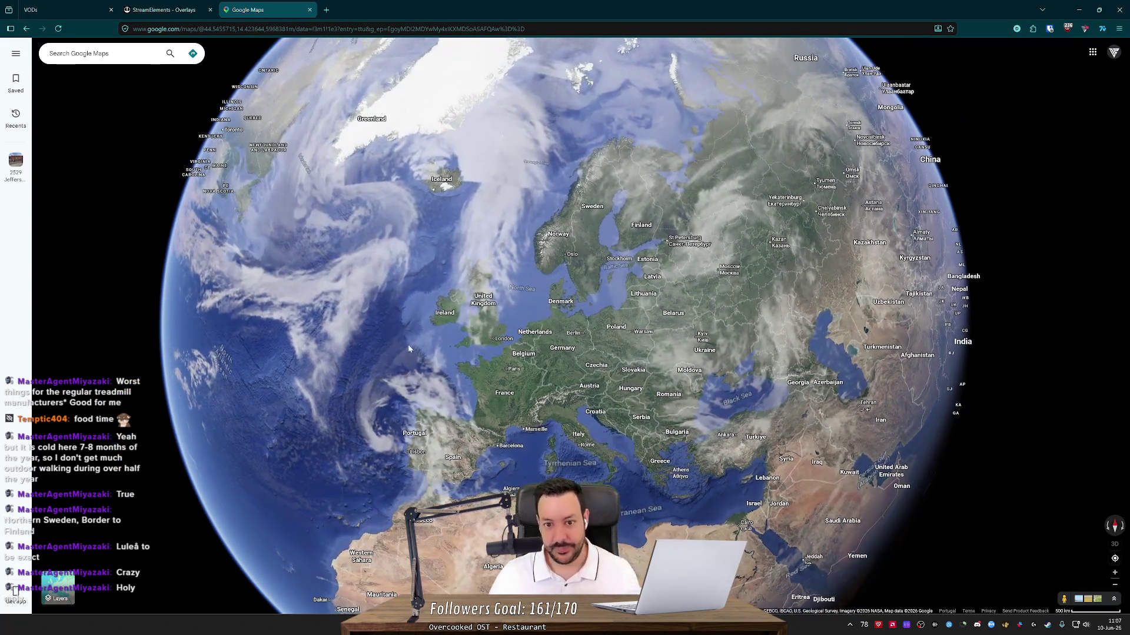
- Search 'northern lights' in a new tab, preview an aurora photo and briefly open the Space article
{"action": "left_click", "coordinate": [325, 10]}
{"action": "type", "text": "nor"}
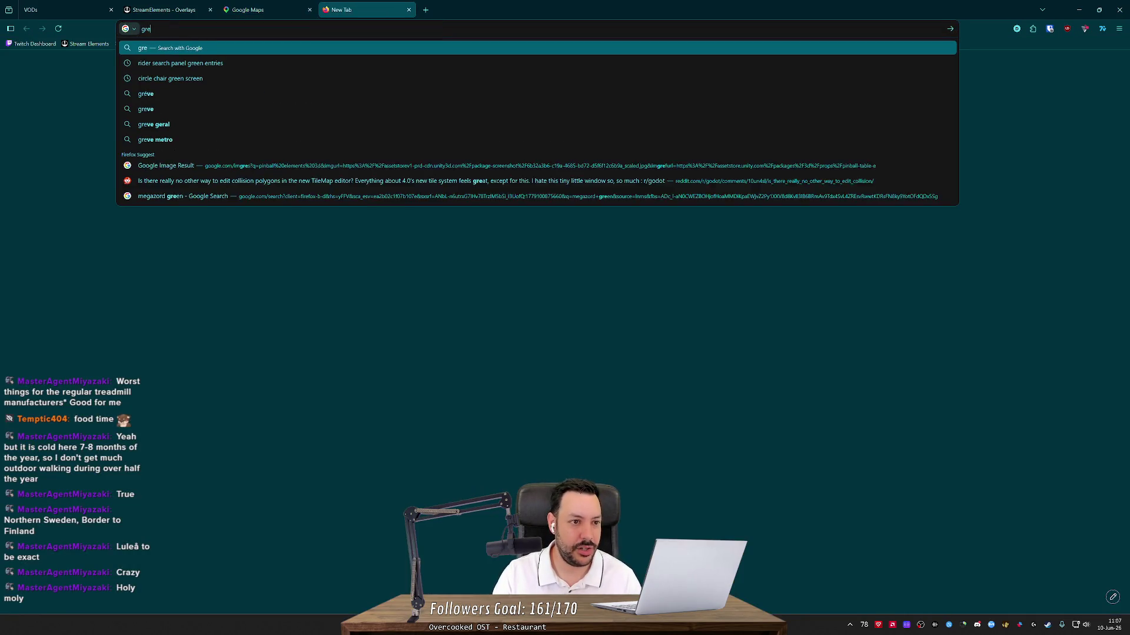
{"action": "type", "text": "thern l"}
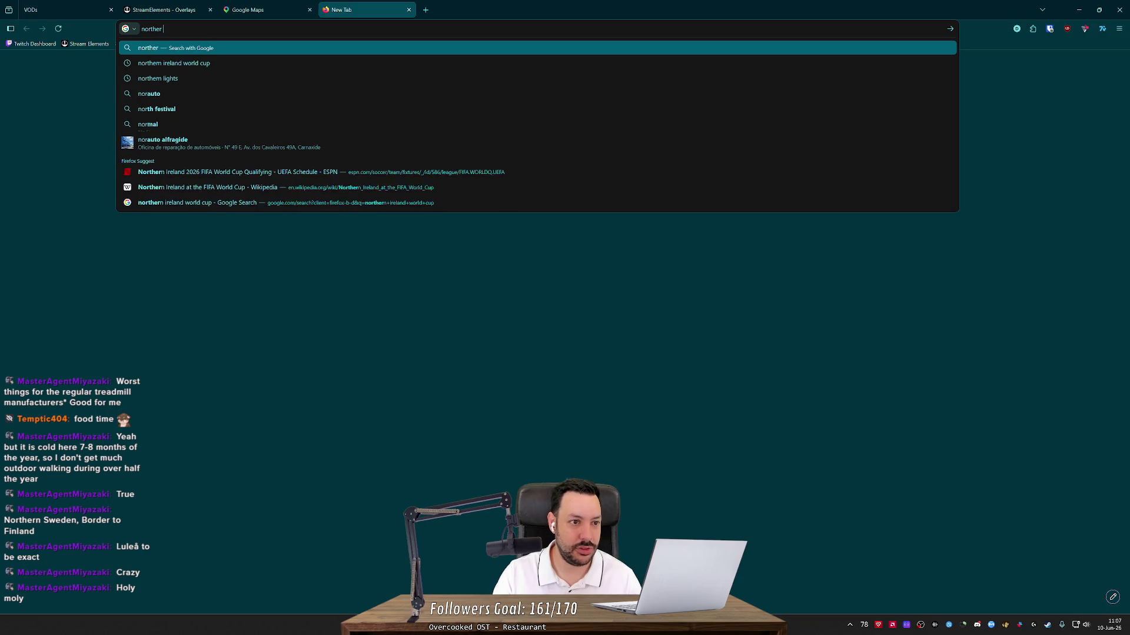
{"action": "key", "text": "Down"}
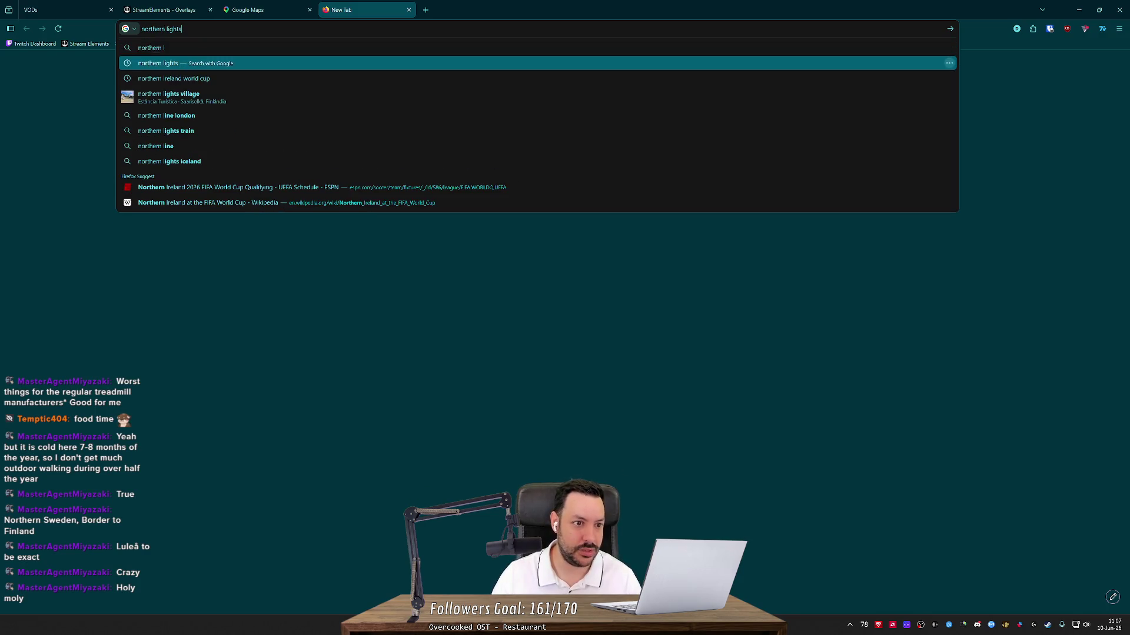
{"action": "key", "text": "Return"}
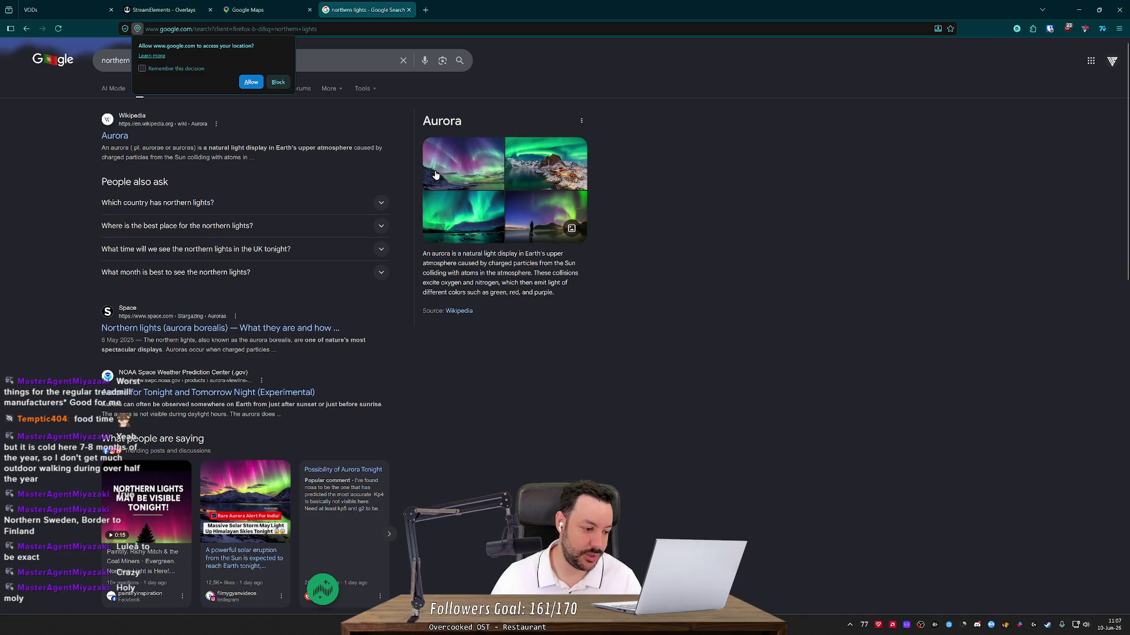
{"action": "left_click", "coordinate": [476, 174]}
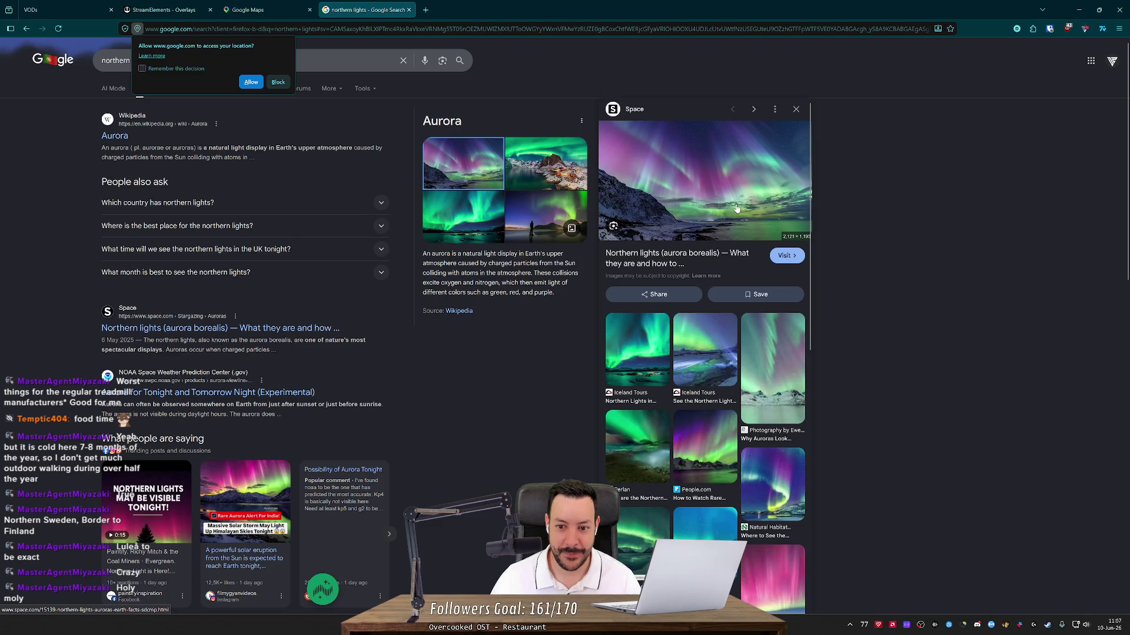
{"action": "left_click", "coordinate": [693, 264]}
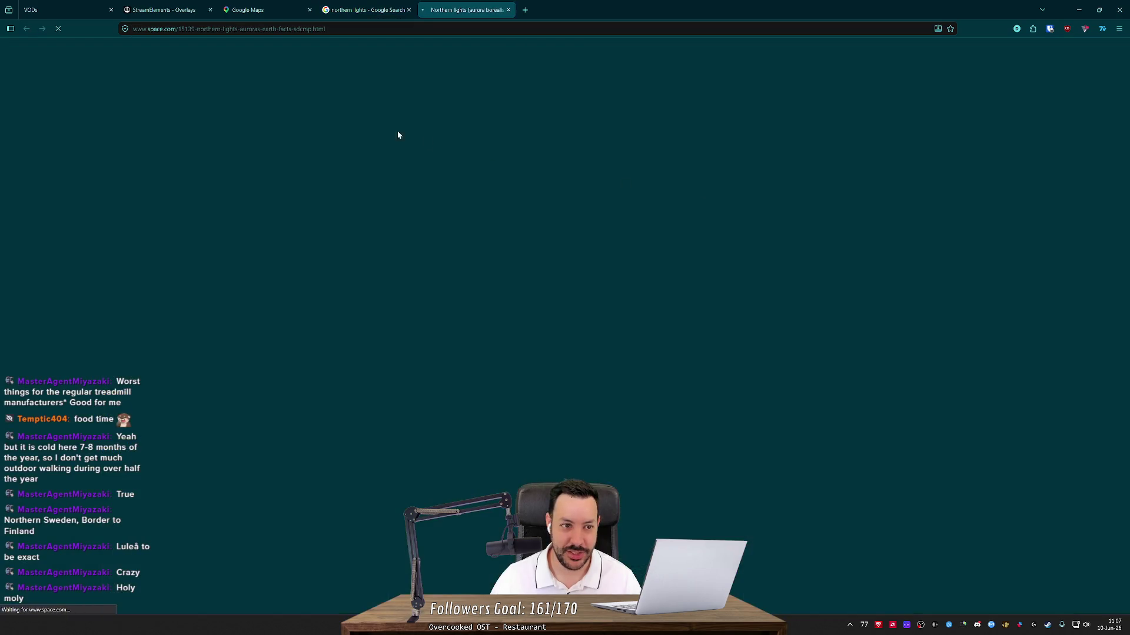
{"action": "key", "text": "ctrl+w"}
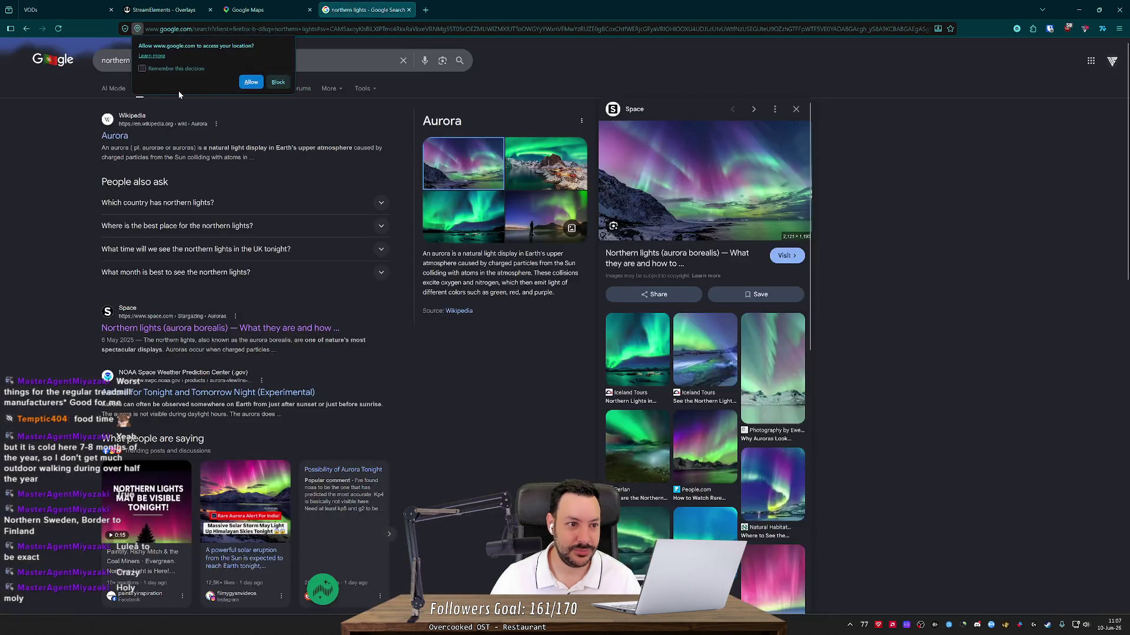
- View northern lights image results, preview the USTOA aurora photo, then return to Google Maps
{"action": "left_click", "coordinate": [167, 88]}
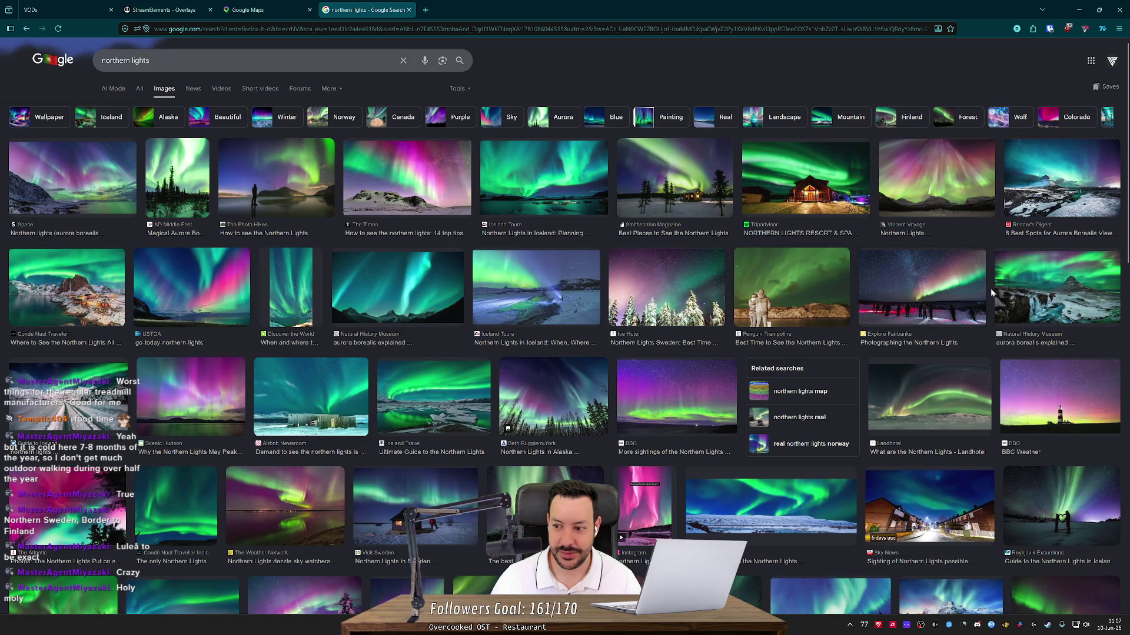
{"action": "left_click", "coordinate": [179, 295]}
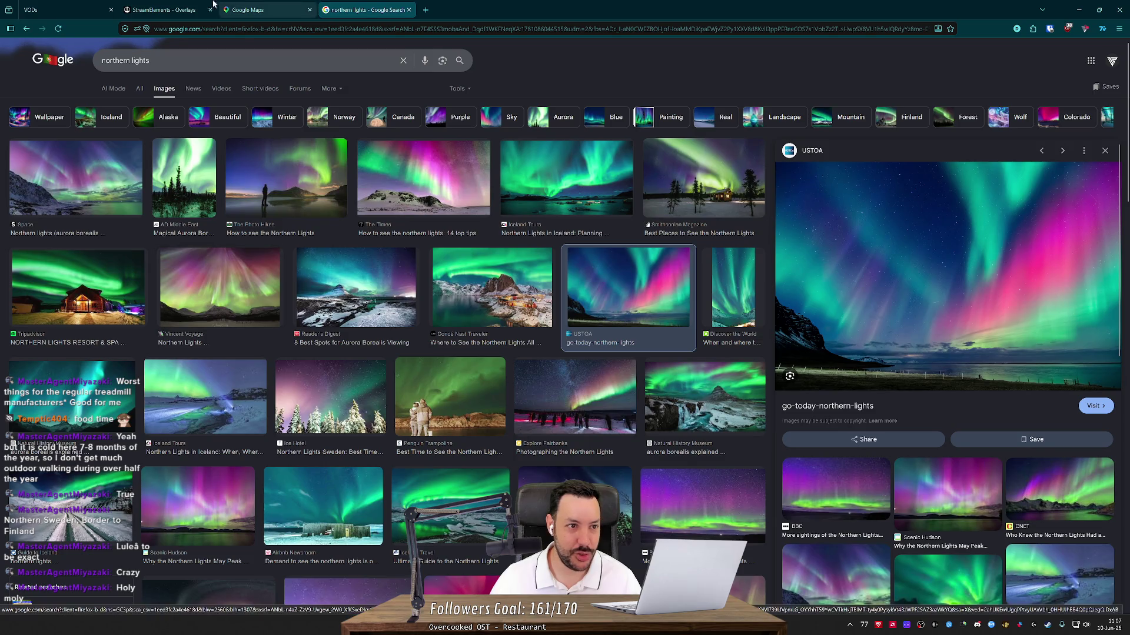
{"action": "left_click", "coordinate": [176, 7]}
{"action": "left_click", "coordinate": [277, 5]}
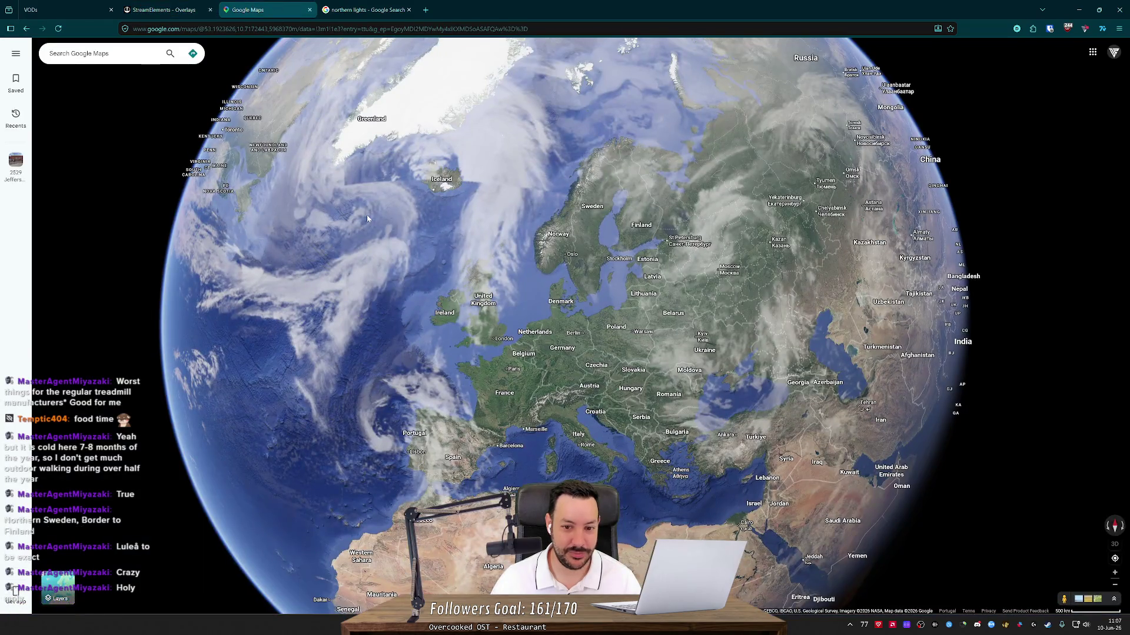
- Zoom and rotate the globe to centre on Scandinavia
{"action": "scroll", "coordinate": [461, 237], "scroll_direction": "down", "scroll_amount": 2}
{"action": "scroll", "coordinate": [615, 221], "scroll_direction": "up", "scroll_amount": 5}
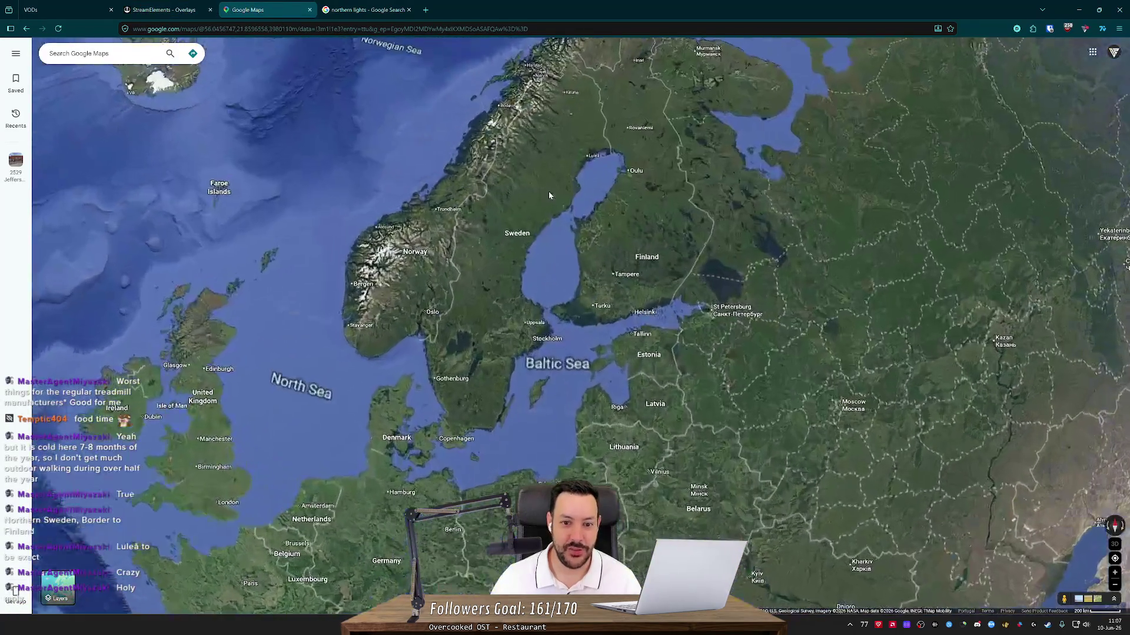
{"action": "scroll", "coordinate": [567, 187], "scroll_direction": "down", "scroll_amount": 5}
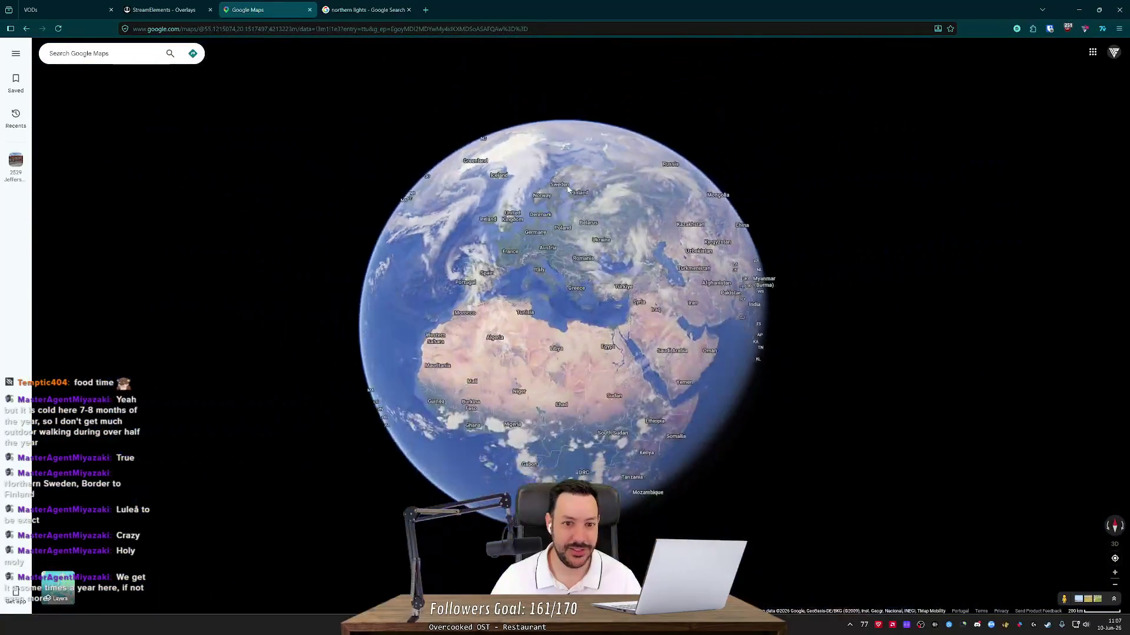
{"action": "scroll", "coordinate": [565, 199], "scroll_direction": "up", "scroll_amount": 2}
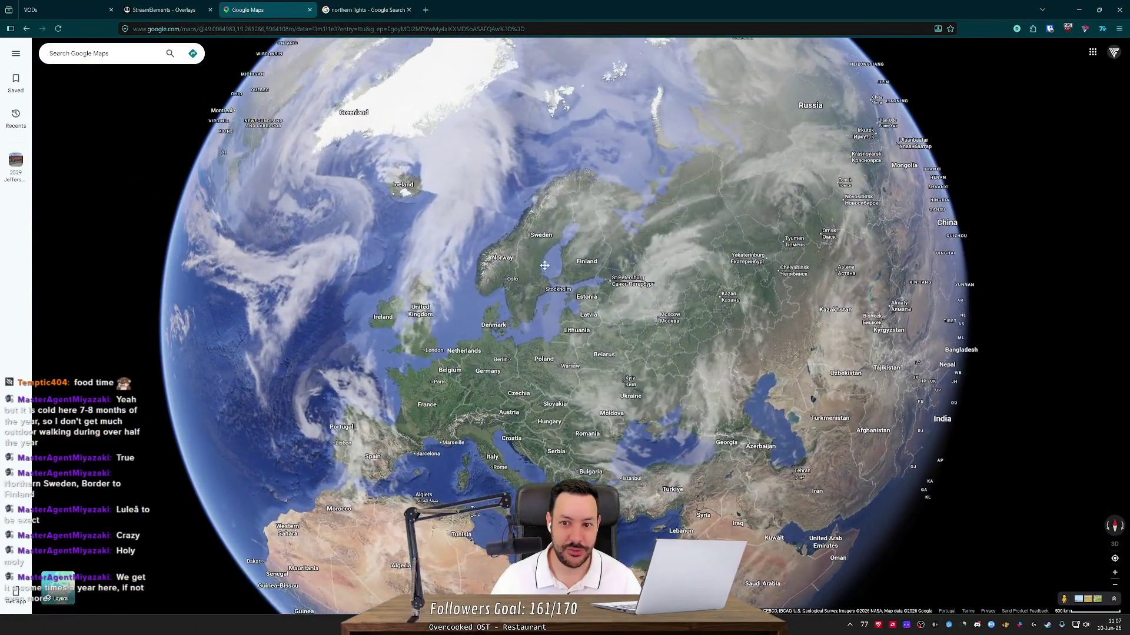
{"action": "left_click_drag", "start_coordinate": [565, 198], "coordinate": [542, 249]}
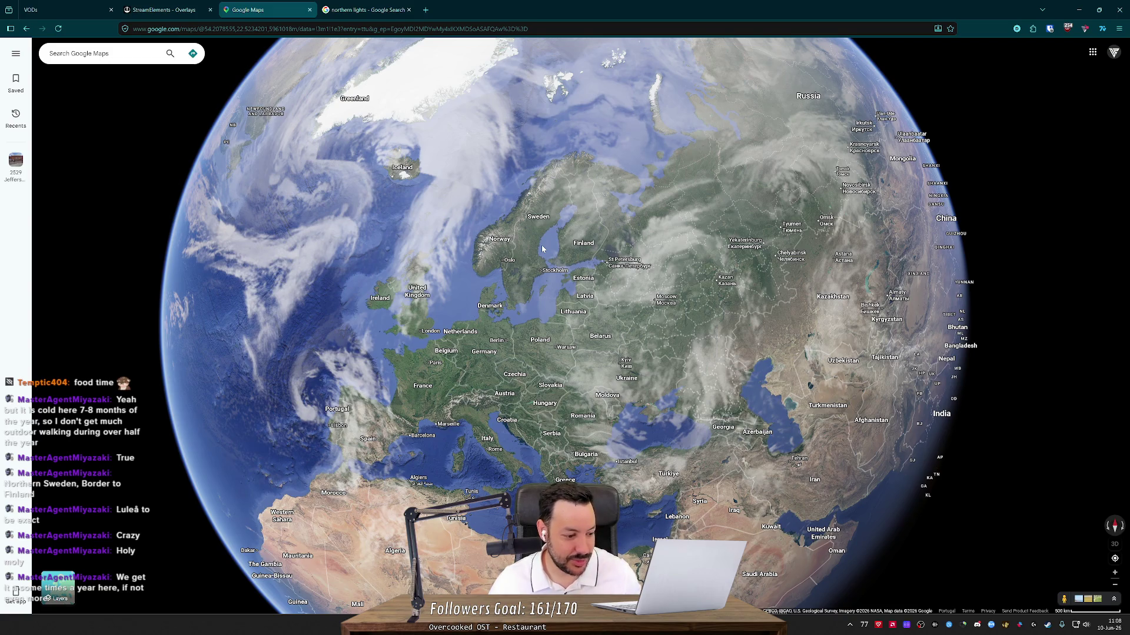
{"action": "left_click_drag", "start_coordinate": [541, 245], "coordinate": [550, 200]}
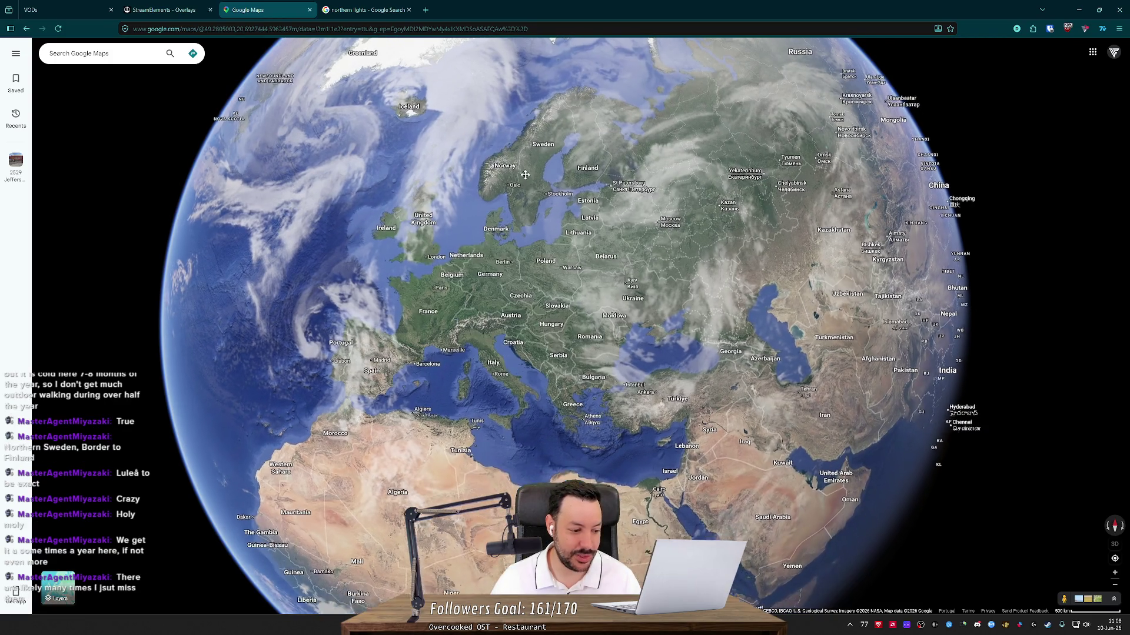
{"action": "left_click_drag", "start_coordinate": [534, 209], "coordinate": [506, 353]}
{"action": "scroll", "coordinate": [504, 360], "scroll_direction": "up", "scroll_amount": 5}
{"action": "scroll", "coordinate": [504, 361], "scroll_direction": "up", "scroll_amount": 3}
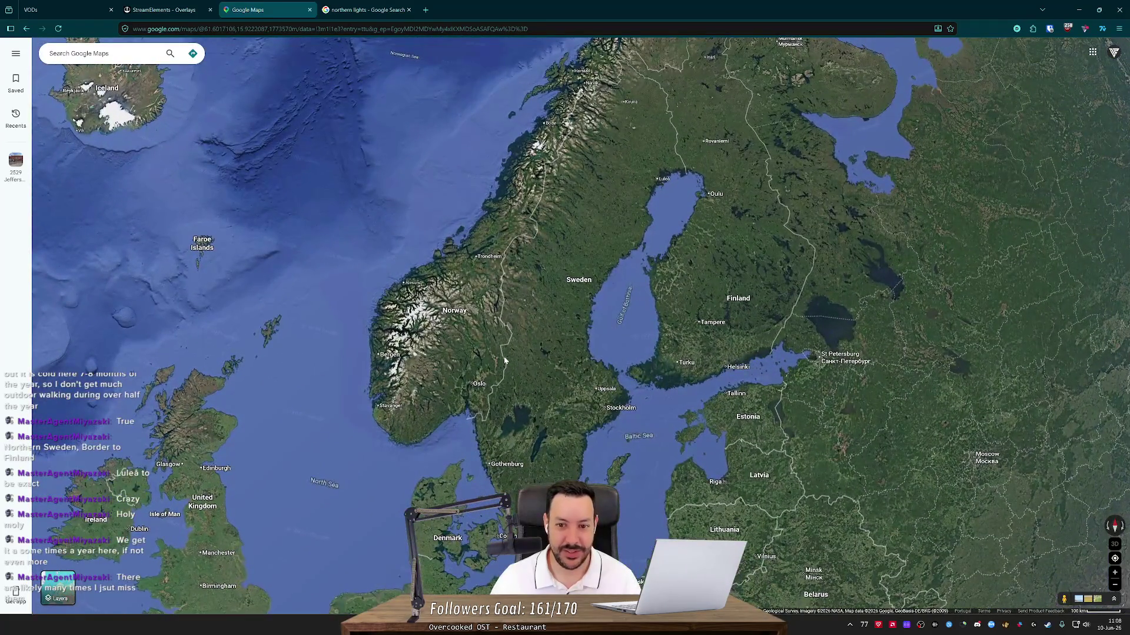
{"action": "scroll", "coordinate": [540, 349], "scroll_direction": "down", "scroll_amount": 5}
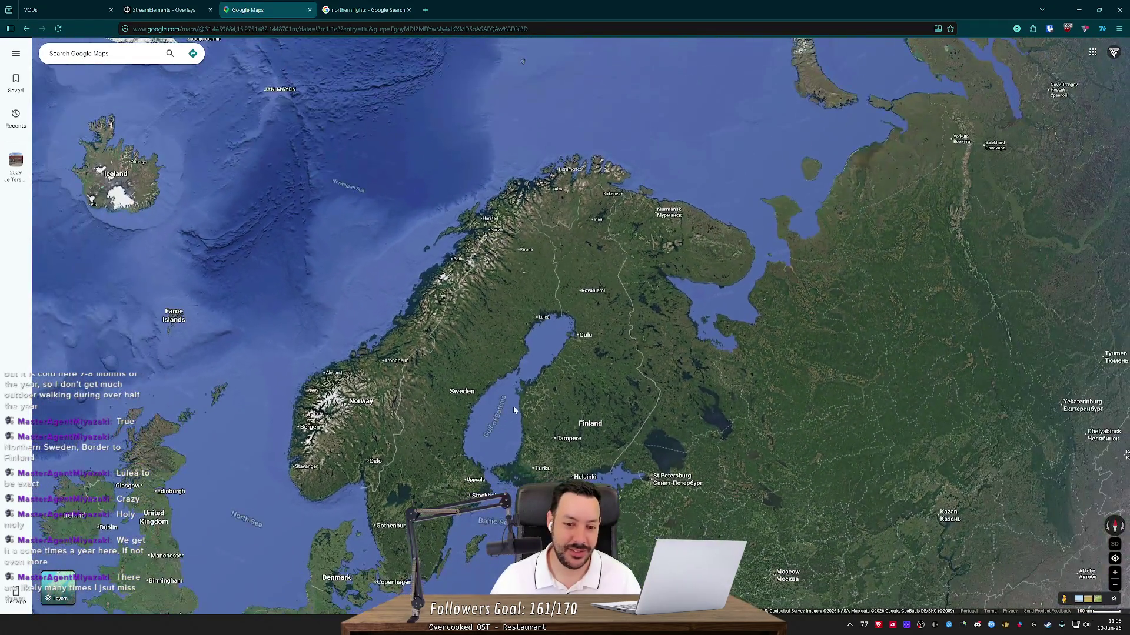
{"action": "scroll", "coordinate": [514, 410], "scroll_direction": "up", "scroll_amount": 4}
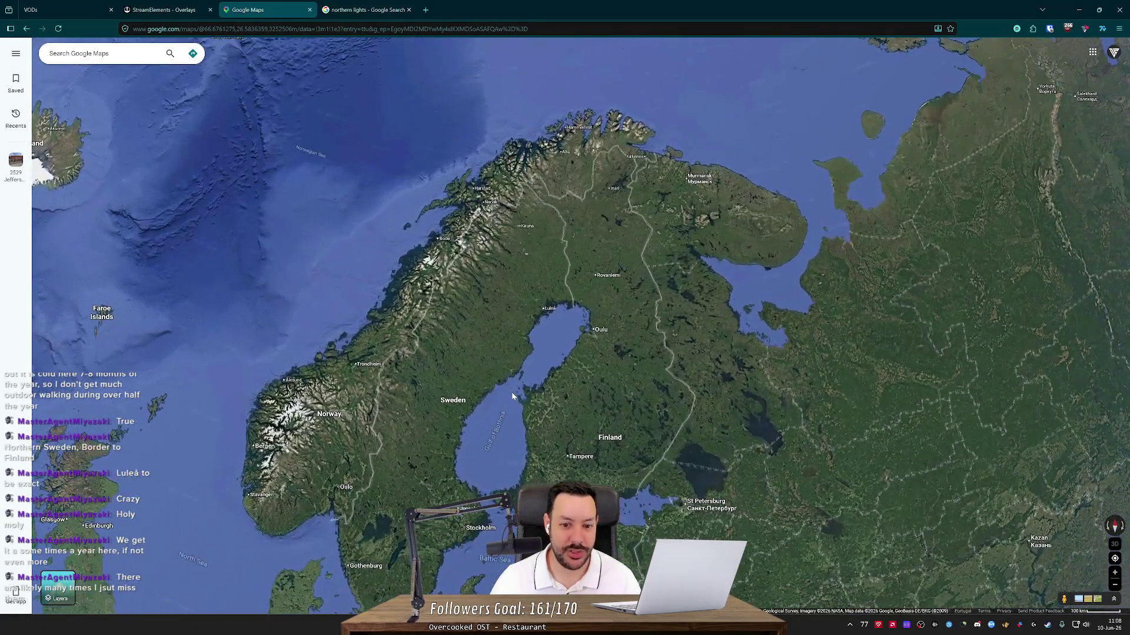
- Pan up across Scandinavia and Finland, zooming in and out
{"action": "left_click_drag", "start_coordinate": [511, 392], "coordinate": [511, 263]}
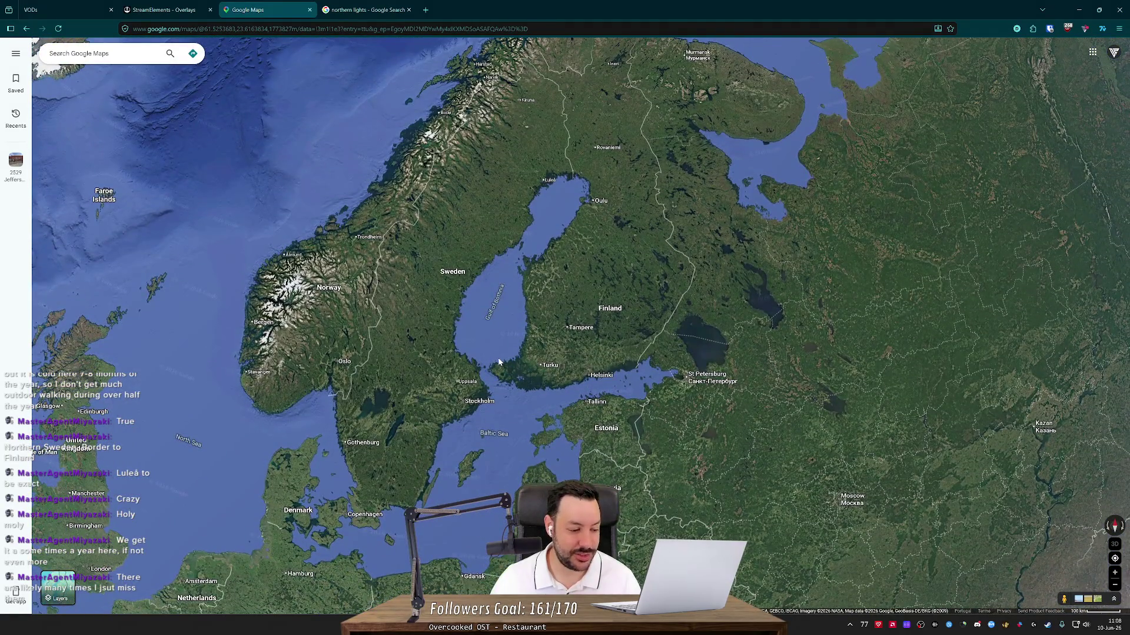
{"action": "scroll", "coordinate": [499, 362], "scroll_direction": "down", "scroll_amount": 1}
{"action": "scroll", "coordinate": [504, 390], "scroll_direction": "down", "scroll_amount": 1}
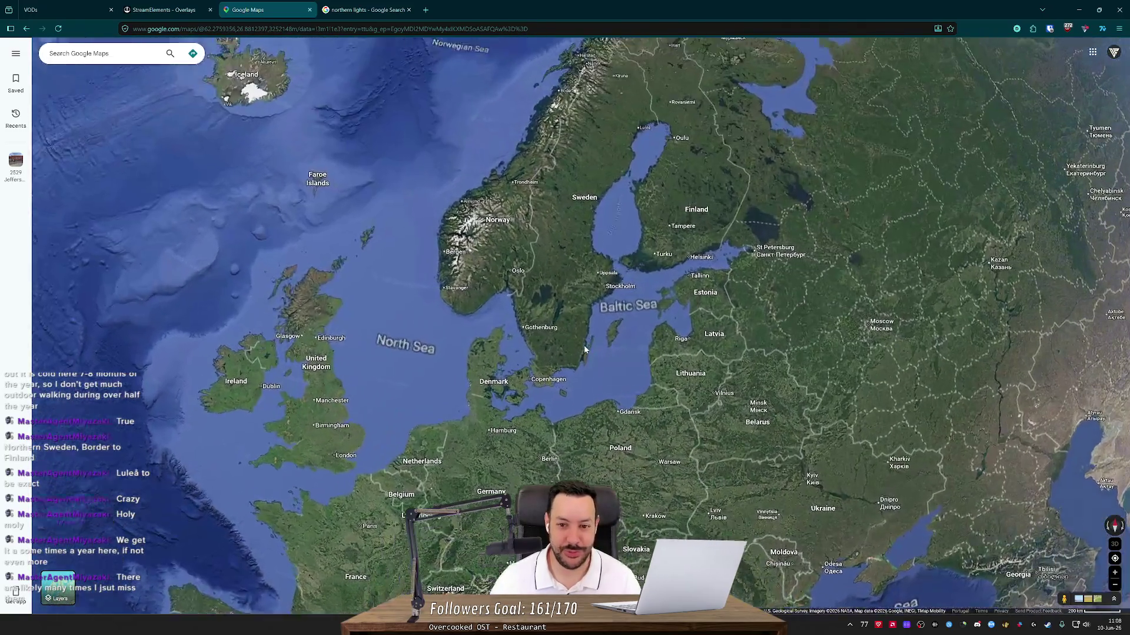
{"action": "scroll", "coordinate": [549, 350], "scroll_direction": "up", "scroll_amount": 1}
{"action": "scroll", "coordinate": [546, 347], "scroll_direction": "down", "scroll_amount": 1}
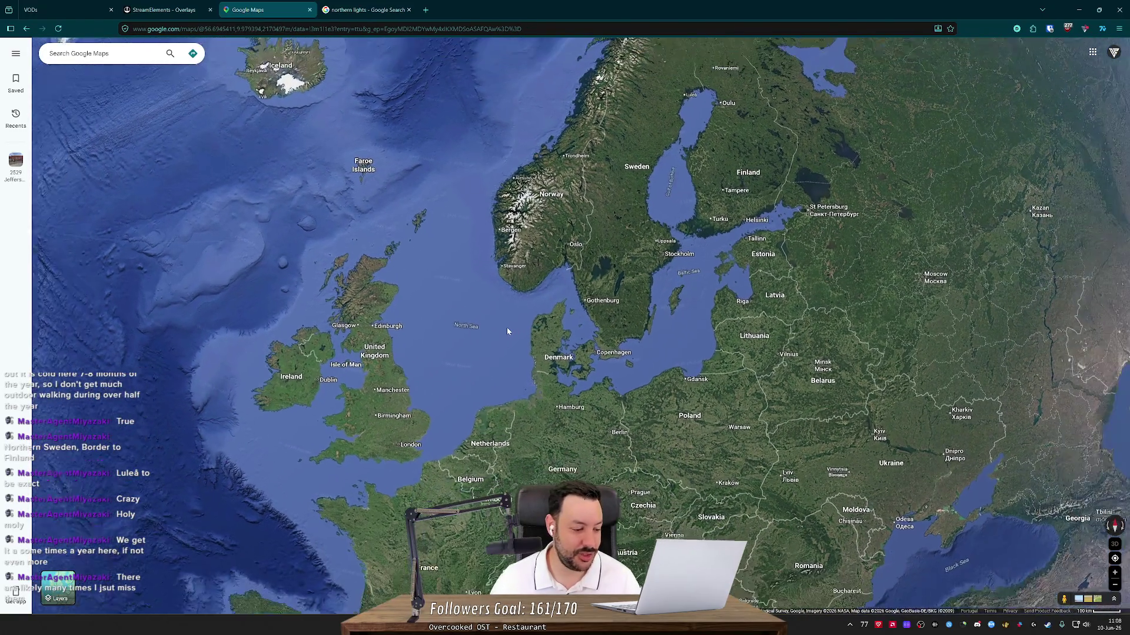
{"action": "scroll", "coordinate": [549, 286], "scroll_direction": "down", "scroll_amount": 2}
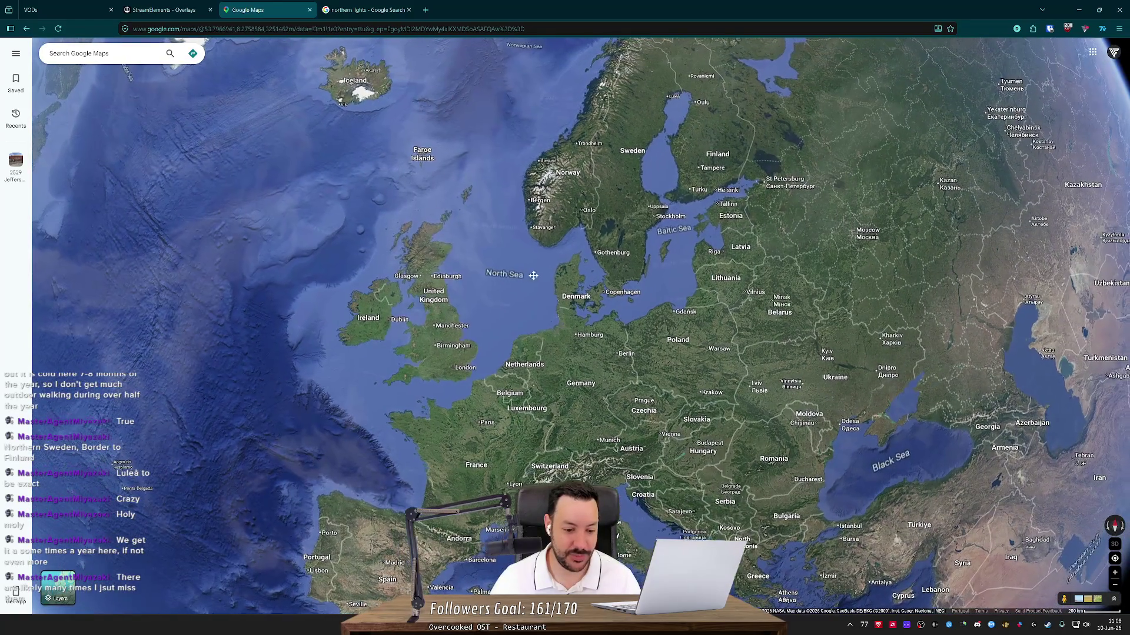
{"action": "scroll", "coordinate": [532, 275], "scroll_direction": "down", "scroll_amount": 1}
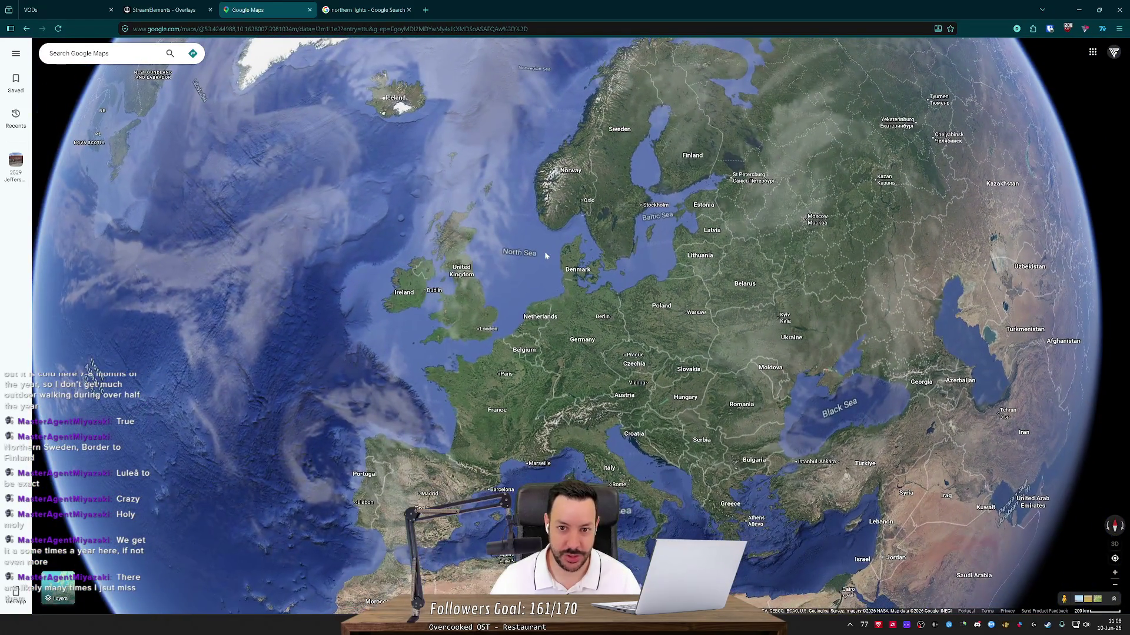
{"action": "scroll", "coordinate": [545, 252], "scroll_direction": "up", "scroll_amount": 1}
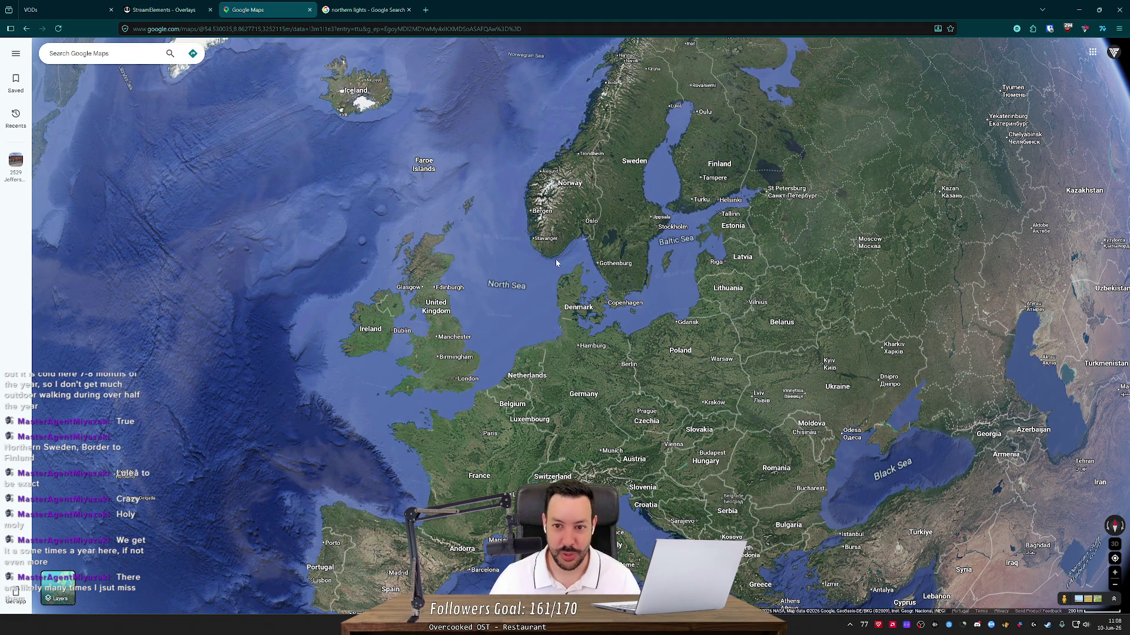
{"action": "scroll", "coordinate": [556, 262], "scroll_direction": "down", "scroll_amount": 1}
{"action": "scroll", "coordinate": [551, 261], "scroll_direction": "up", "scroll_amount": 1}
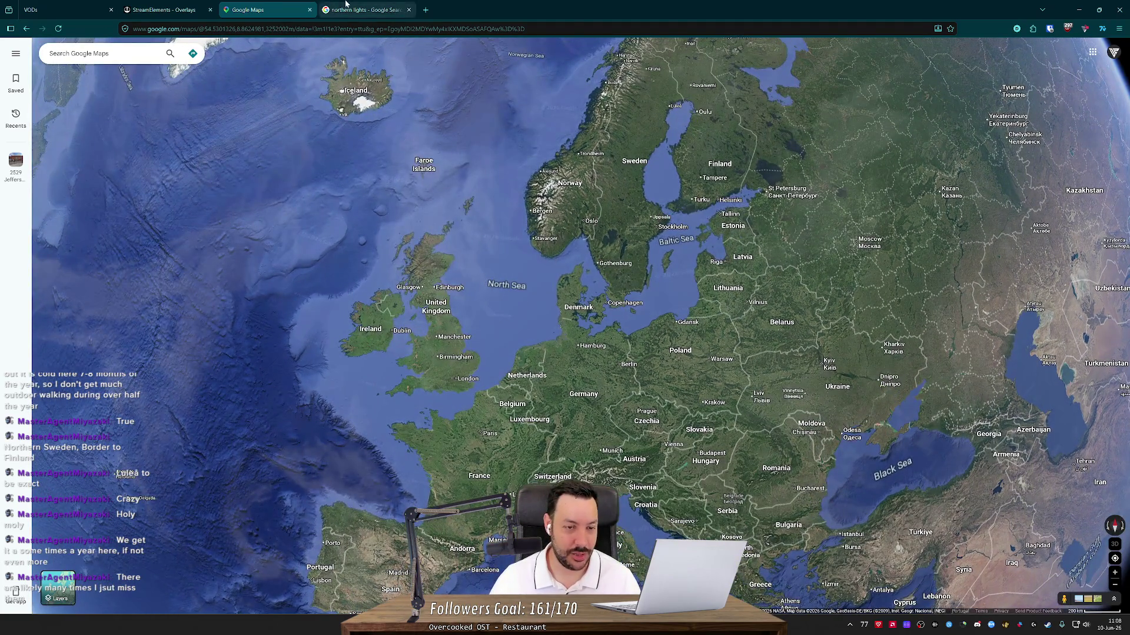
- Close the northern lights image search tab and recentre the map on Scandinavia
{"action": "left_click", "coordinate": [365, 9]}
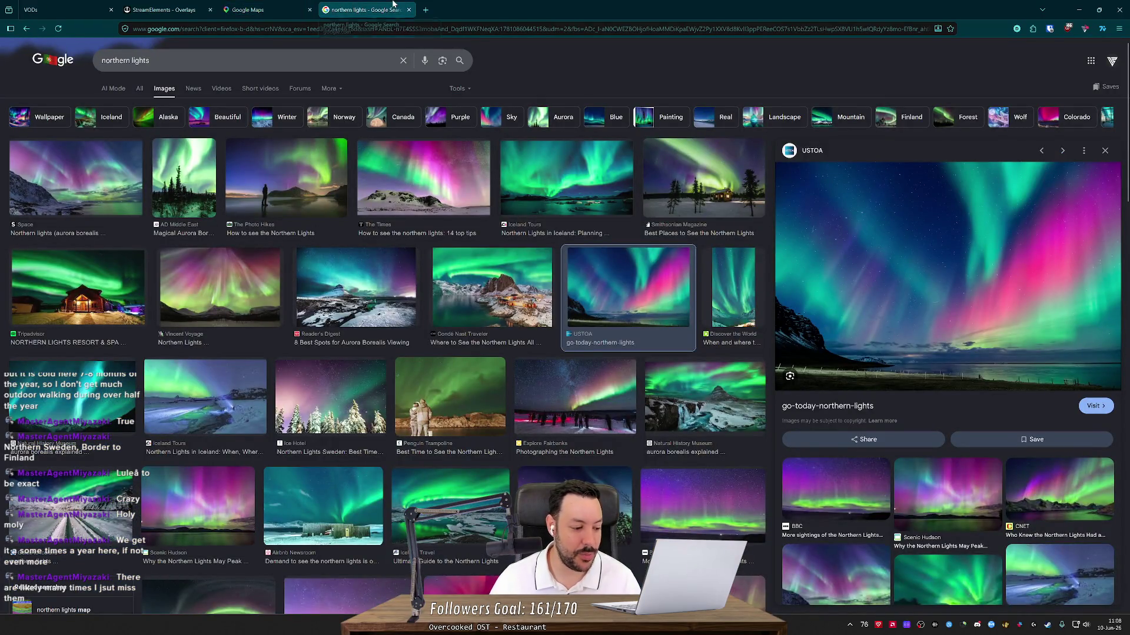
{"action": "left_click", "coordinate": [409, 9]}
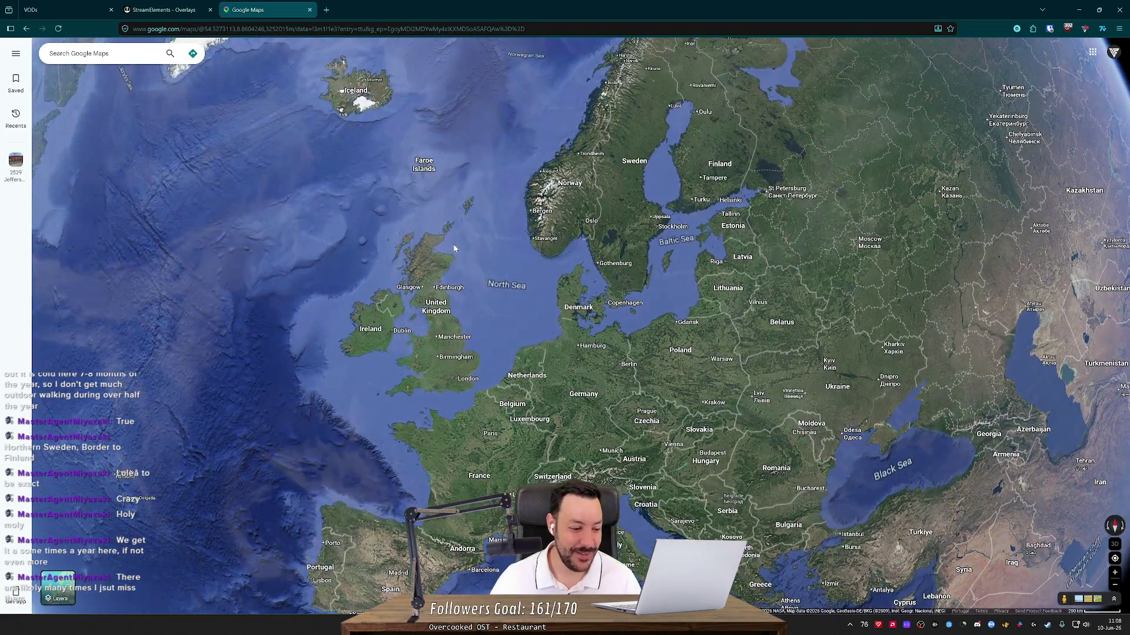
{"action": "left_click_drag", "start_coordinate": [453, 248], "coordinate": [450, 225]}
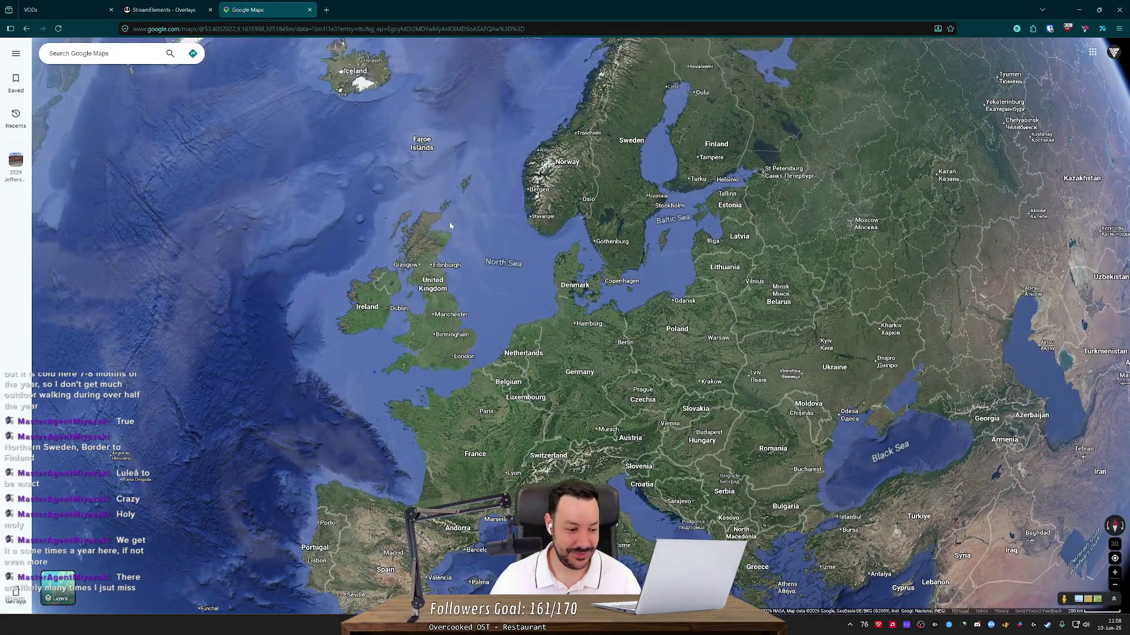
{"action": "mouse_move", "coordinate": [450, 225]}
{"action": "left_mouse_down"}
{"action": "mouse_move", "coordinate": [328, 325]}
{"action": "mouse_move", "coordinate": [542, 319]}
{"action": "mouse_move", "coordinate": [477, 388]}
{"action": "left_mouse_up"}
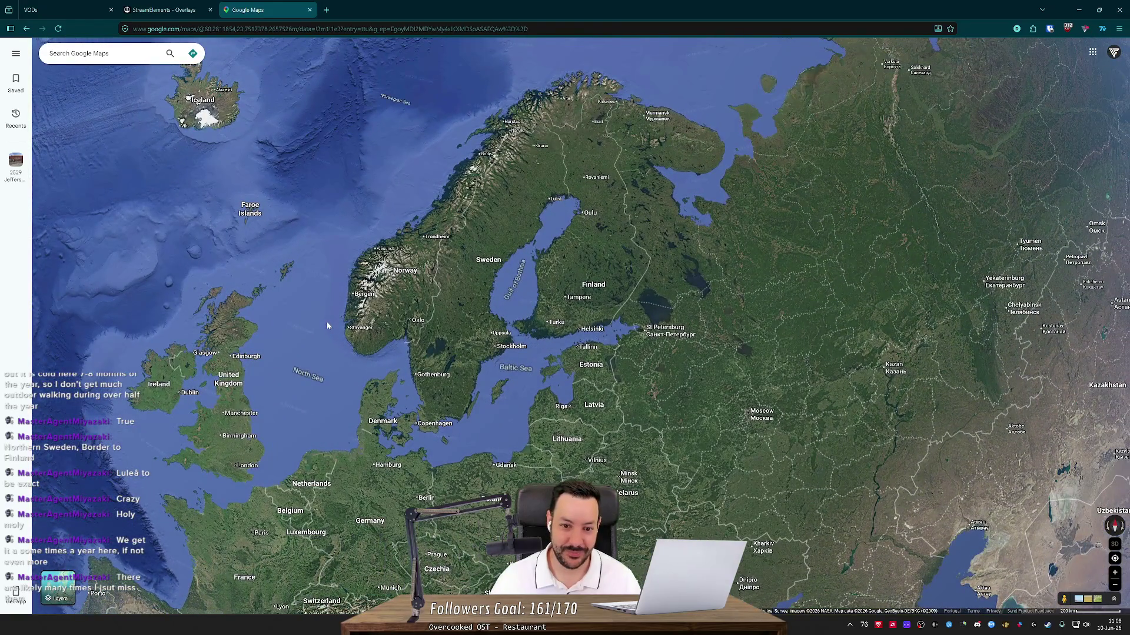
{"action": "scroll", "coordinate": [327, 326], "scroll_direction": "down", "scroll_amount": 3}
{"action": "scroll", "coordinate": [520, 257], "scroll_direction": "up", "scroll_amount": 2}
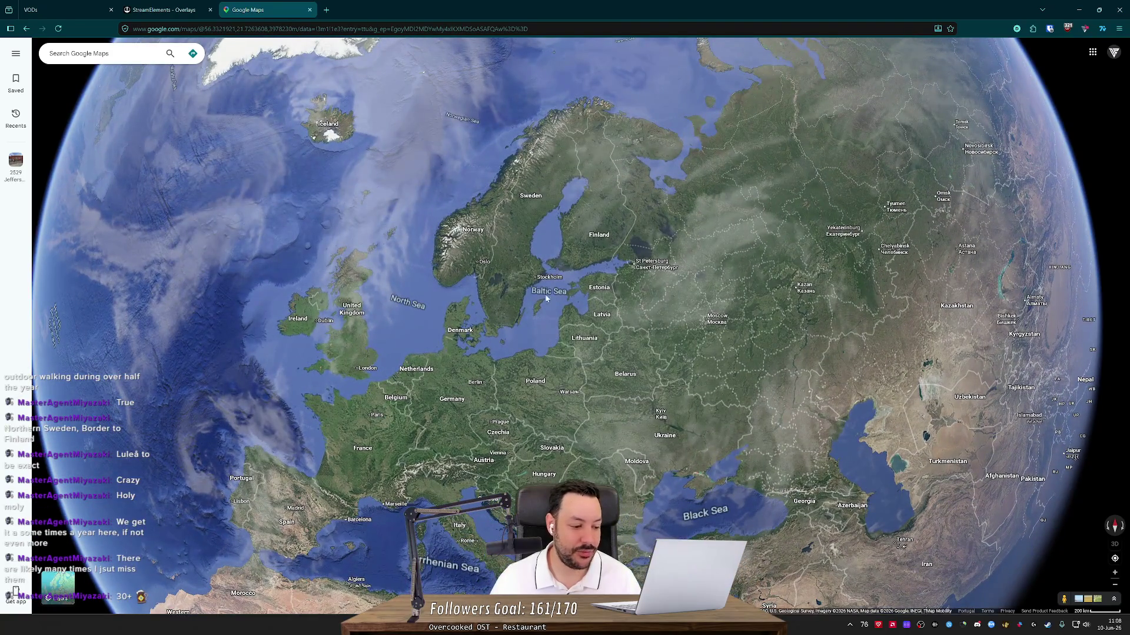
- Move Sweden and the Baltic toward centre, then pan south to Iberia and the Mediterranean
{"action": "left_click_drag", "start_coordinate": [546, 299], "coordinate": [593, 323]}
{"action": "scroll", "coordinate": [590, 318], "scroll_direction": "up", "scroll_amount": 5}
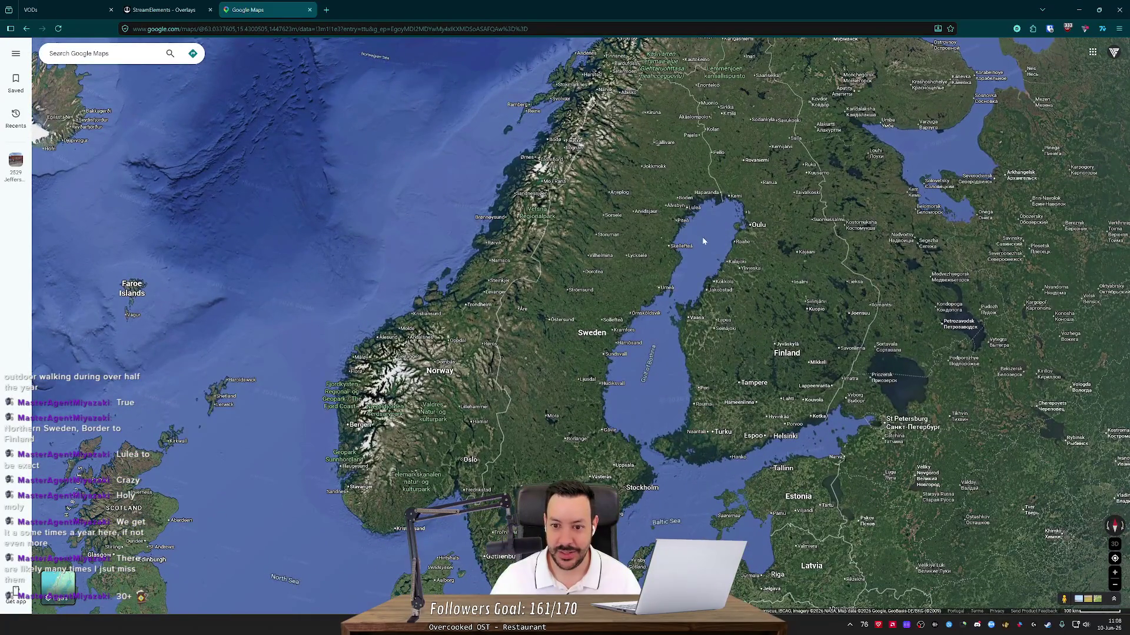
{"action": "scroll", "coordinate": [703, 241], "scroll_direction": "down", "scroll_amount": 2}
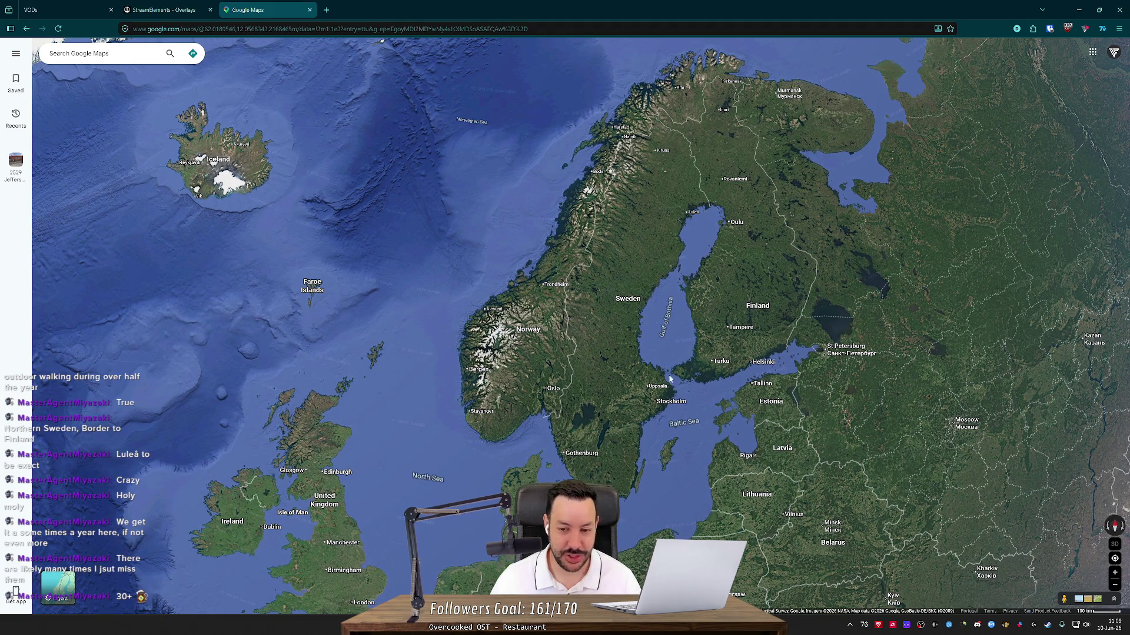
{"action": "mouse_move", "coordinate": [435, 419]}
{"action": "left_mouse_down"}
{"action": "mouse_move", "coordinate": [439, 396]}
{"action": "mouse_move", "coordinate": [559, 386]}
{"action": "mouse_move", "coordinate": [573, 211]}
{"action": "mouse_move", "coordinate": [501, 265]}
{"action": "left_mouse_up"}
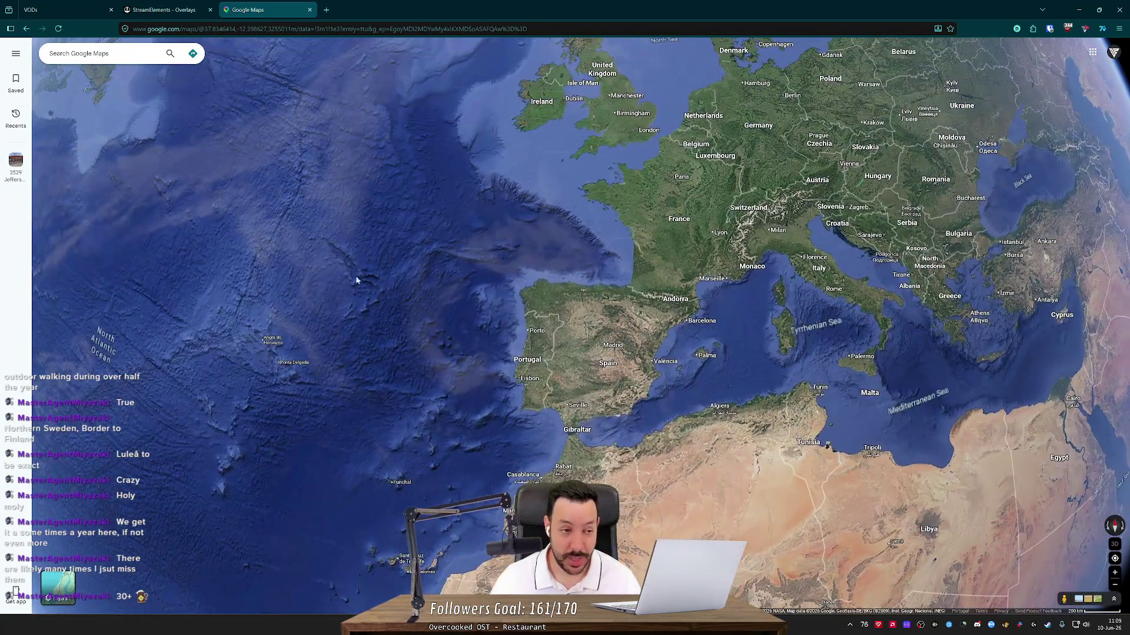
{"action": "left_click", "coordinate": [94, 53]}
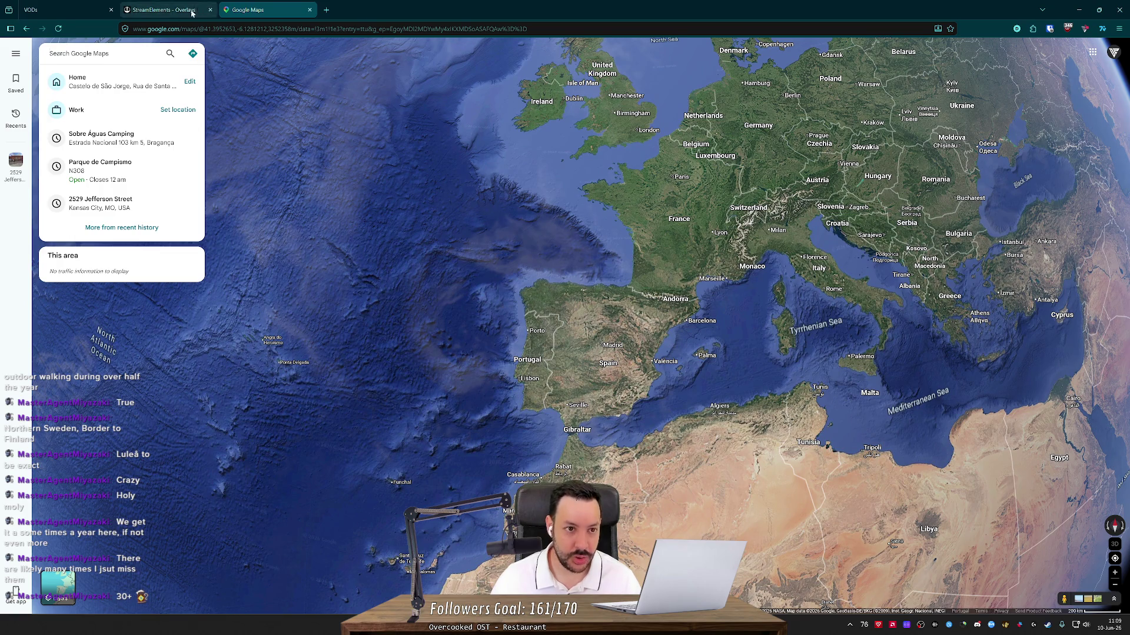
- Search Google for the 12th August 2026 solar eclipse and open the timeanddate.com page
{"action": "left_click", "coordinate": [326, 9]}
{"action": "type", "text": "12yh"}
{"action": "key", "text": "BackSpace"}
{"action": "key", "text": "BackSpace"}
{"action": "type", "text": "th august"}
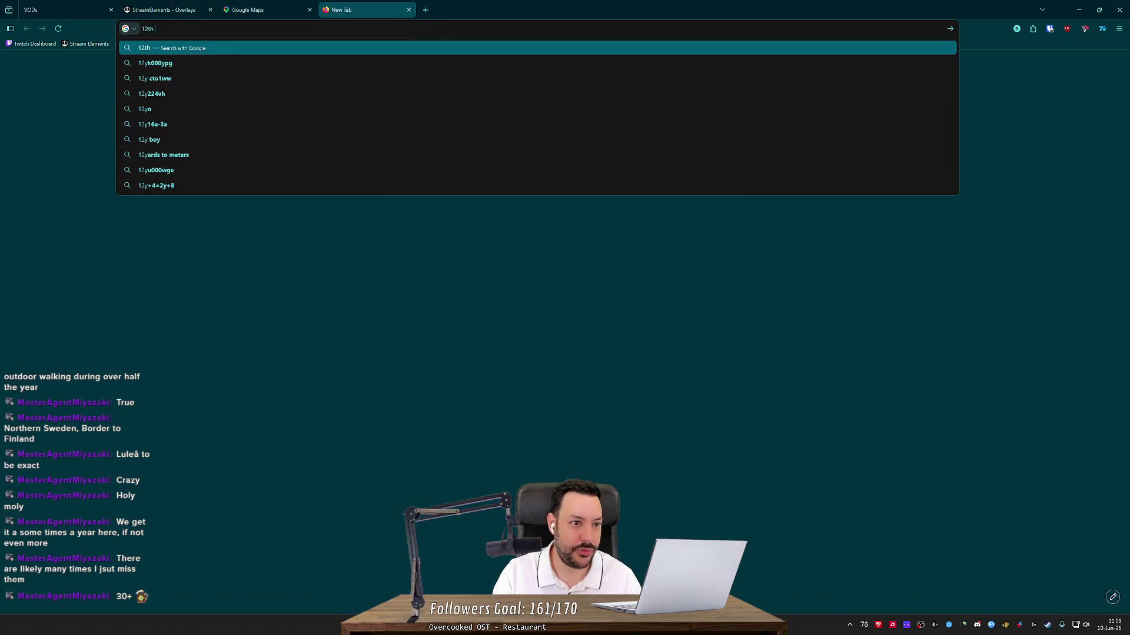
{"action": "key", "text": "Down"}
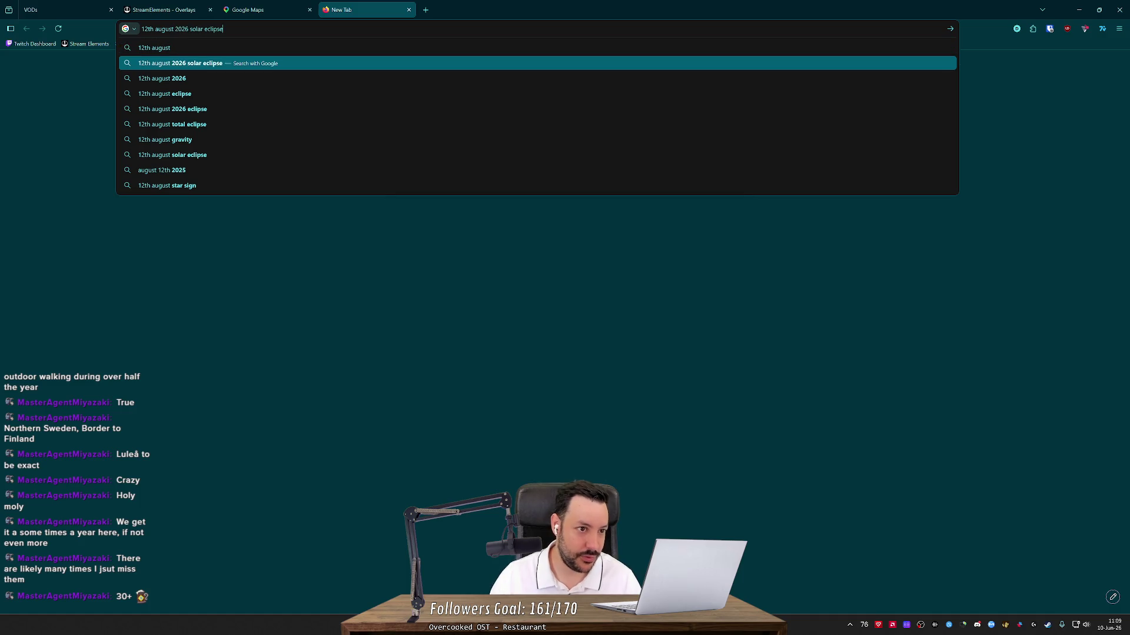
{"action": "key", "text": "Return"}
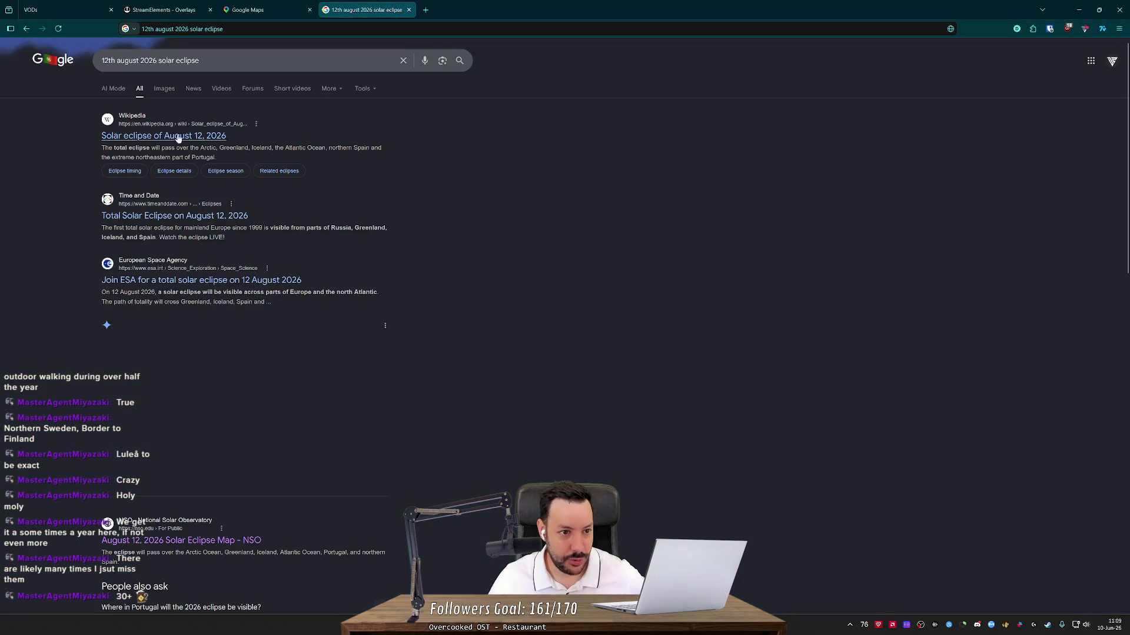
{"action": "left_click", "coordinate": [161, 215]}
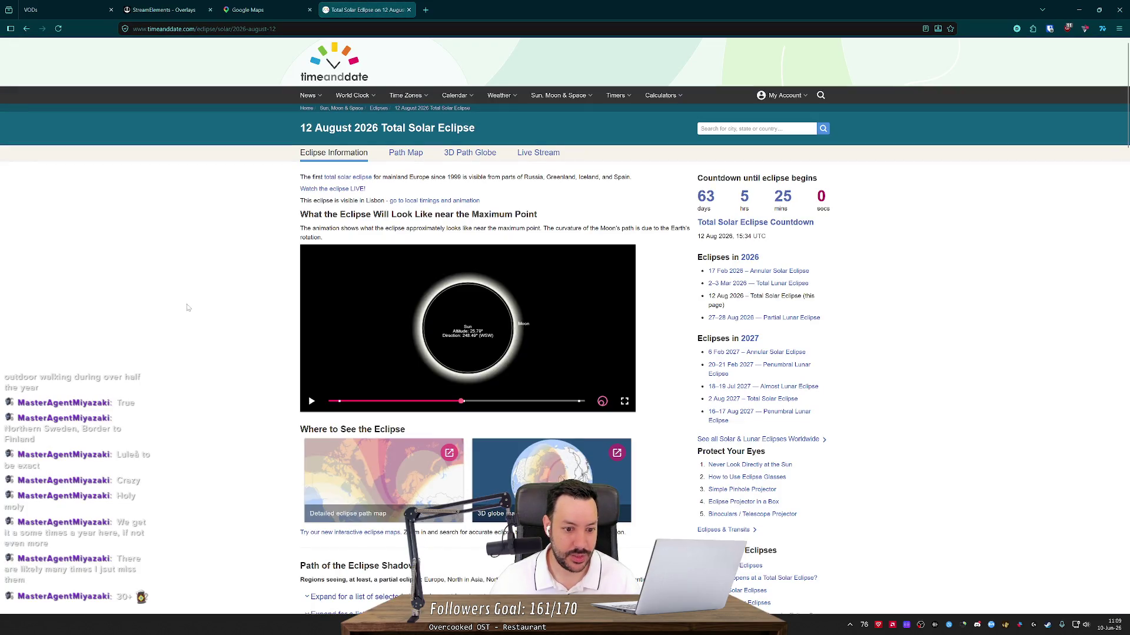
- Run the fullscreen eclipse path animation to about 18:30 UTC over Iberia, then return to Google Maps
{"action": "scroll", "coordinate": [188, 308], "scroll_direction": "down", "scroll_amount": 4}
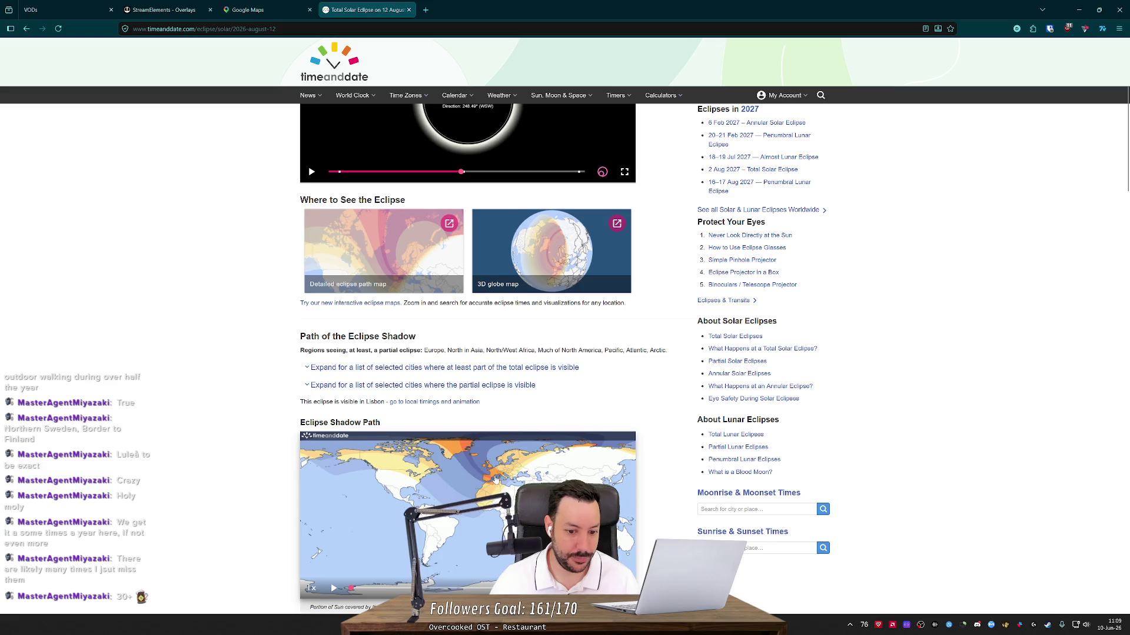
{"action": "scroll", "coordinate": [495, 480], "scroll_direction": "down", "scroll_amount": 1}
{"action": "left_click", "coordinate": [625, 542]}
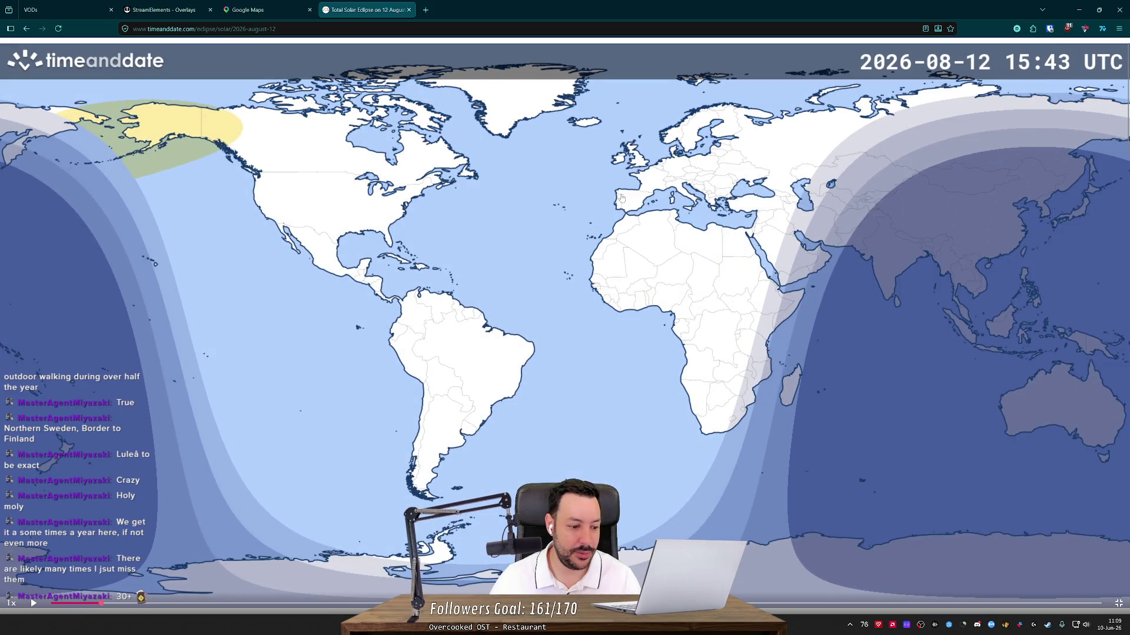
{"action": "left_click", "coordinate": [545, 278]}
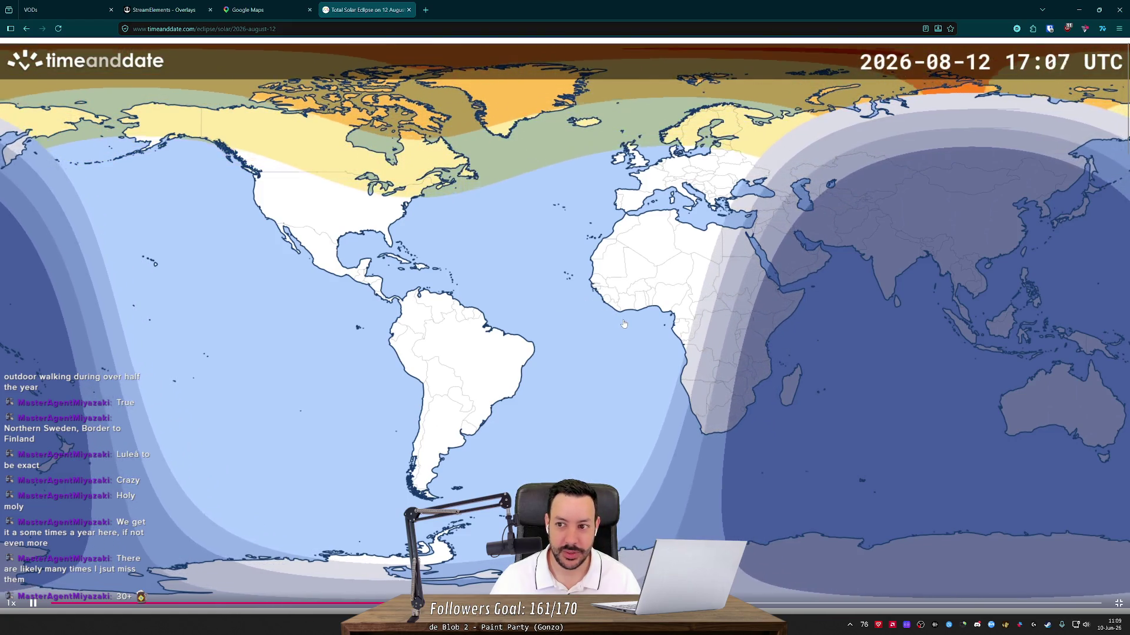
{"action": "left_click", "coordinate": [571, 153]}
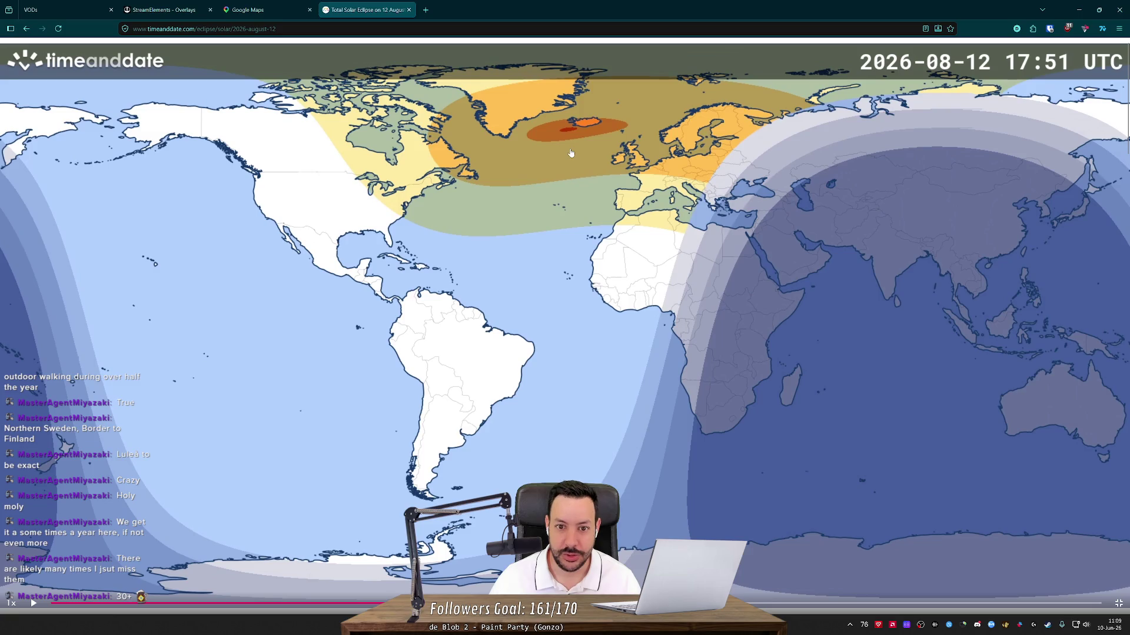
{"action": "left_click_drag", "start_coordinate": [570, 137], "coordinate": [631, 201]}
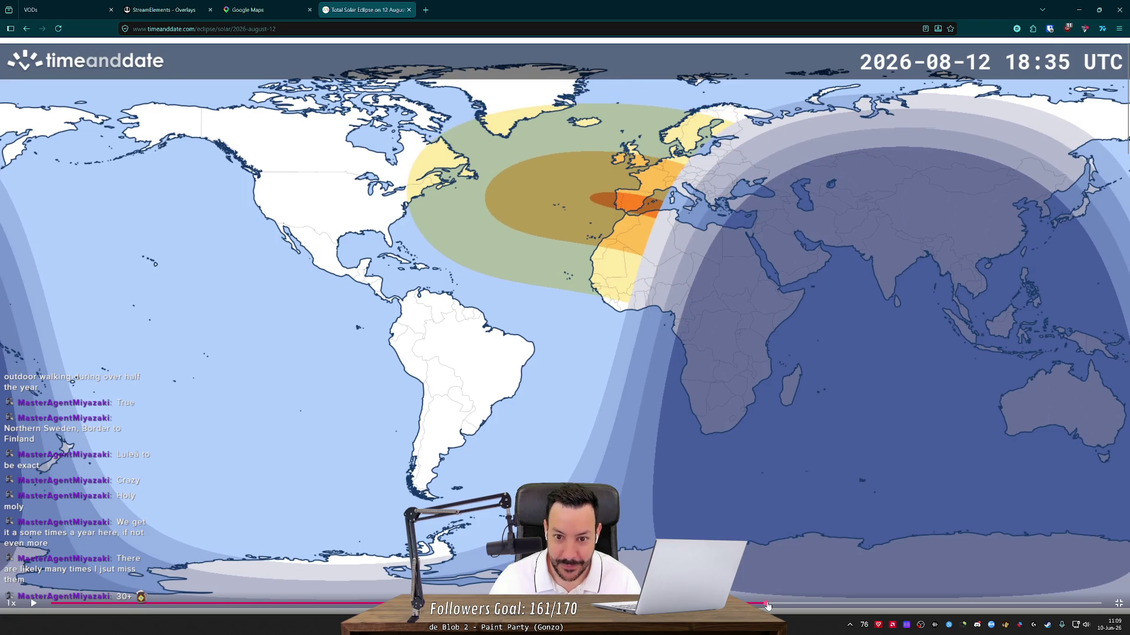
{"action": "left_click_drag", "start_coordinate": [760, 606], "coordinate": [749, 604]}
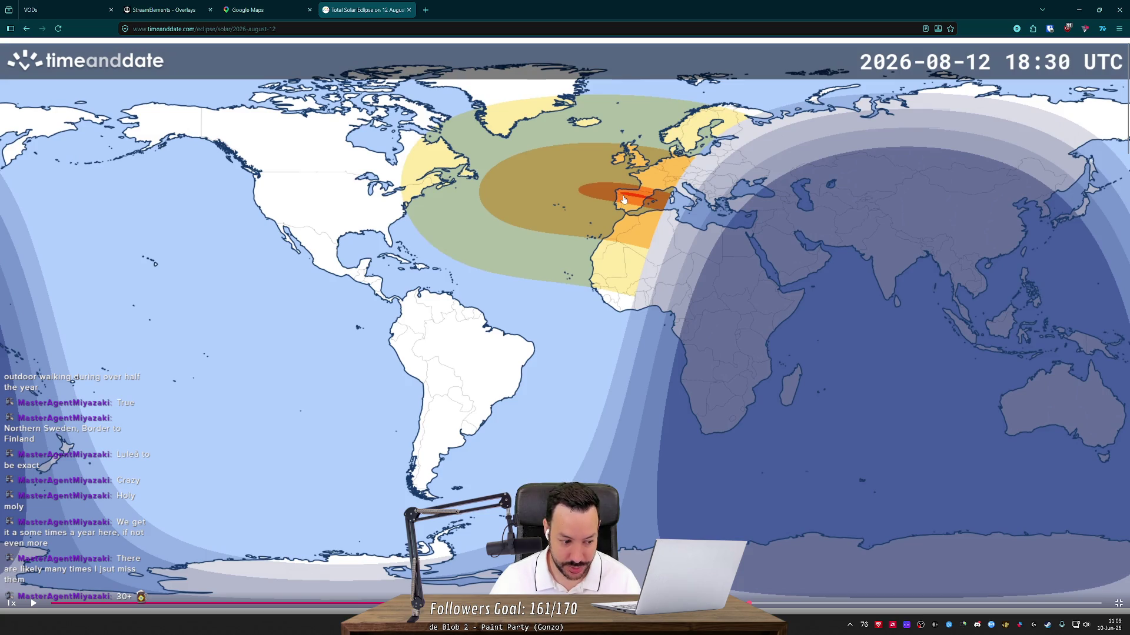
{"action": "key", "text": "ctrl+shift+Tab"}
{"action": "scroll", "coordinate": [396, 247], "scroll_direction": "down", "scroll_amount": 5}
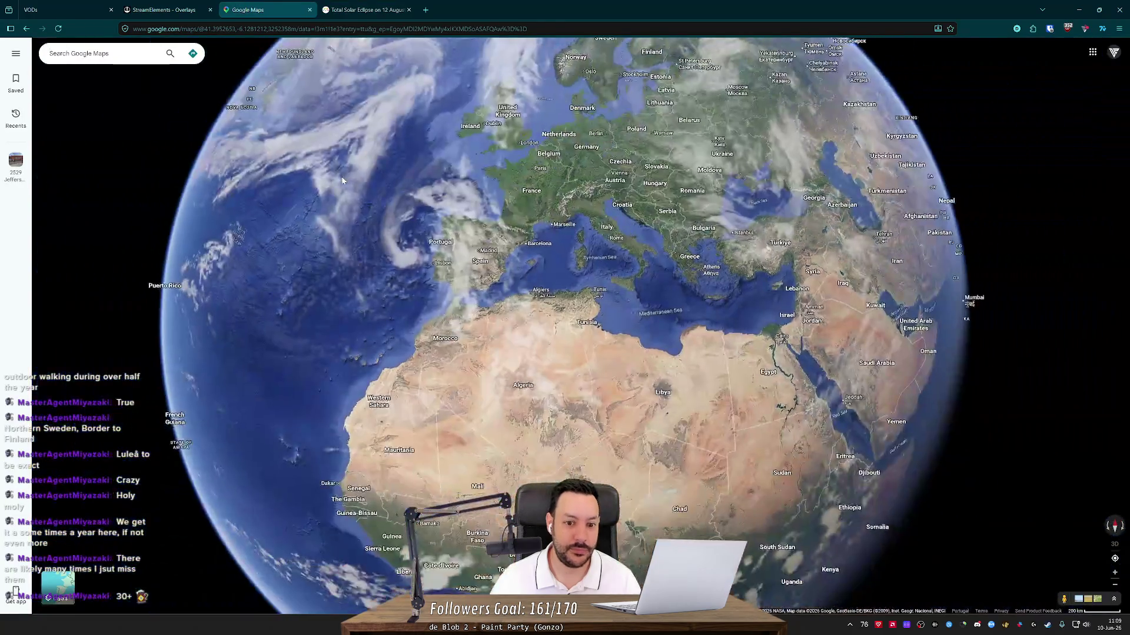
- Zoom the satellite map into Rio de Onor and open the map's context menu near Parque de Campismo
{"action": "scroll", "coordinate": [396, 247], "scroll_direction": "up", "scroll_amount": 5}
{"action": "scroll", "coordinate": [419, 224], "scroll_direction": "up", "scroll_amount": 5}
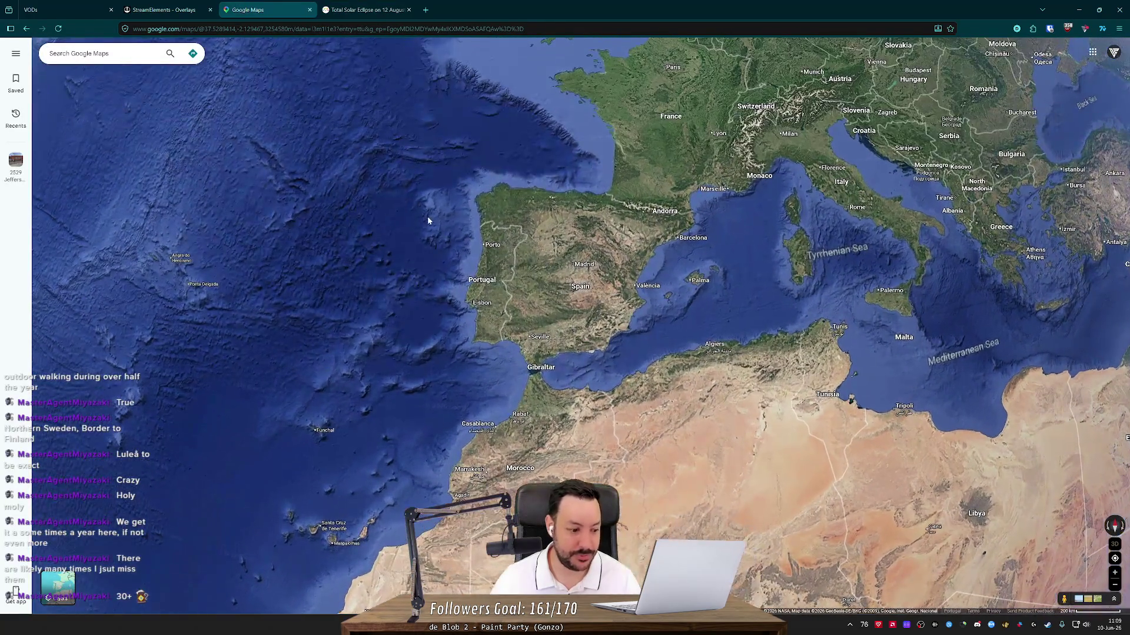
{"action": "scroll", "coordinate": [742, 272], "scroll_direction": "up", "scroll_amount": 4}
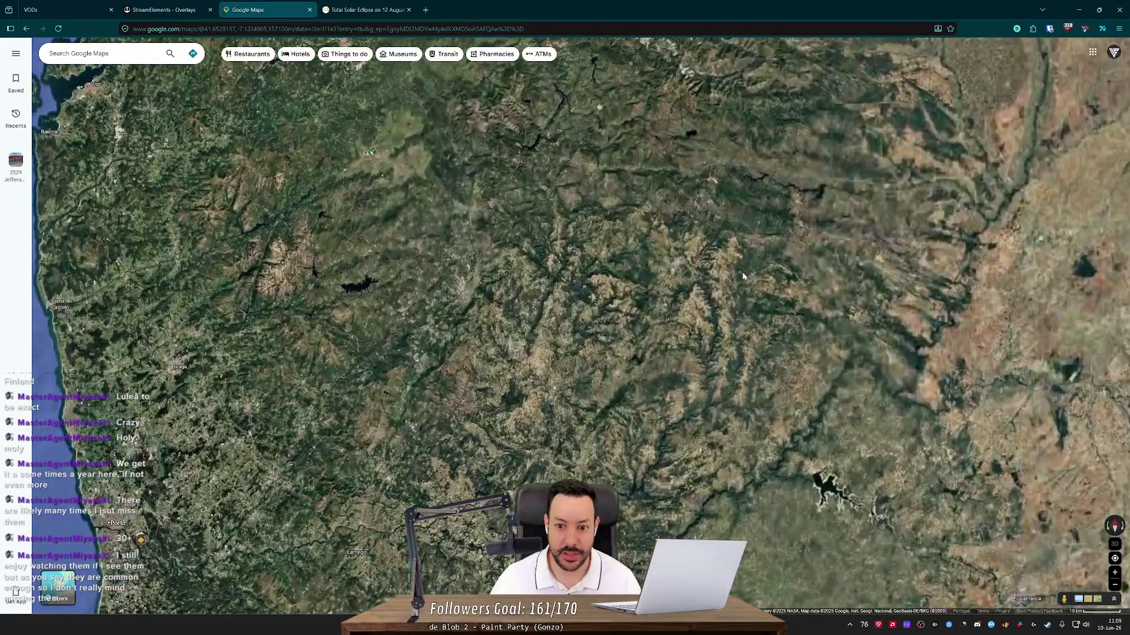
{"action": "scroll", "coordinate": [774, 281], "scroll_direction": "up", "scroll_amount": 6}
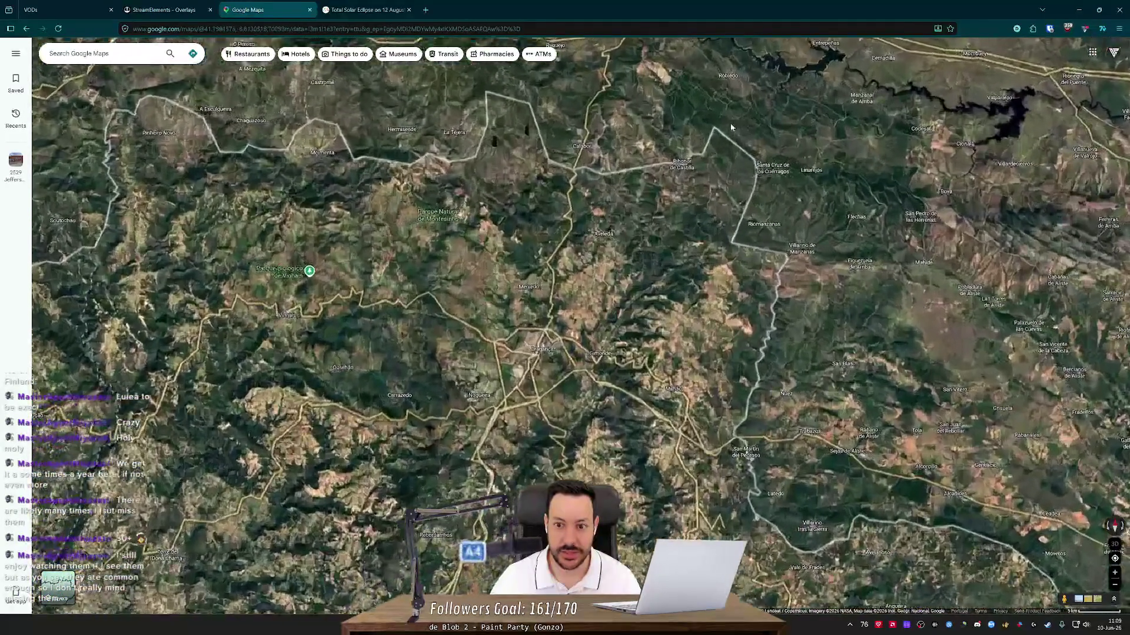
{"action": "scroll", "coordinate": [642, 229], "scroll_direction": "down", "scroll_amount": 3}
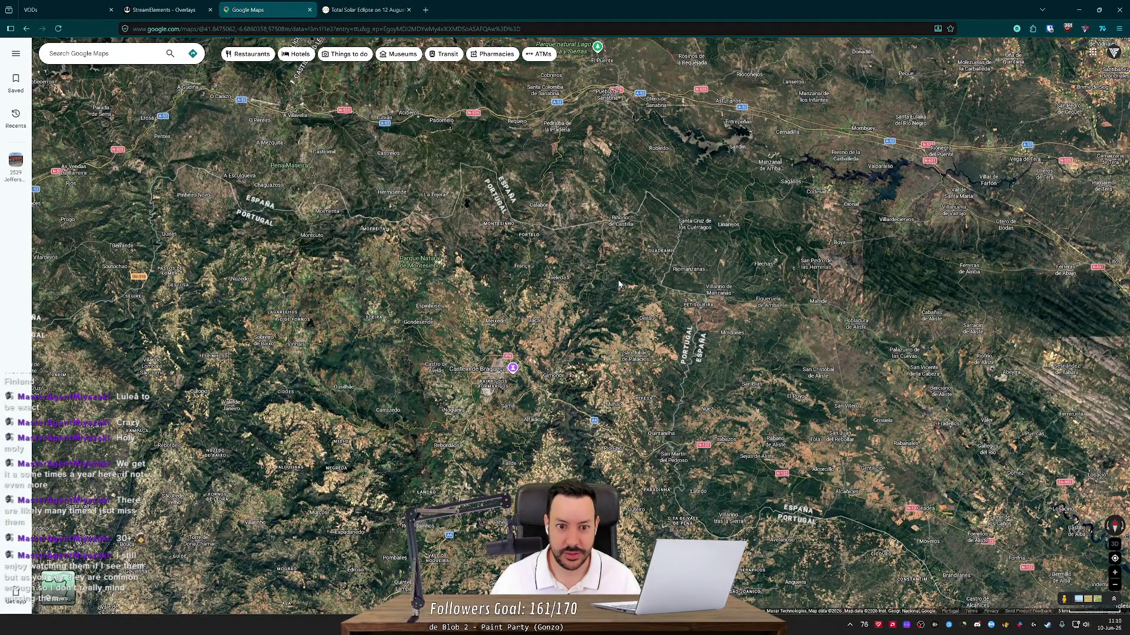
{"action": "scroll", "coordinate": [620, 289], "scroll_direction": "up", "scroll_amount": 3}
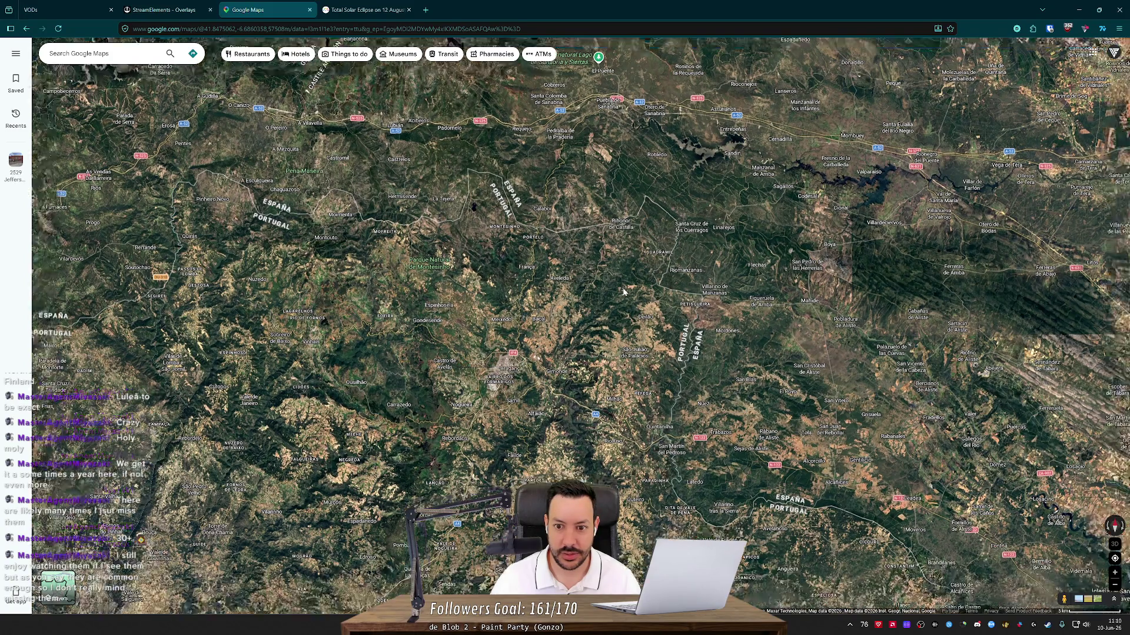
{"action": "scroll", "coordinate": [631, 223], "scroll_direction": "up", "scroll_amount": 5}
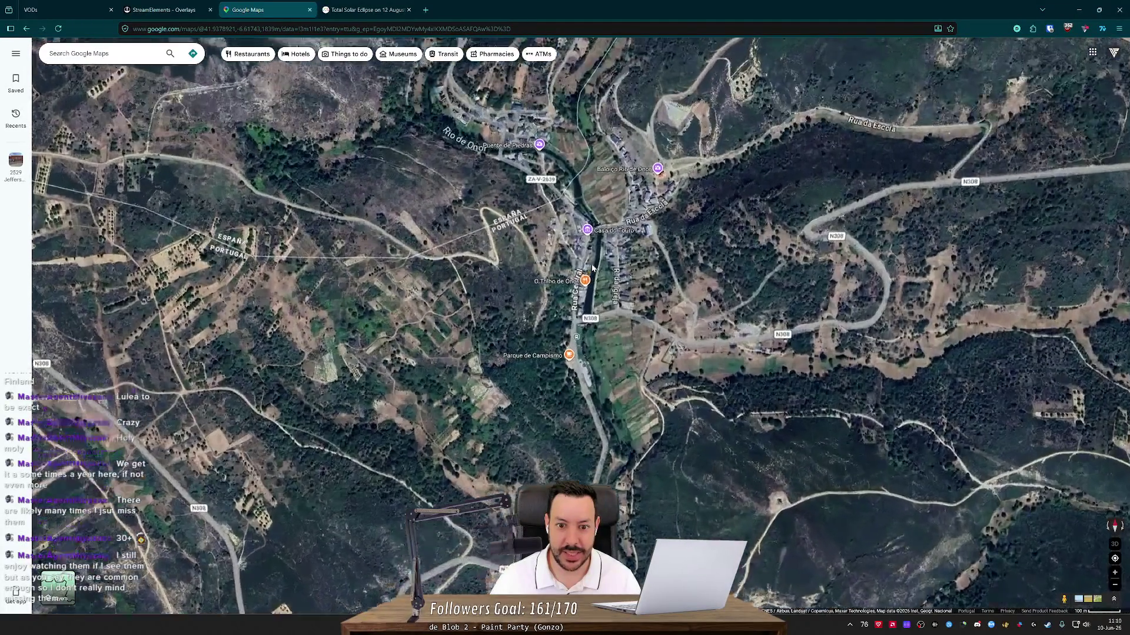
{"action": "scroll", "coordinate": [586, 268], "scroll_direction": "down", "scroll_amount": 2}
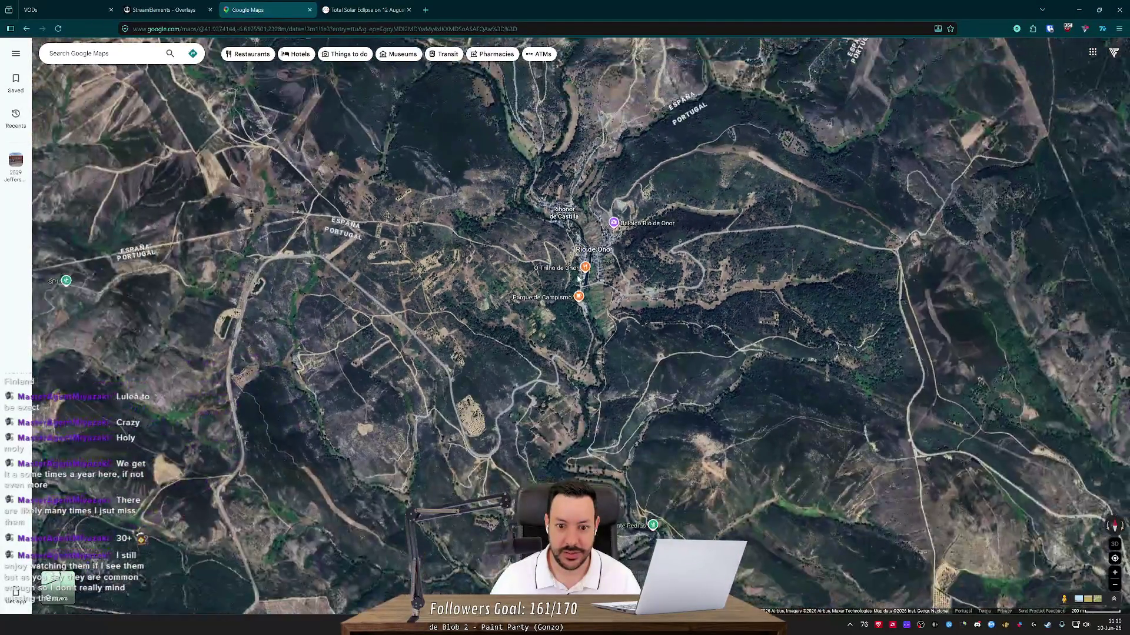
{"action": "right_click", "coordinate": [578, 277]}
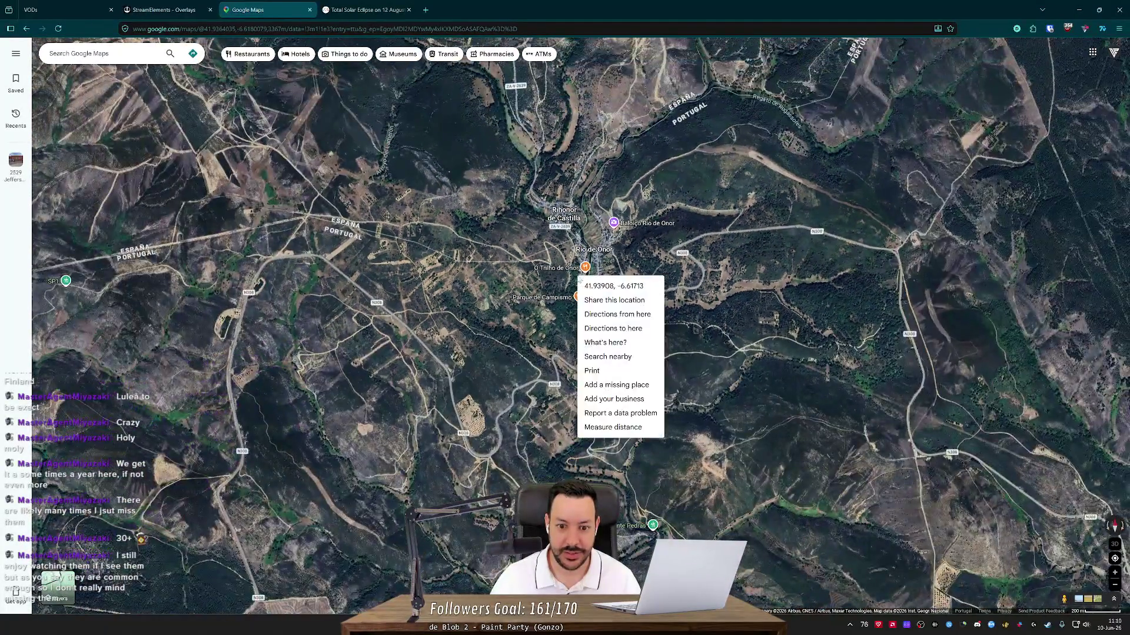
- Start directions from the spot to the saved Home address and switch to the road map
{"action": "left_click", "coordinate": [614, 315]}
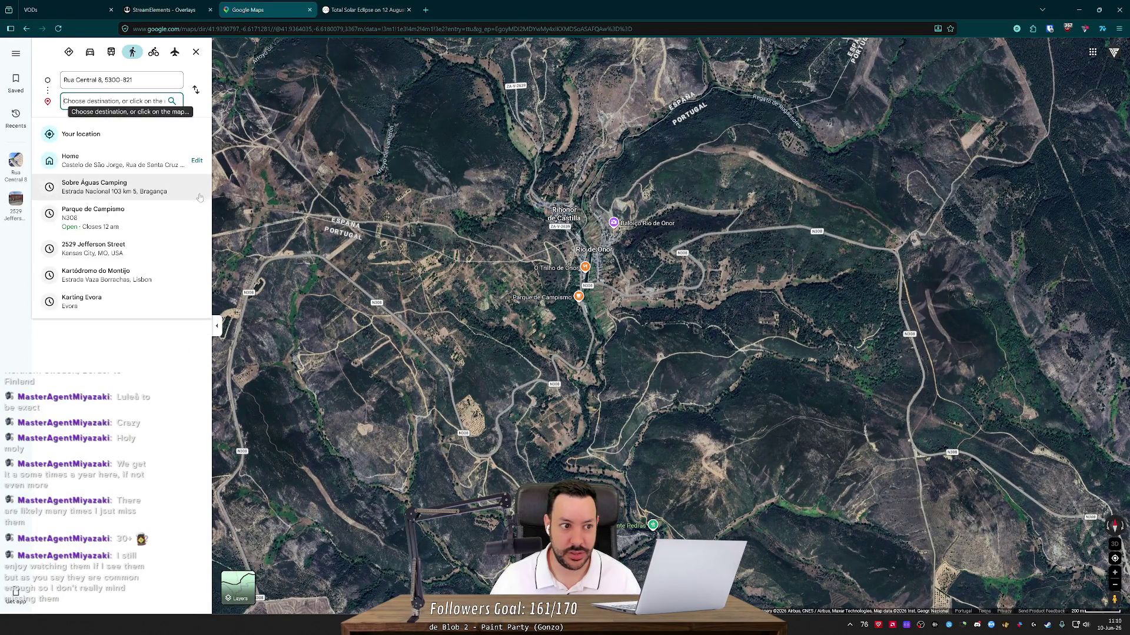
{"action": "left_click", "coordinate": [120, 171]}
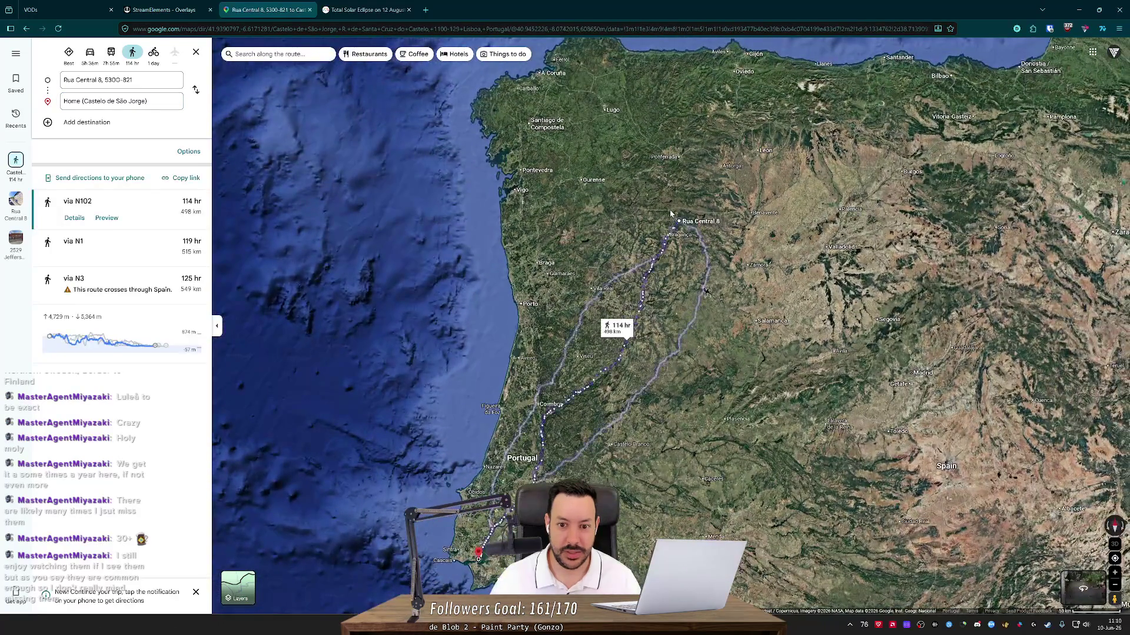
{"action": "scroll", "coordinate": [671, 214], "scroll_direction": "up", "scroll_amount": 5}
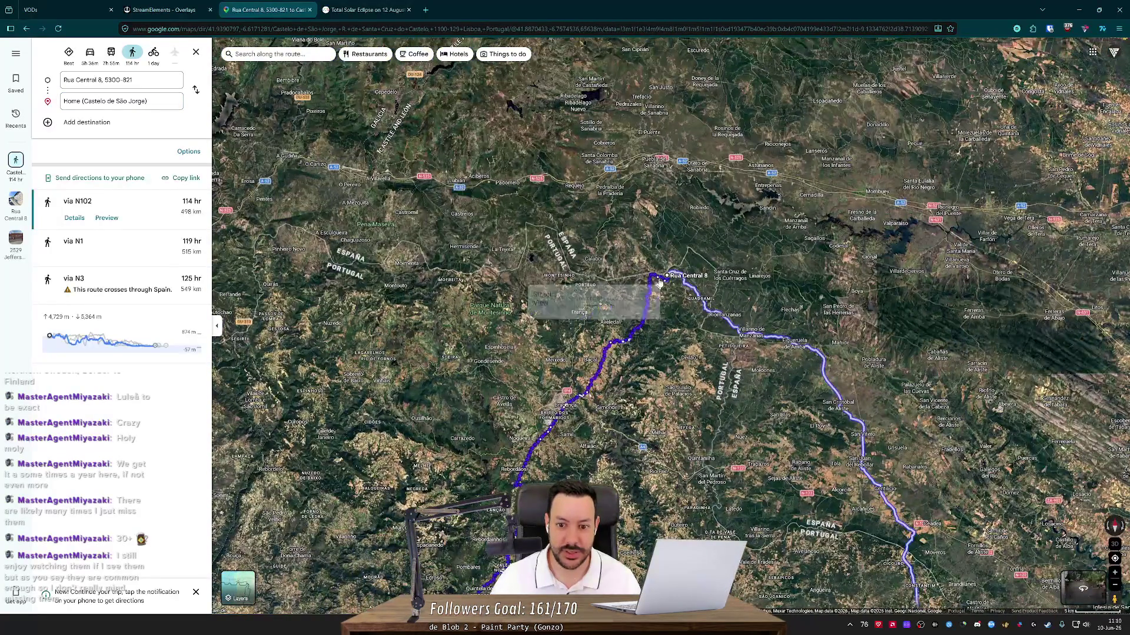
{"action": "scroll", "coordinate": [659, 283], "scroll_direction": "up", "scroll_amount": 3}
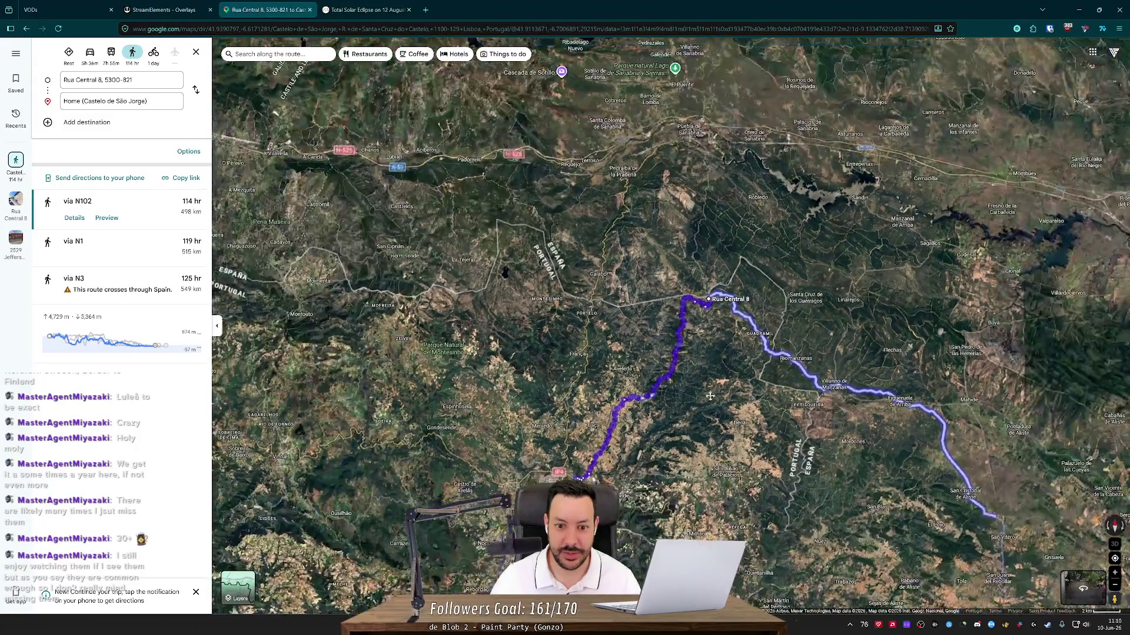
{"action": "scroll", "coordinate": [711, 396], "scroll_direction": "up", "scroll_amount": 2}
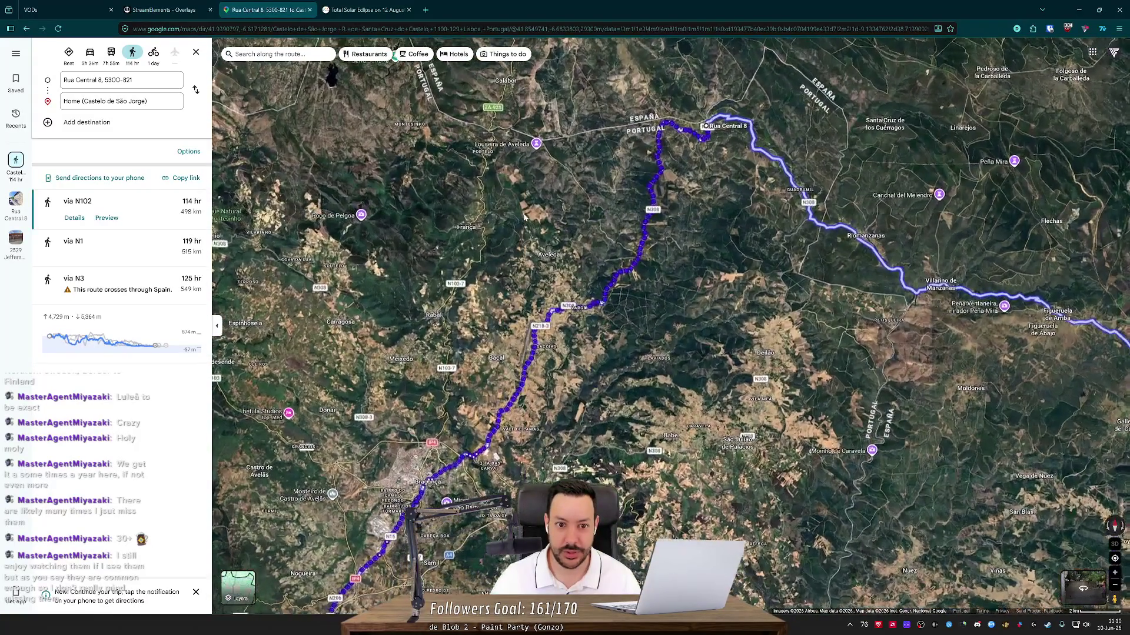
{"action": "scroll", "coordinate": [525, 217], "scroll_direction": "down", "scroll_amount": 5}
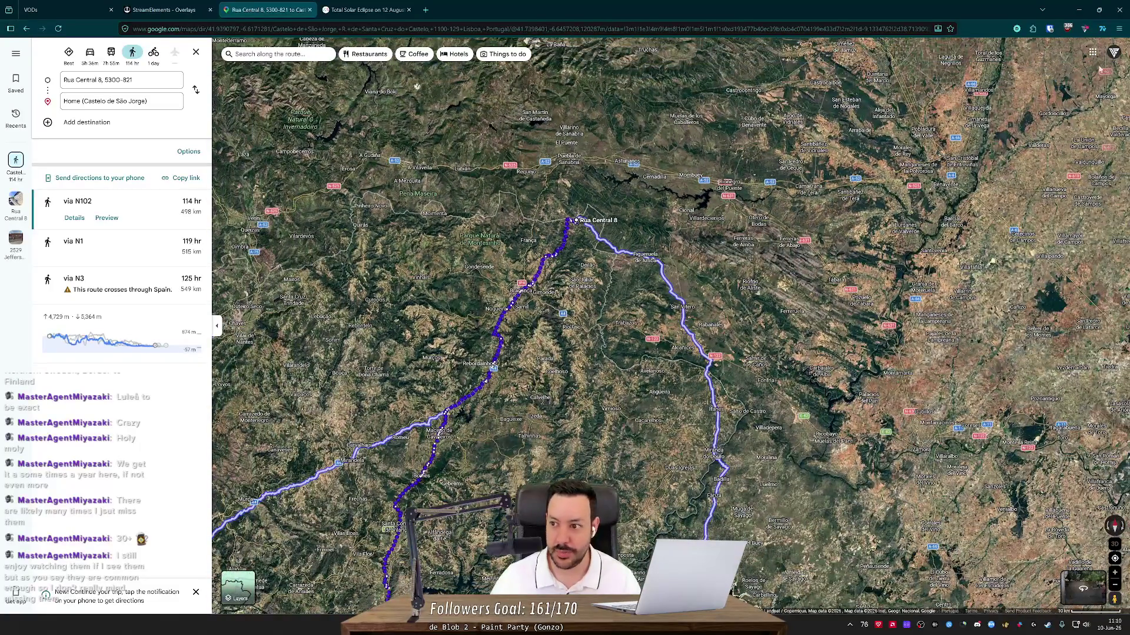
{"action": "left_click", "coordinate": [238, 588]}
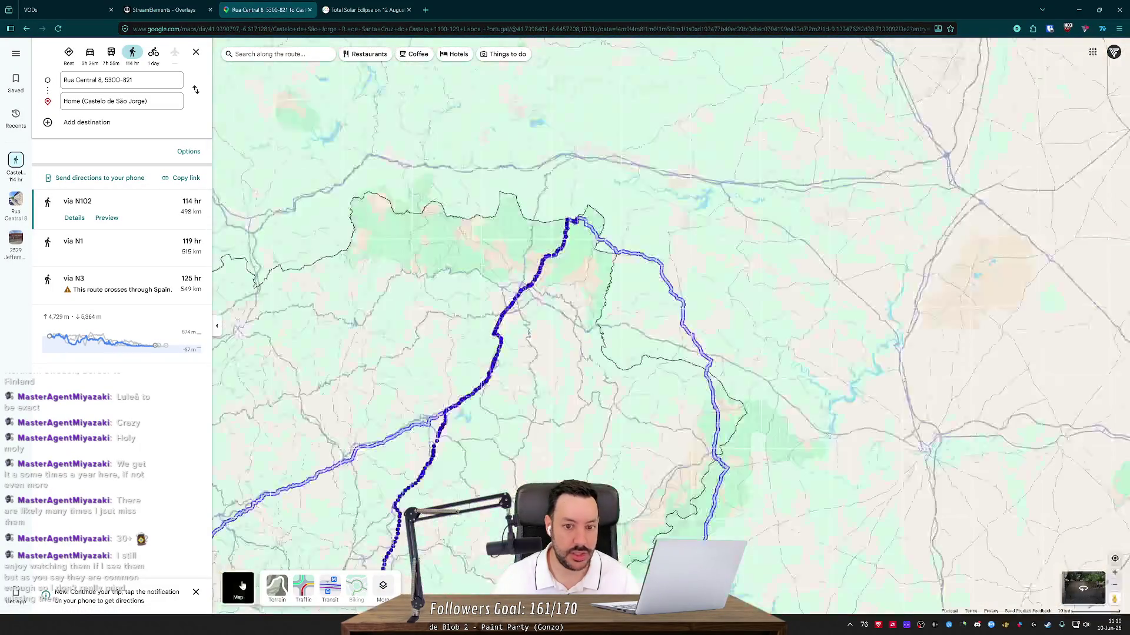
- Move the route start west to ZA-L-2698 and remove the Home stop from the route
{"action": "scroll", "coordinate": [671, 327], "scroll_direction": "down", "scroll_amount": 5}
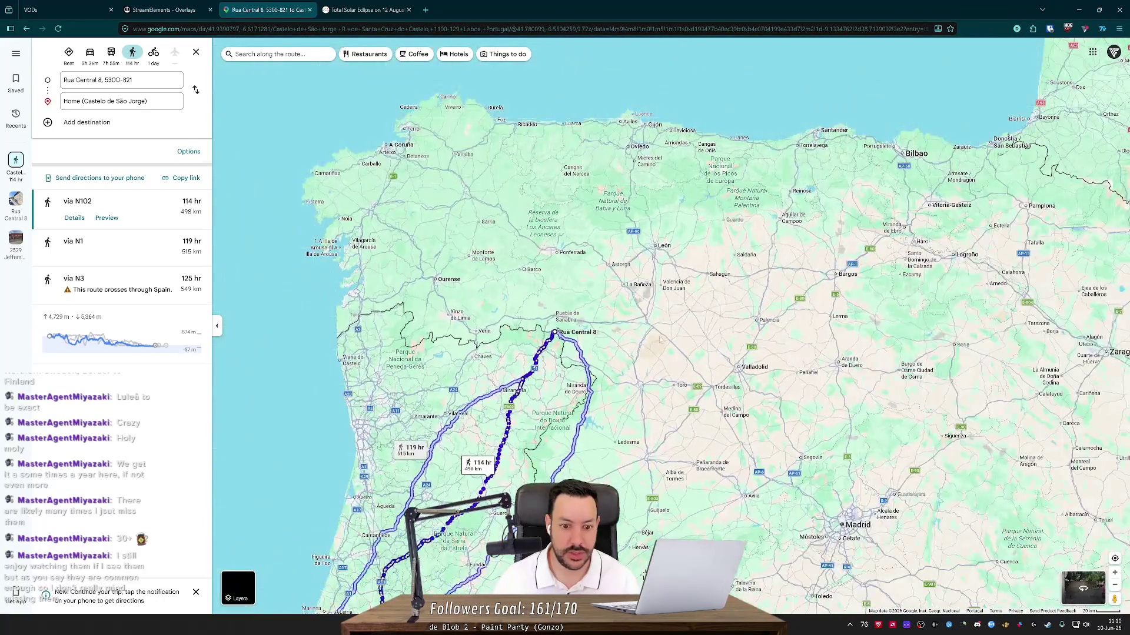
{"action": "scroll", "coordinate": [670, 327], "scroll_direction": "up", "scroll_amount": 6}
{"action": "scroll", "coordinate": [377, 330], "scroll_direction": "up", "scroll_amount": 2}
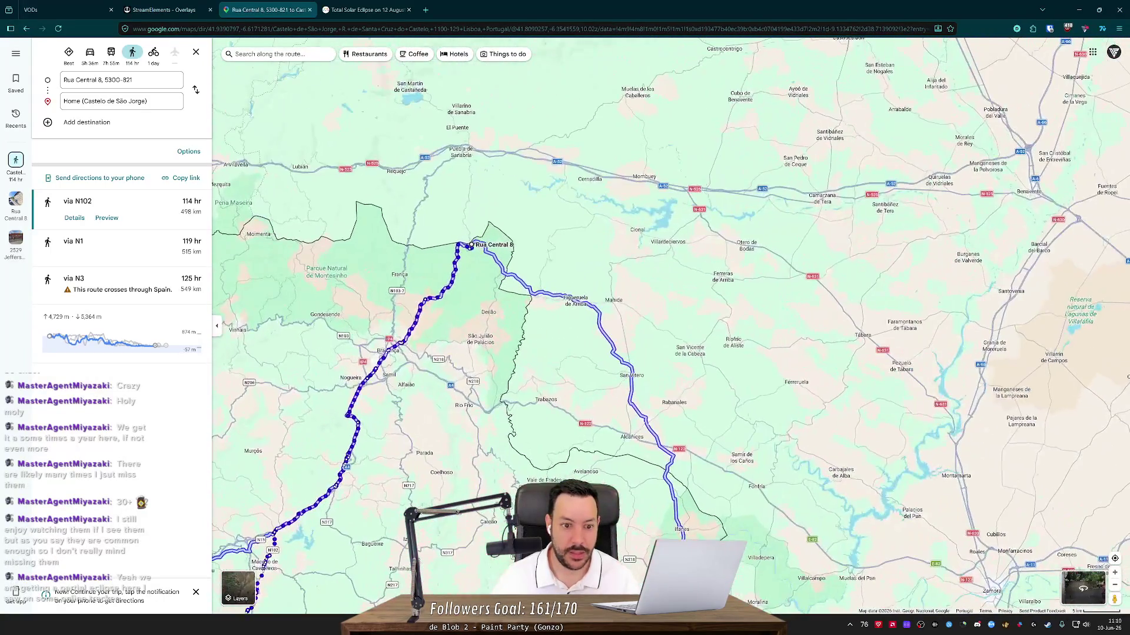
{"action": "scroll", "coordinate": [669, 386], "scroll_direction": "up", "scroll_amount": 2}
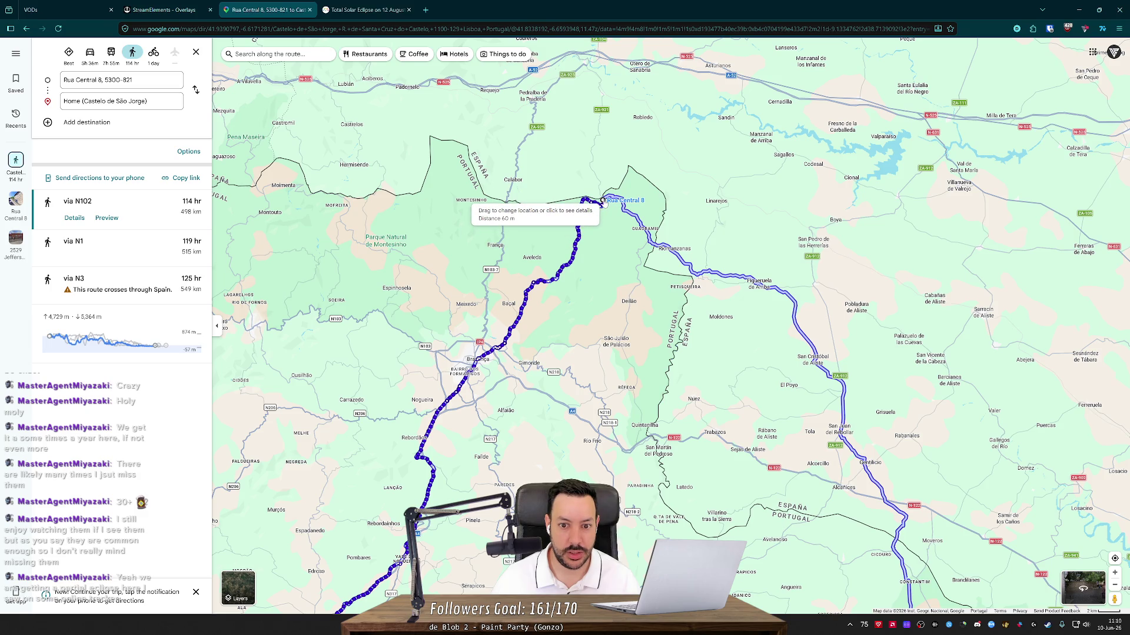
{"action": "left_click_drag", "start_coordinate": [419, 197], "coordinate": [365, 197]}
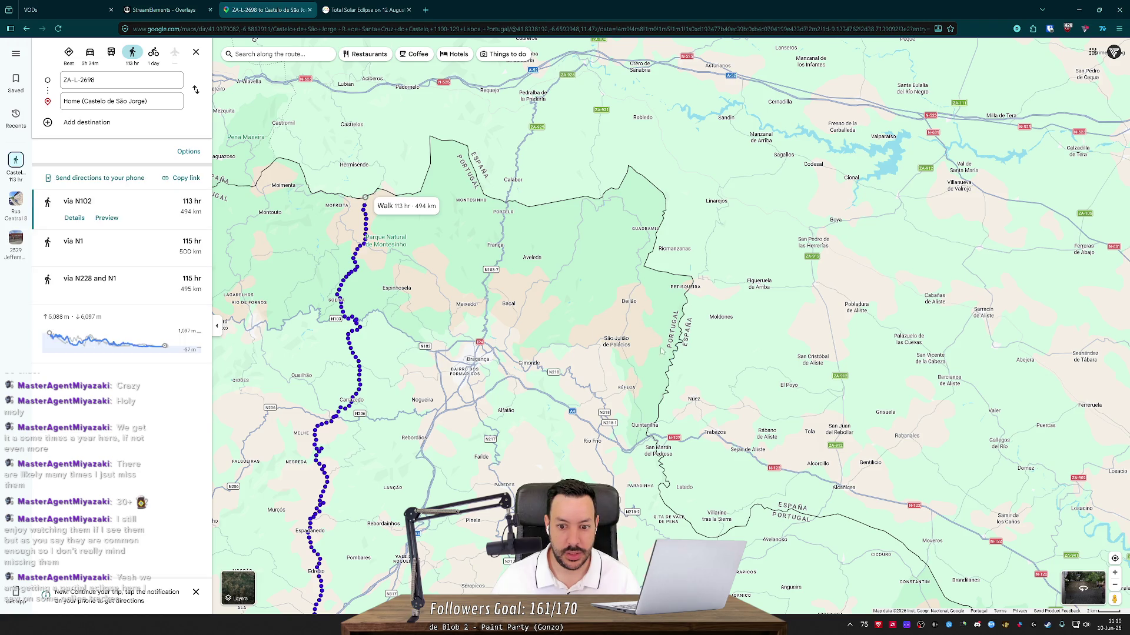
{"action": "right_click", "coordinate": [629, 323]}
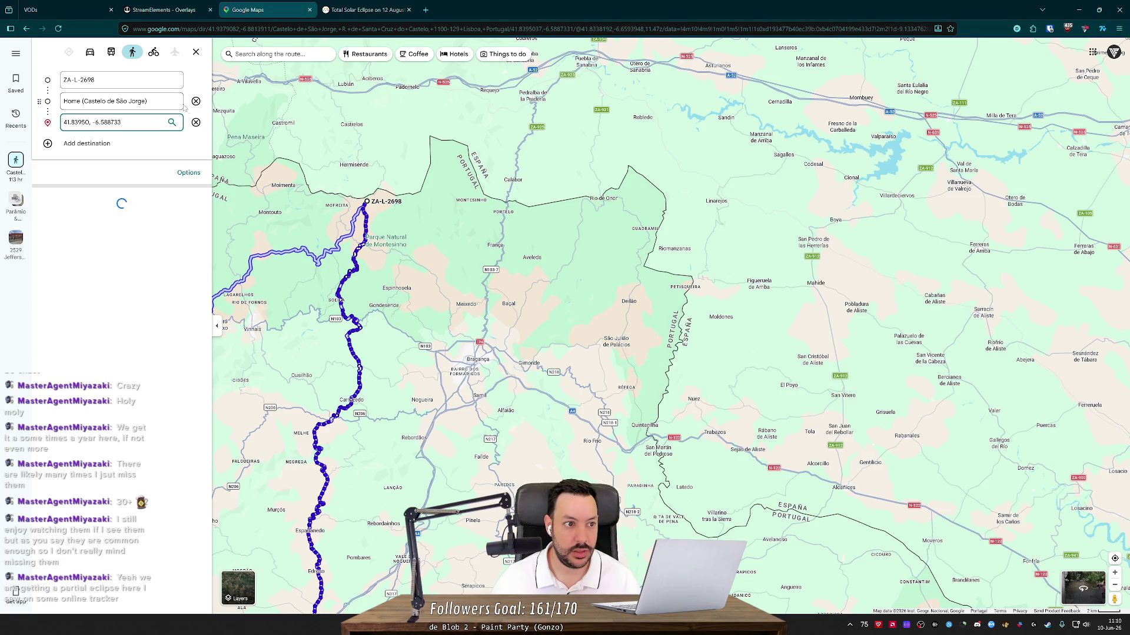
{"action": "left_click", "coordinate": [196, 101]}
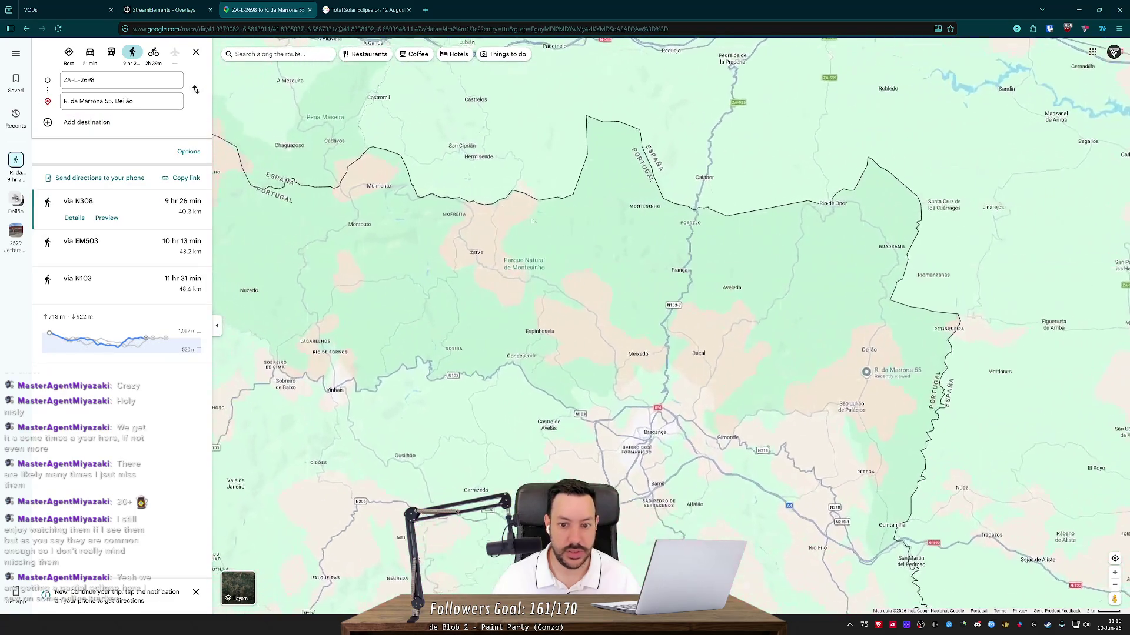
- Pan to the Rio de Onor border and move the route start onto the N308, giving a 3 hr 11 min walking route over 13.0 km
{"action": "mouse_move", "coordinate": [782, 315]}
{"action": "left_mouse_down"}
{"action": "mouse_move", "coordinate": [778, 327]}
{"action": "mouse_move", "coordinate": [640, 335]}
{"action": "left_mouse_up"}
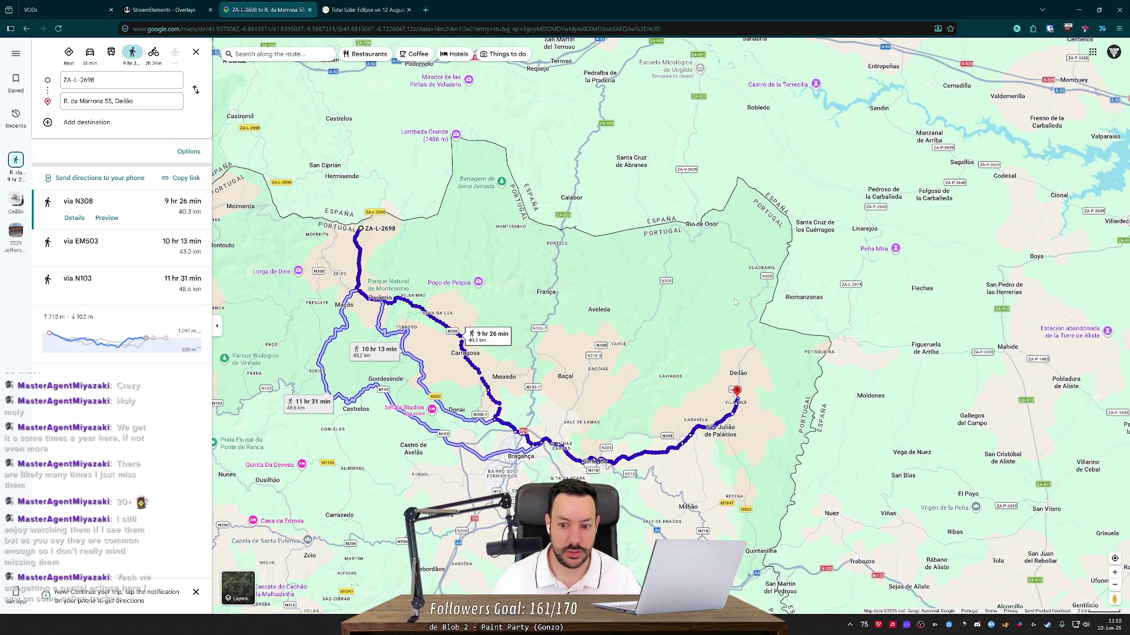
{"action": "scroll", "coordinate": [734, 302], "scroll_direction": "down", "scroll_amount": 5}
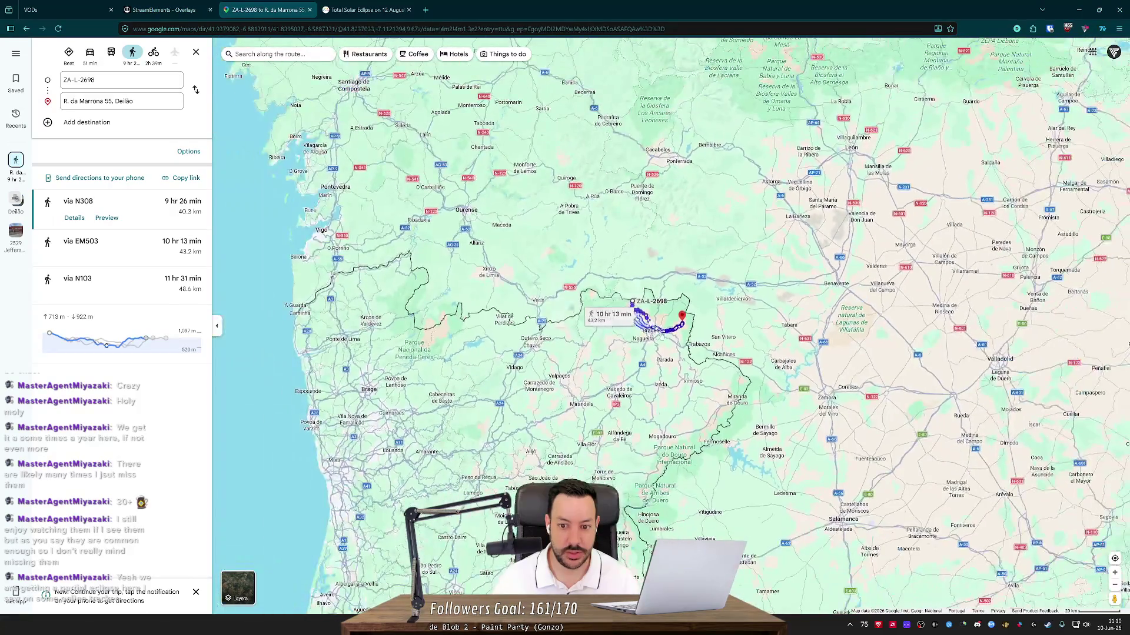
{"action": "scroll", "coordinate": [590, 317], "scroll_direction": "up", "scroll_amount": 5}
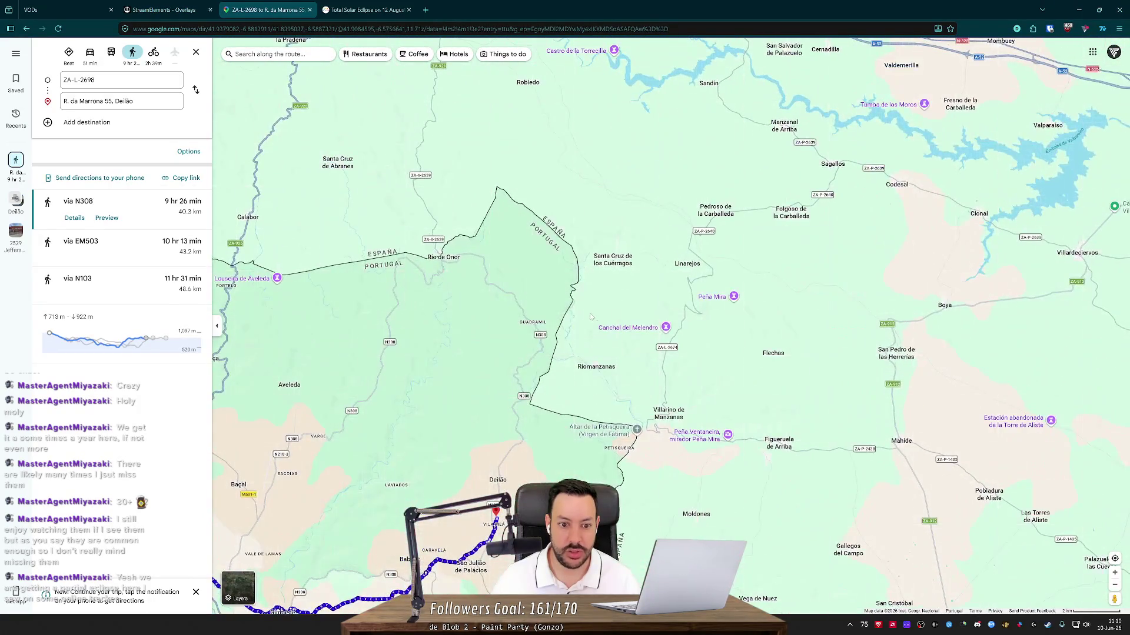
{"action": "mouse_move", "coordinate": [503, 511]}
{"action": "left_mouse_down"}
{"action": "mouse_move", "coordinate": [562, 499]}
{"action": "mouse_move", "coordinate": [691, 426]}
{"action": "mouse_move", "coordinate": [685, 433]}
{"action": "mouse_move", "coordinate": [699, 319]}
{"action": "left_mouse_up"}
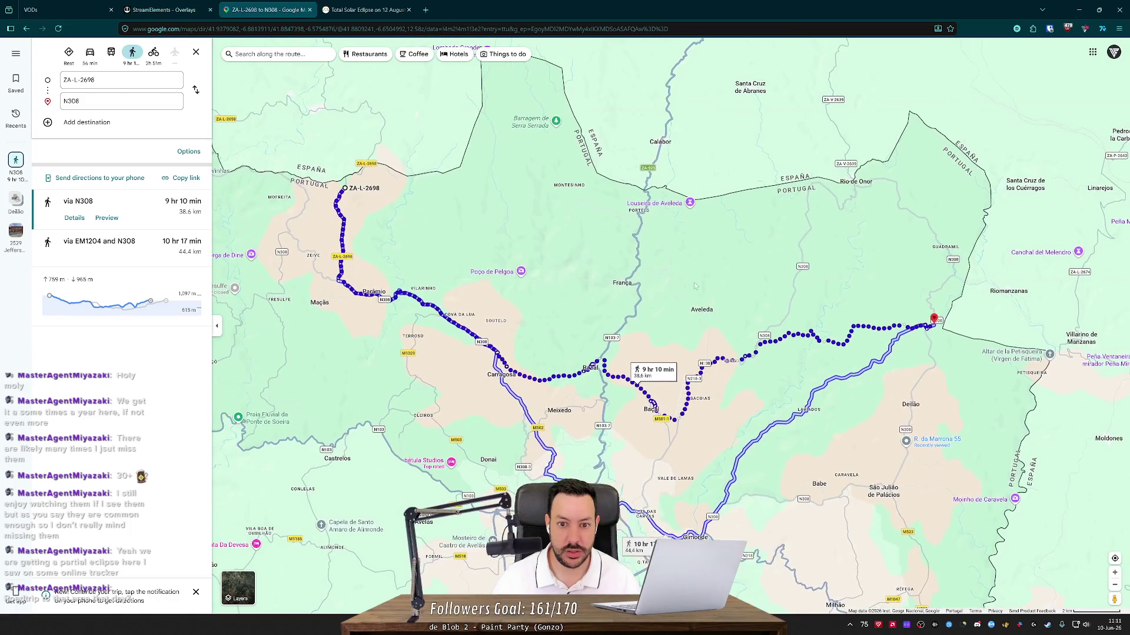
{"action": "mouse_move", "coordinate": [729, 360]}
{"action": "left_mouse_down"}
{"action": "mouse_move", "coordinate": [789, 196]}
{"action": "mouse_move", "coordinate": [808, 192]}
{"action": "mouse_move", "coordinate": [807, 213]}
{"action": "mouse_move", "coordinate": [831, 247]}
{"action": "left_mouse_up"}
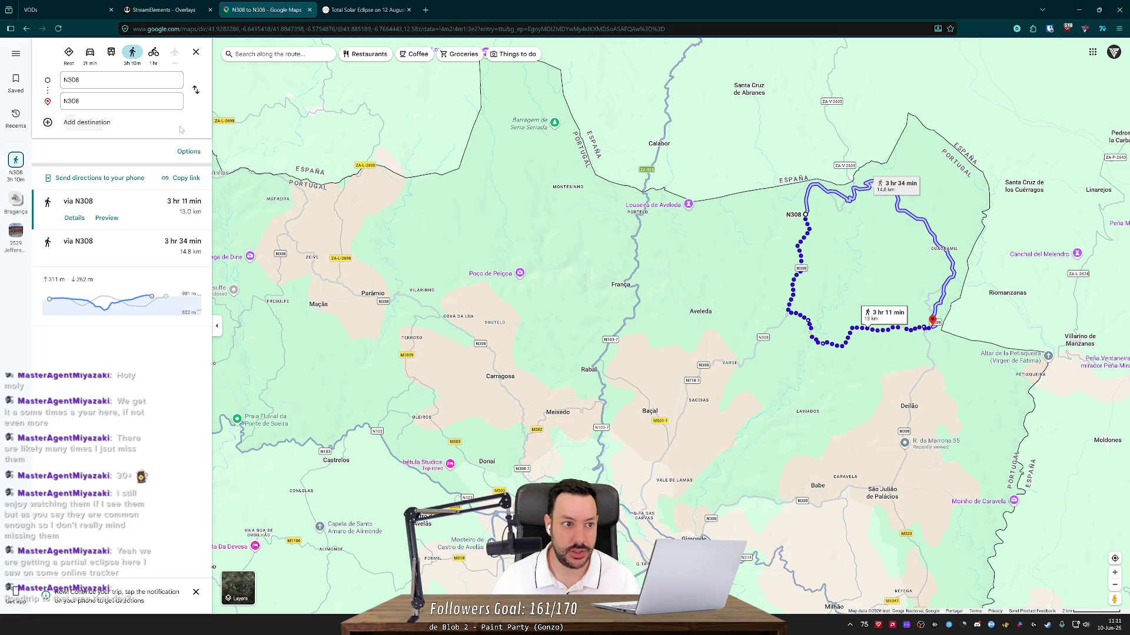
- Switch the route to driving and drag it to run further south
{"action": "left_click", "coordinate": [90, 52]}
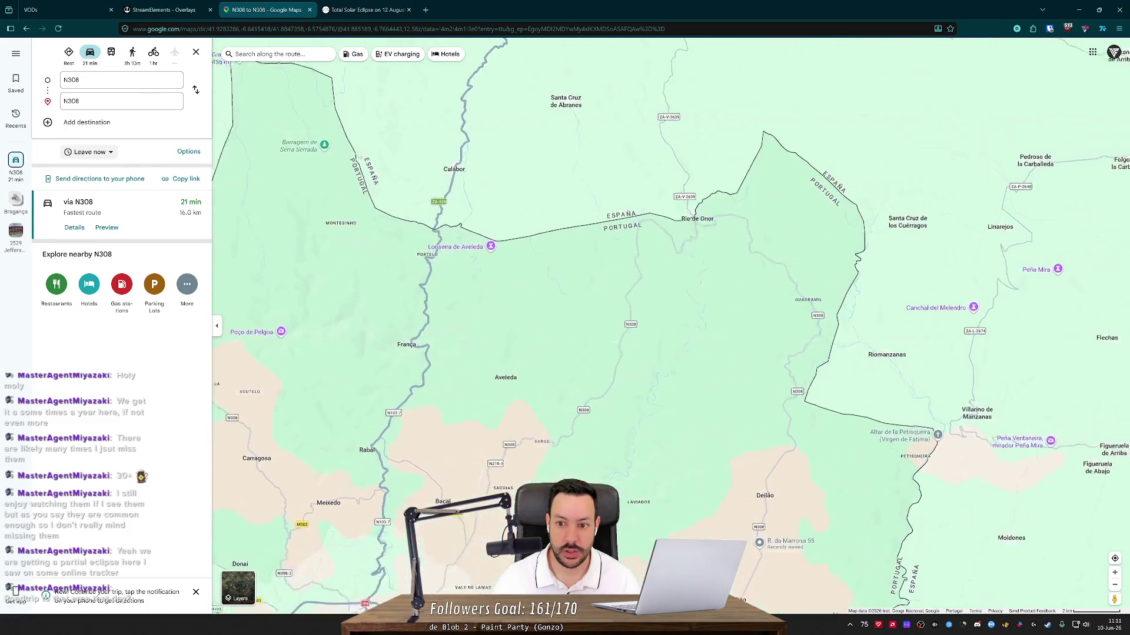
{"action": "left_click_drag", "start_coordinate": [706, 272], "coordinate": [596, 361]}
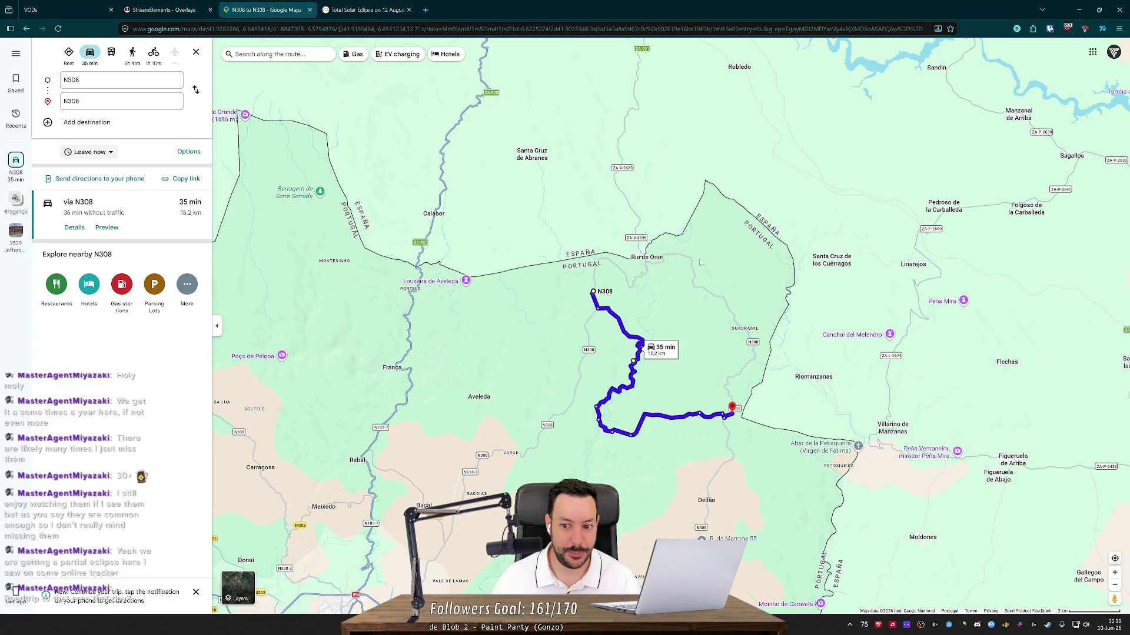
{"action": "scroll", "coordinate": [718, 278], "scroll_direction": "up", "scroll_amount": 3}
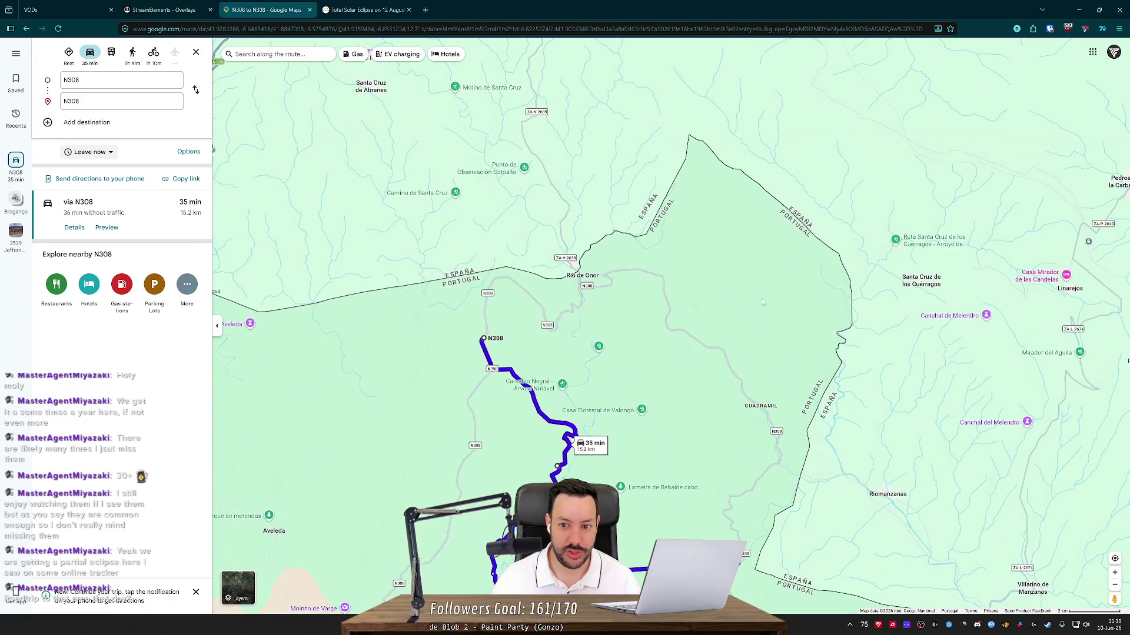
{"action": "scroll", "coordinate": [618, 292], "scroll_direction": "up", "scroll_amount": 8}
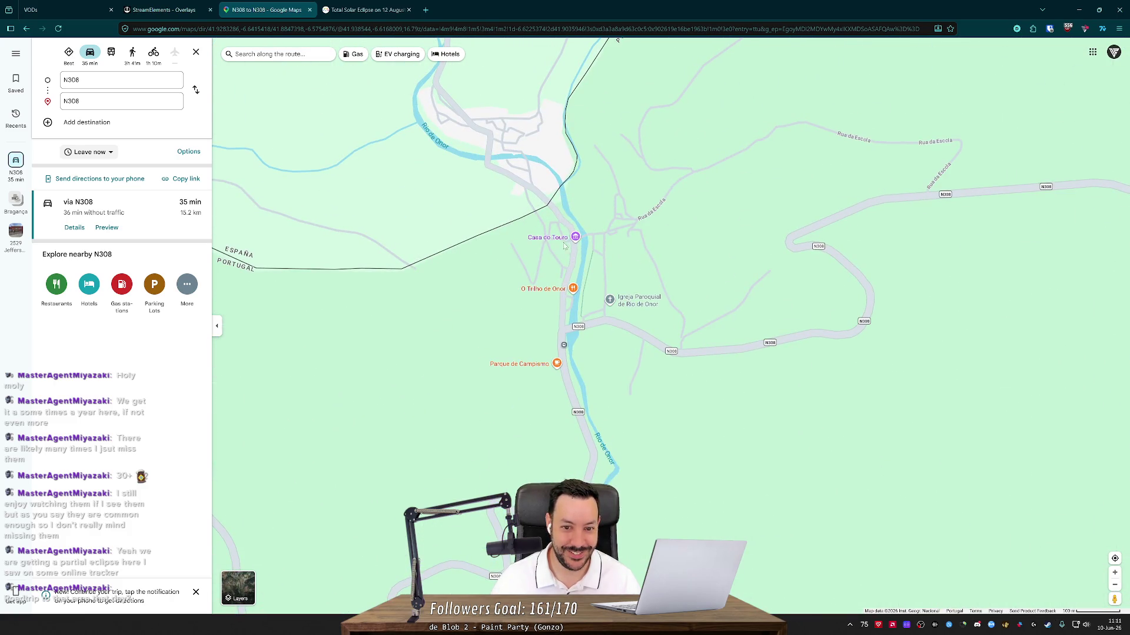
{"action": "scroll", "coordinate": [557, 241], "scroll_direction": "down", "scroll_amount": 7}
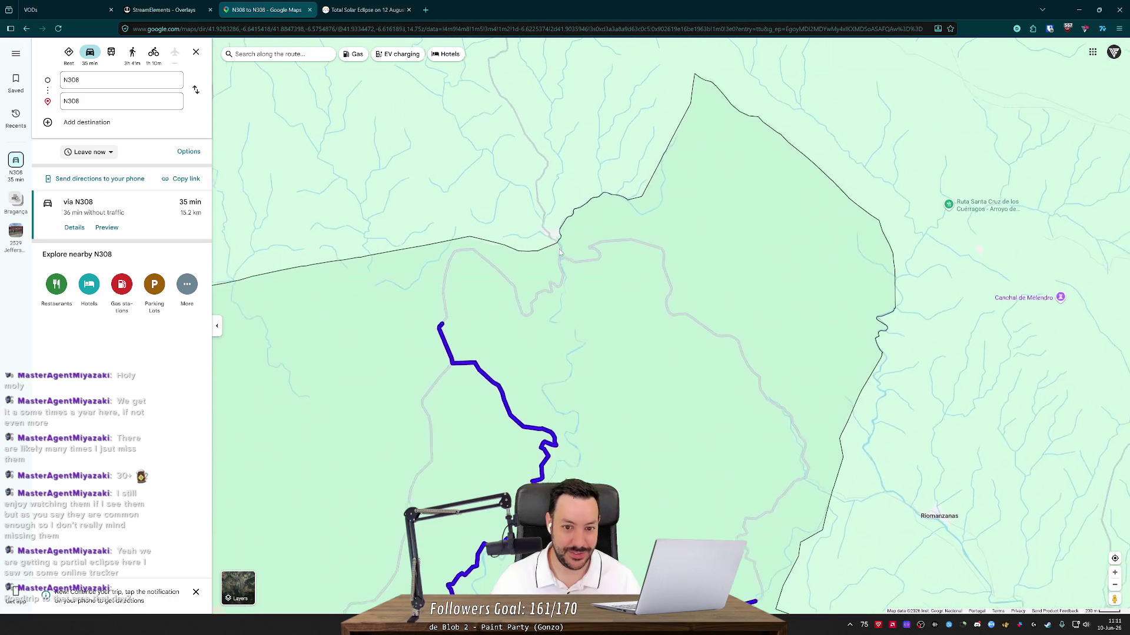
{"action": "scroll", "coordinate": [560, 253], "scroll_direction": "down", "scroll_amount": 2}
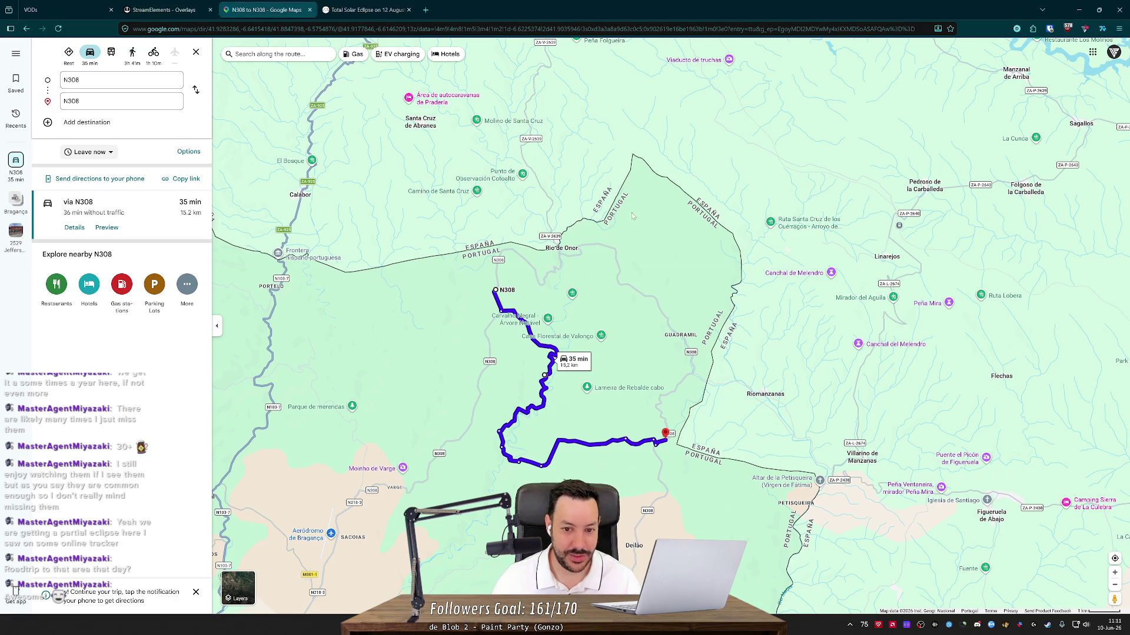
- Zoom out until Iberia and Europe are visible, then return to the timeanddate eclipse map
{"action": "scroll", "coordinate": [574, 251], "scroll_direction": "up", "scroll_amount": 5}
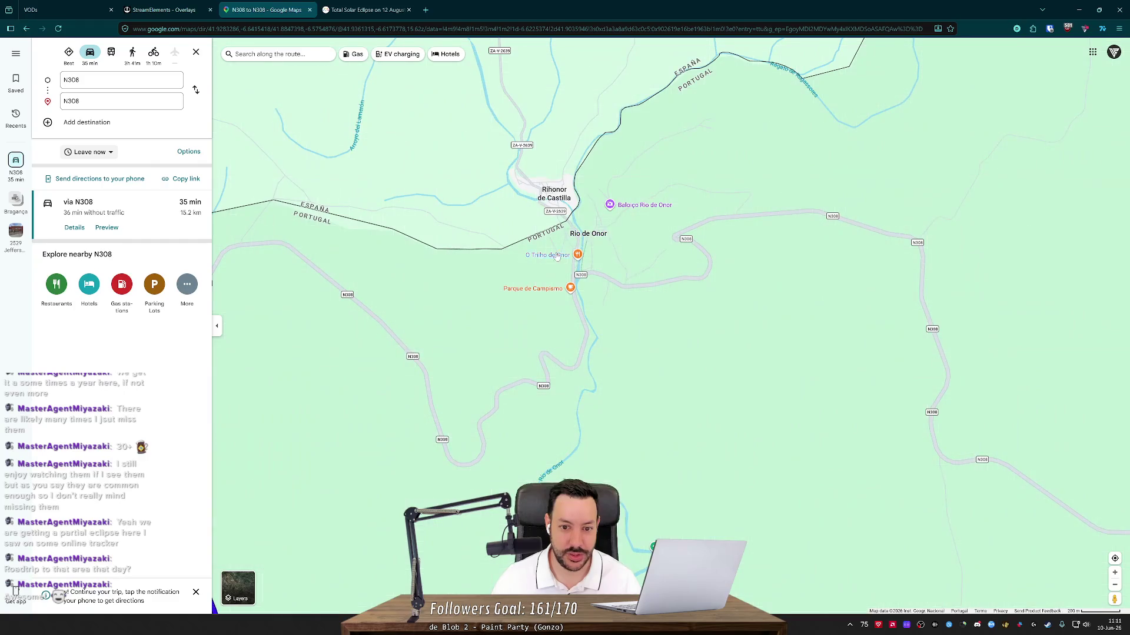
{"action": "scroll", "coordinate": [577, 278], "scroll_direction": "down", "scroll_amount": 10}
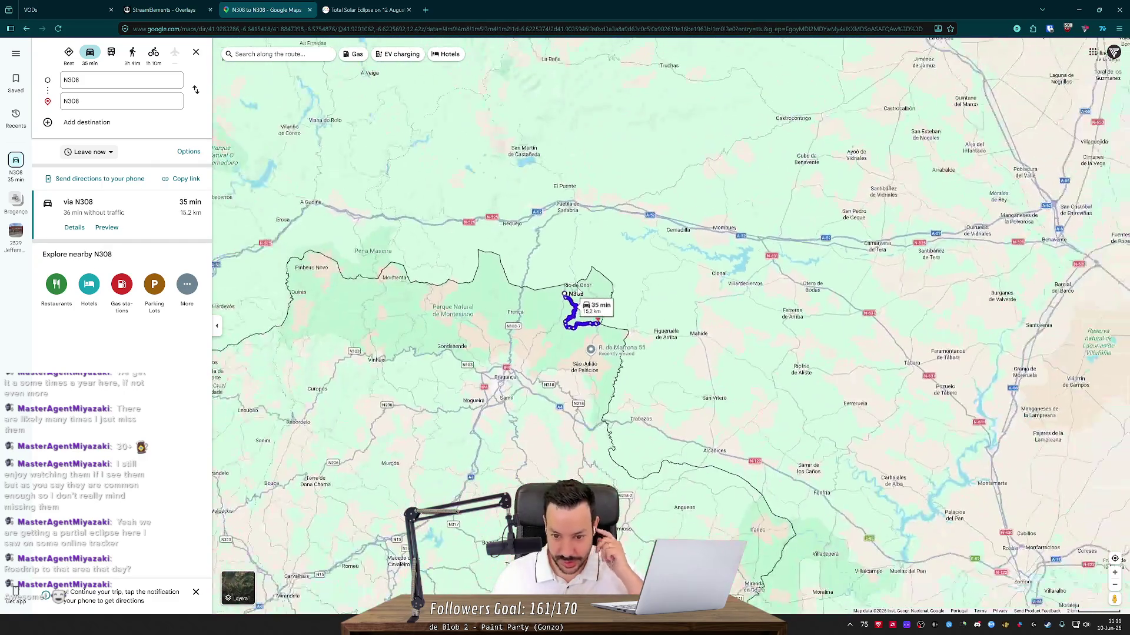
{"action": "scroll", "coordinate": [659, 272], "scroll_direction": "down", "scroll_amount": 4}
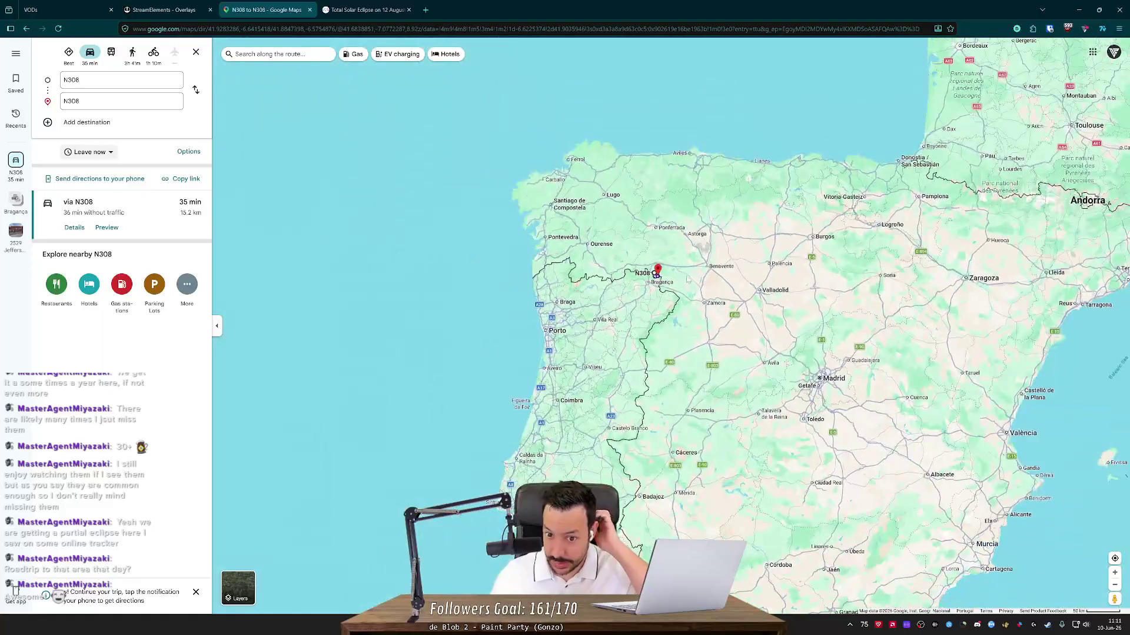
{"action": "scroll", "coordinate": [690, 280], "scroll_direction": "down", "scroll_amount": 3}
{"action": "scroll", "coordinate": [693, 275], "scroll_direction": "up", "scroll_amount": 4}
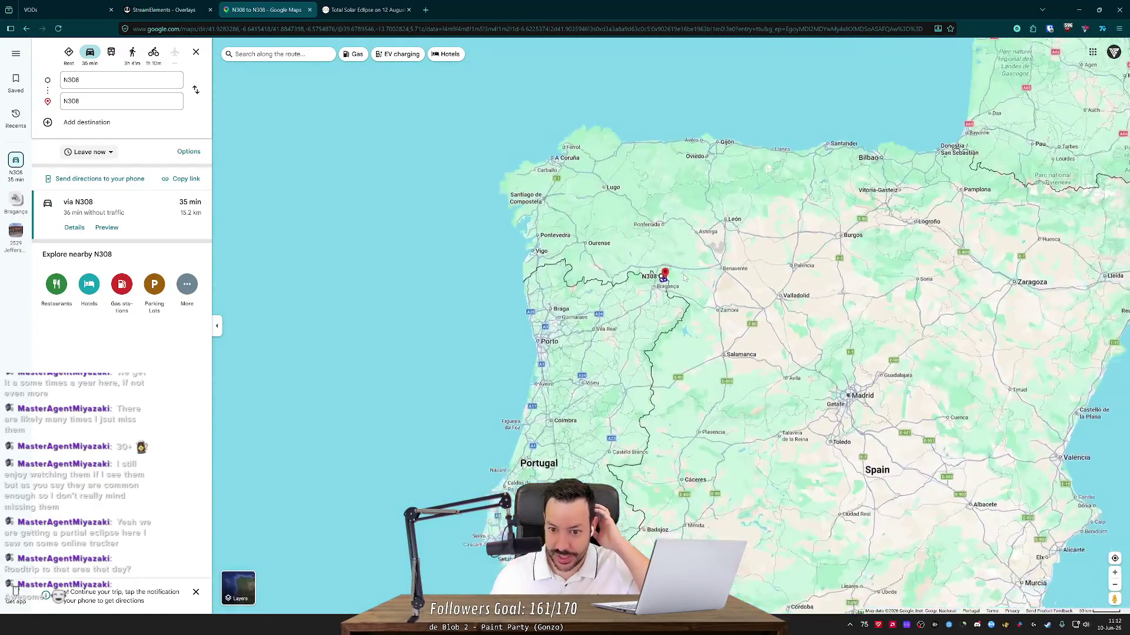
{"action": "scroll", "coordinate": [694, 273], "scroll_direction": "up", "scroll_amount": 2}
{"action": "left_click_drag", "start_coordinate": [695, 273], "coordinate": [755, 150]}
{"action": "scroll", "coordinate": [817, 65], "scroll_direction": "down", "scroll_amount": 2}
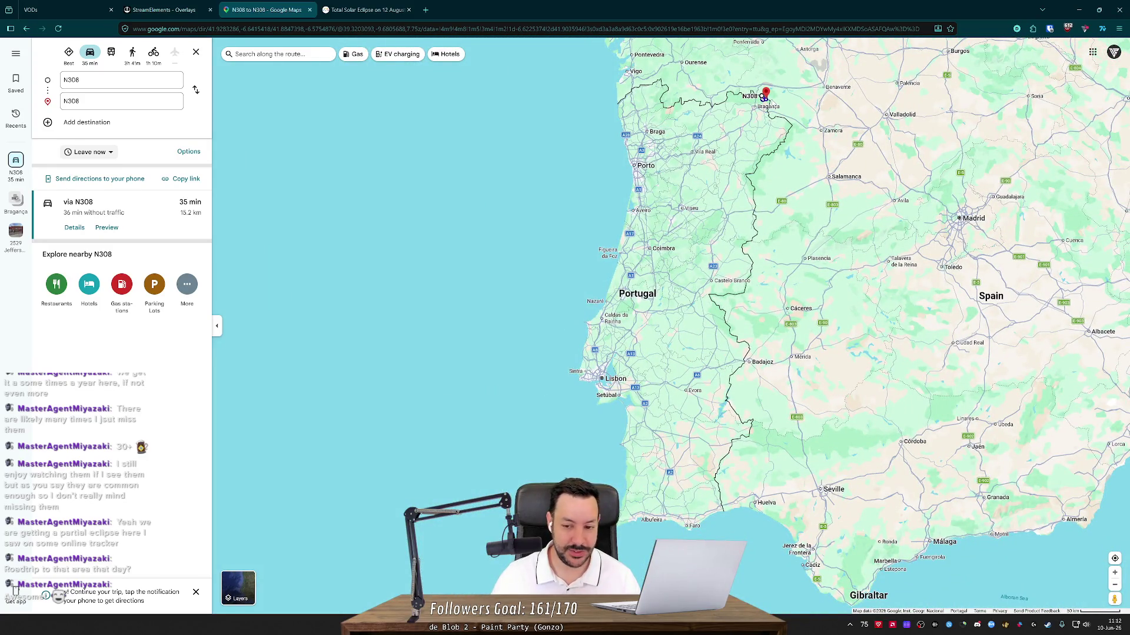
{"action": "scroll", "coordinate": [765, 98], "scroll_direction": "down", "scroll_amount": 2}
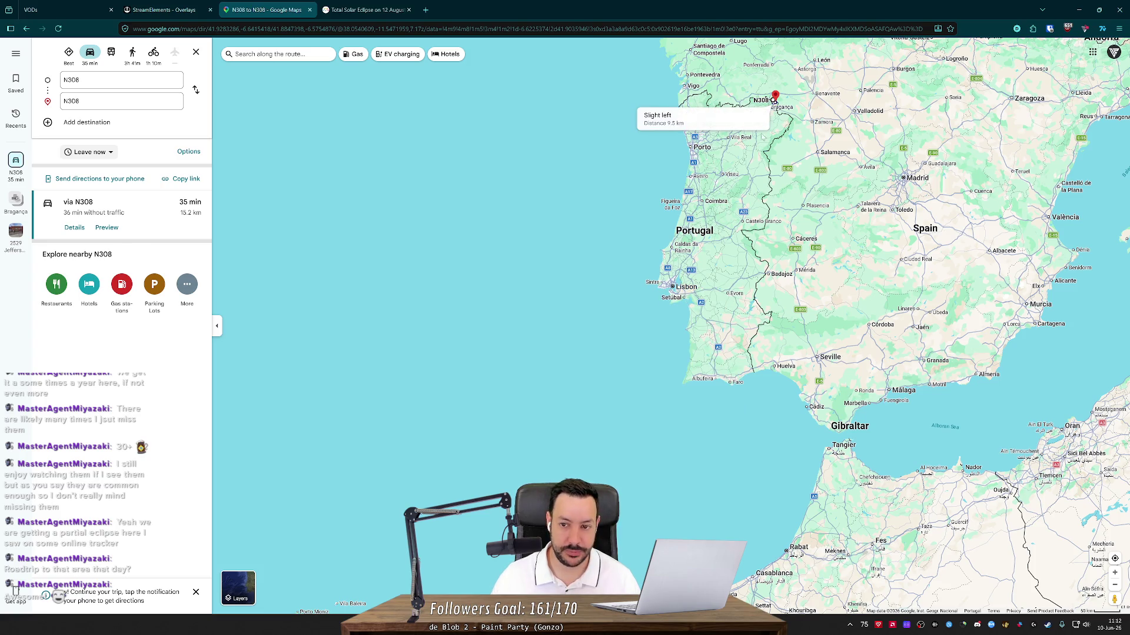
{"action": "scroll", "coordinate": [804, 203], "scroll_direction": "down", "scroll_amount": 3}
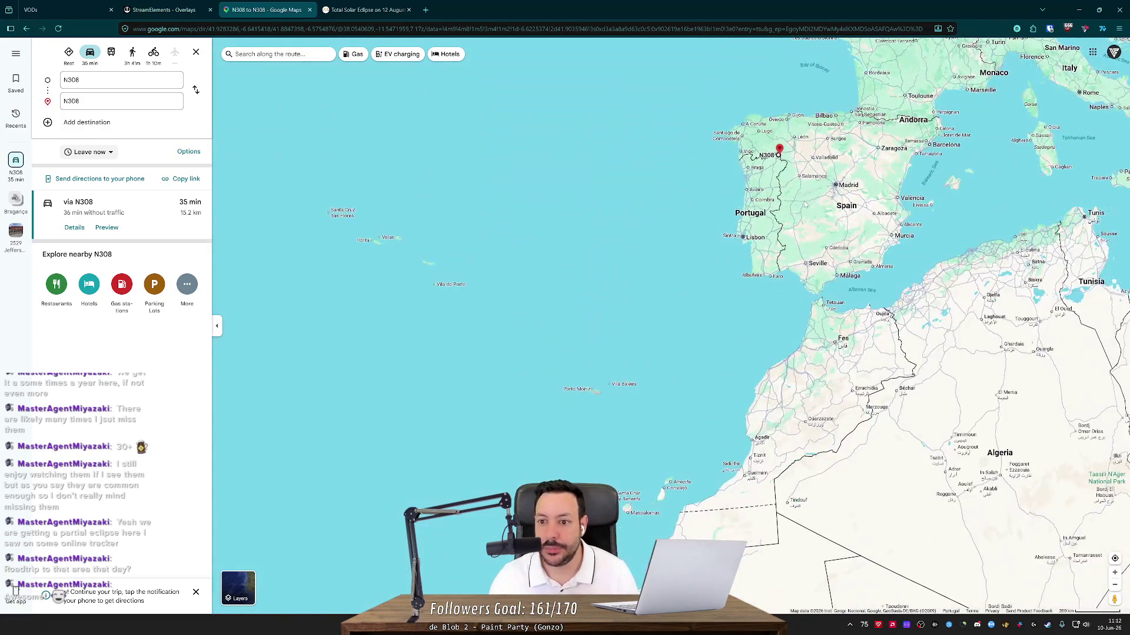
{"action": "scroll", "coordinate": [805, 203], "scroll_direction": "down", "scroll_amount": 2}
{"action": "mouse_move", "coordinate": [670, 156]}
{"action": "left_mouse_down"}
{"action": "mouse_move", "coordinate": [592, 173]}
{"action": "mouse_move", "coordinate": [557, 315]}
{"action": "mouse_move", "coordinate": [544, 323]}
{"action": "left_mouse_up"}
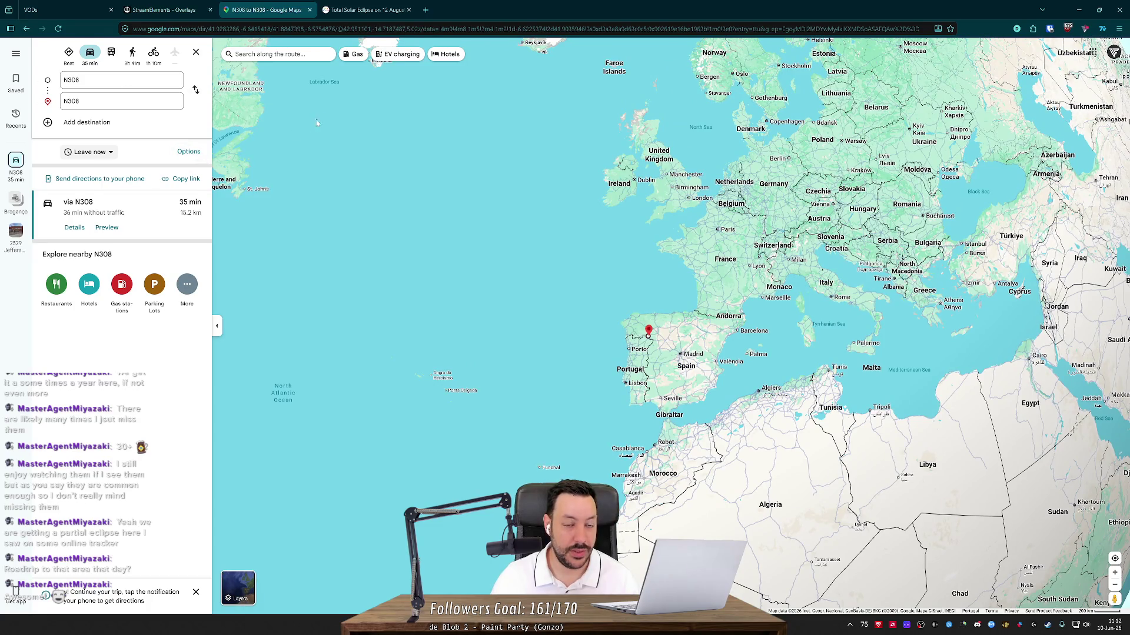
{"action": "left_click", "coordinate": [188, 28]}
{"action": "left_click", "coordinate": [182, 39]}
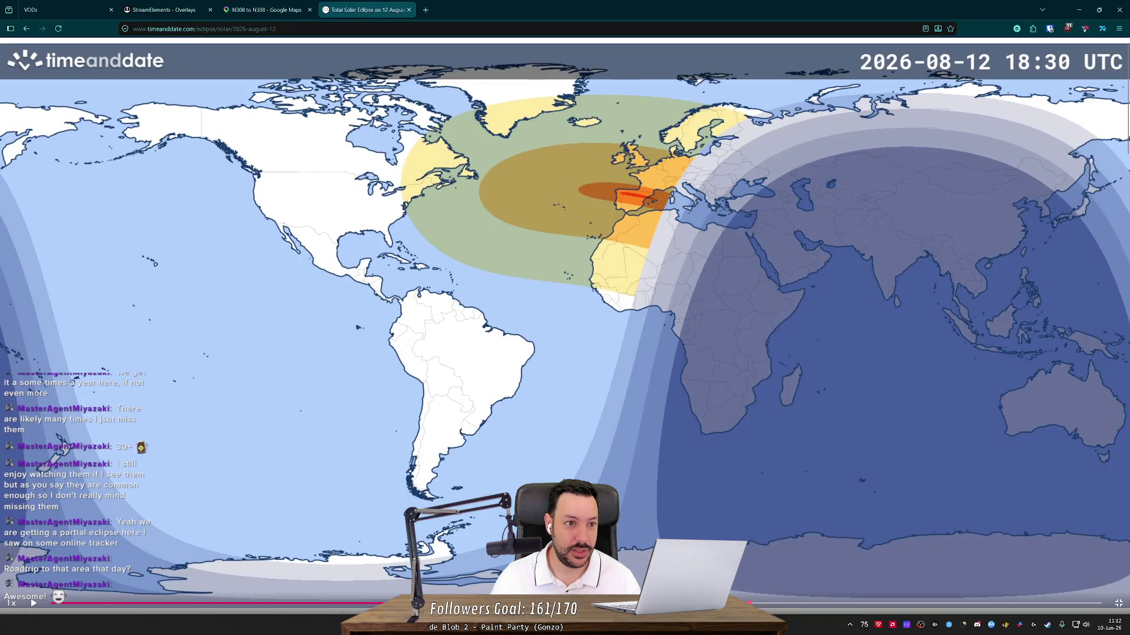
- Search Google for 'august 2027 solar eclipse' and open timeanddate's Lisbon eclipse page
{"action": "key", "text": "alt+Left"}
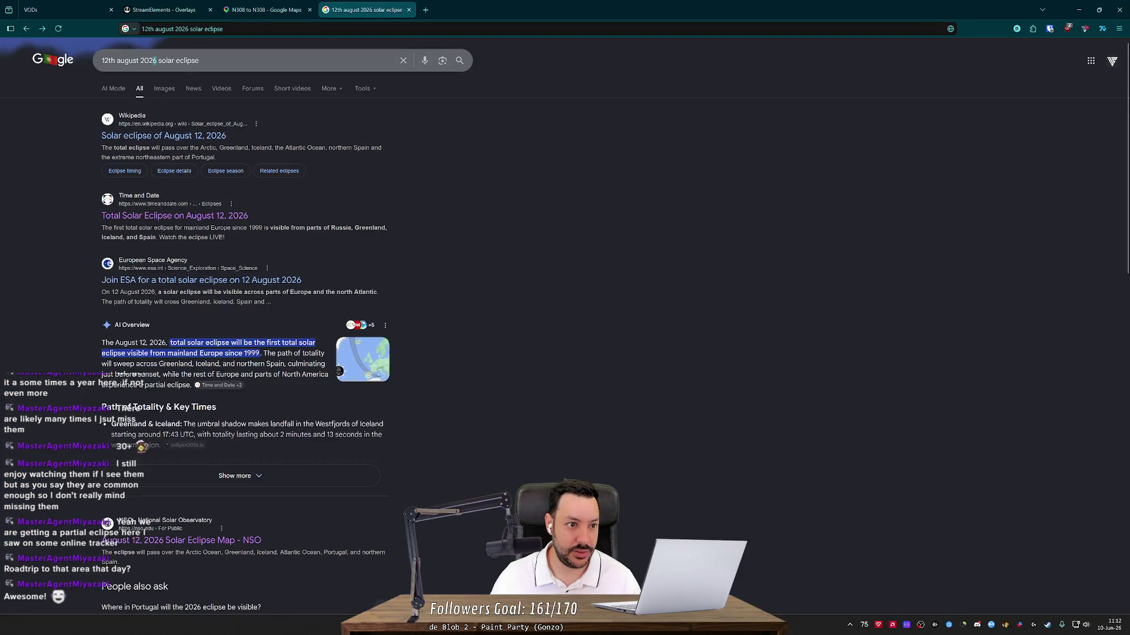
{"action": "type", "text": "7"}
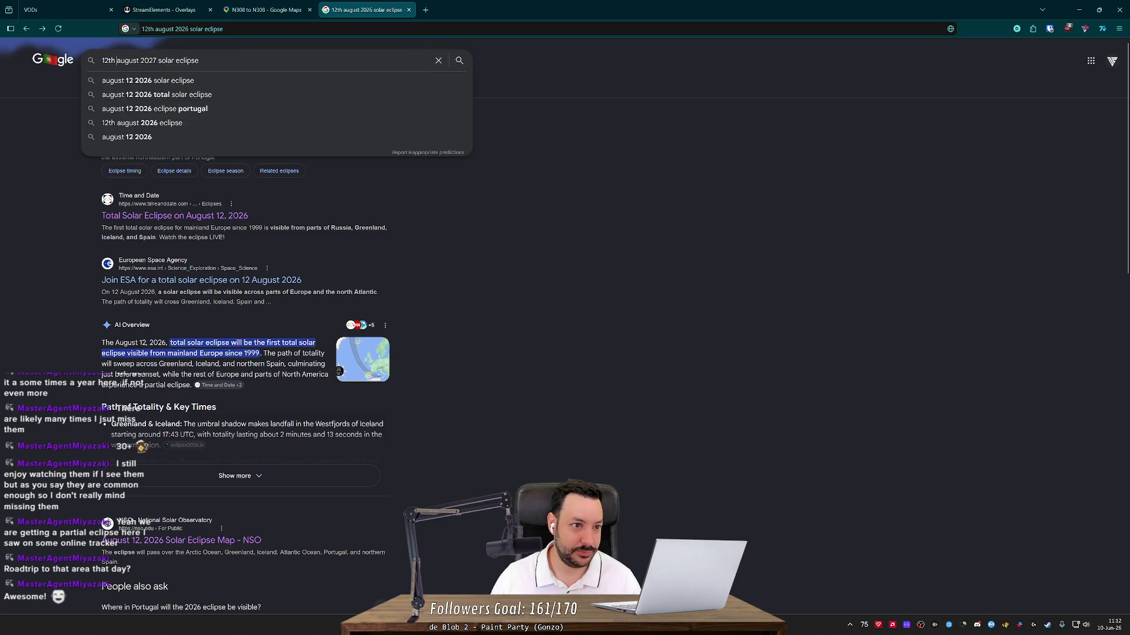
{"action": "key", "text": "shift+Home"}
{"action": "key", "text": "BackSpace"}
{"action": "key", "text": "Return"}
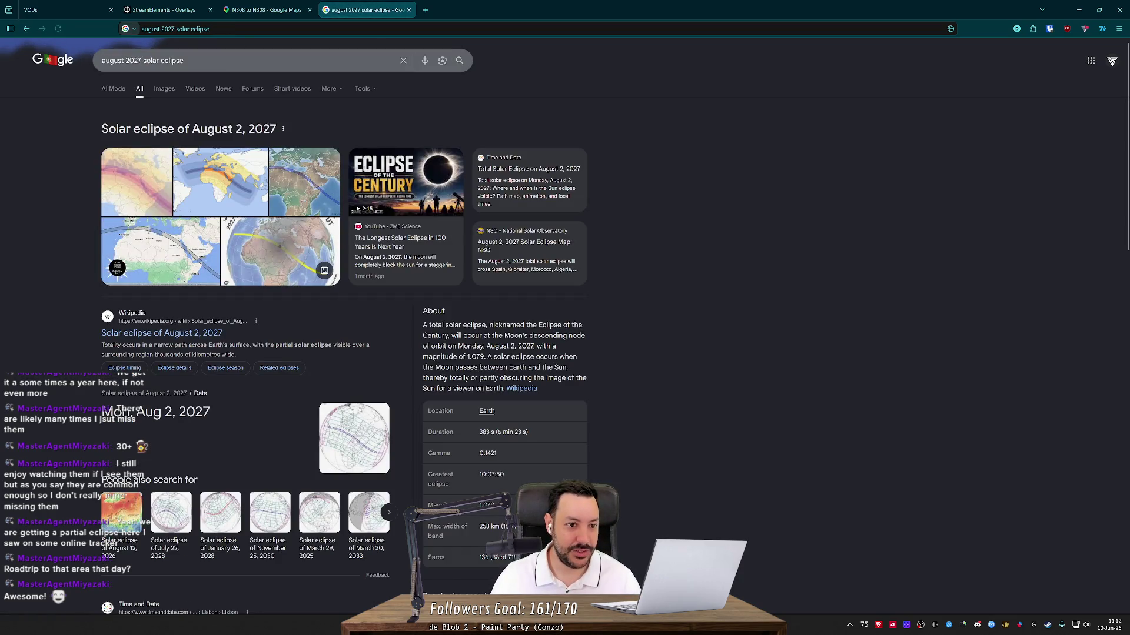
{"action": "scroll", "coordinate": [86, 339], "scroll_direction": "down", "scroll_amount": 3}
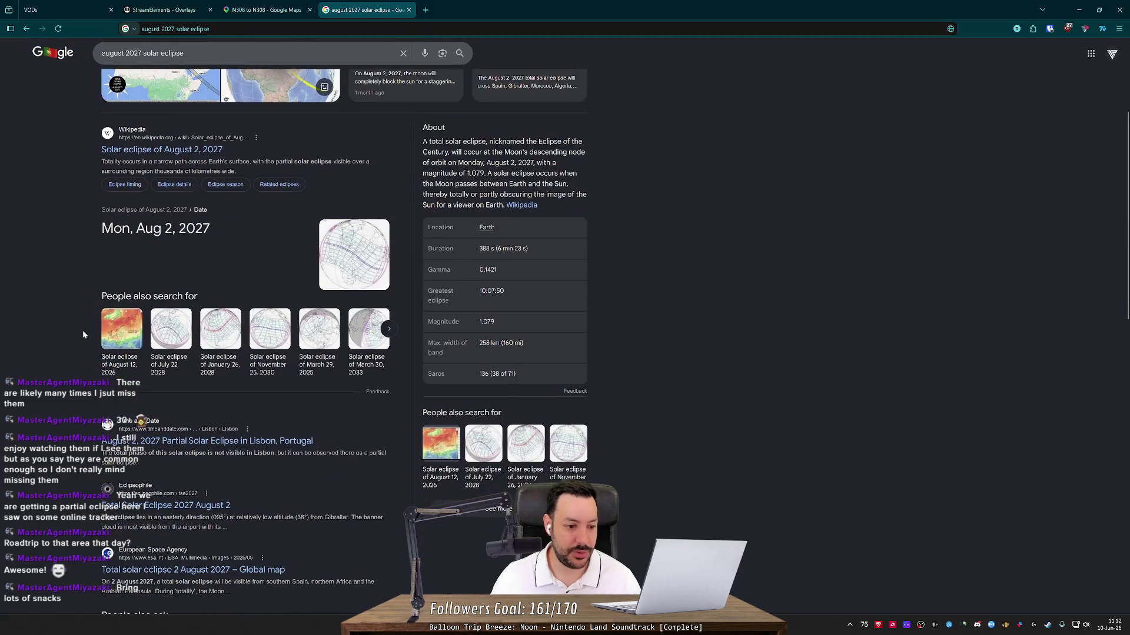
{"action": "scroll", "coordinate": [82, 327], "scroll_direction": "up", "scroll_amount": 2}
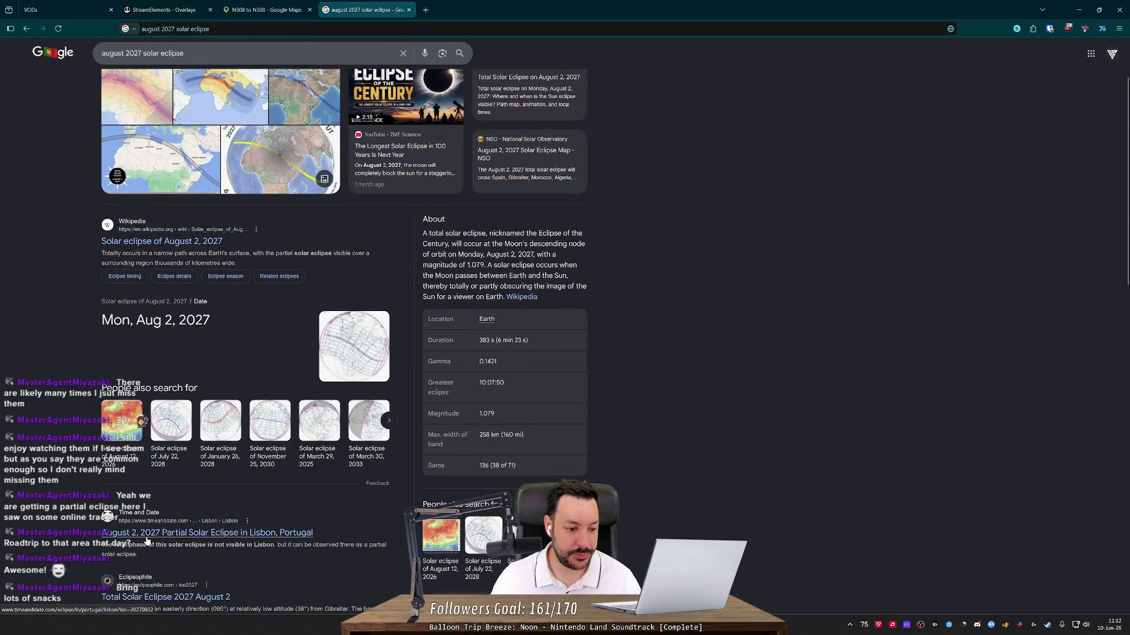
{"action": "left_click", "coordinate": [148, 532]}
{"action": "scroll", "coordinate": [224, 522], "scroll_direction": "down", "scroll_amount": 2}
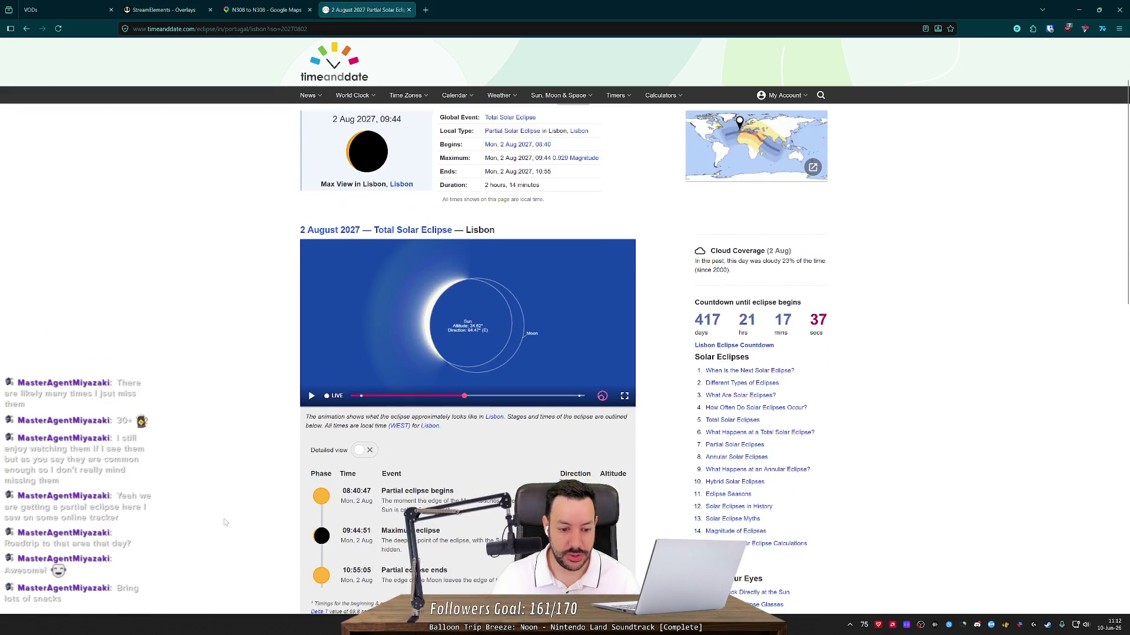
- Open the 2027 eclipse's 3D path globe, then switch to the flat Path Map and dismiss the ad notice
{"action": "scroll", "coordinate": [224, 522], "scroll_direction": "down", "scroll_amount": 10}
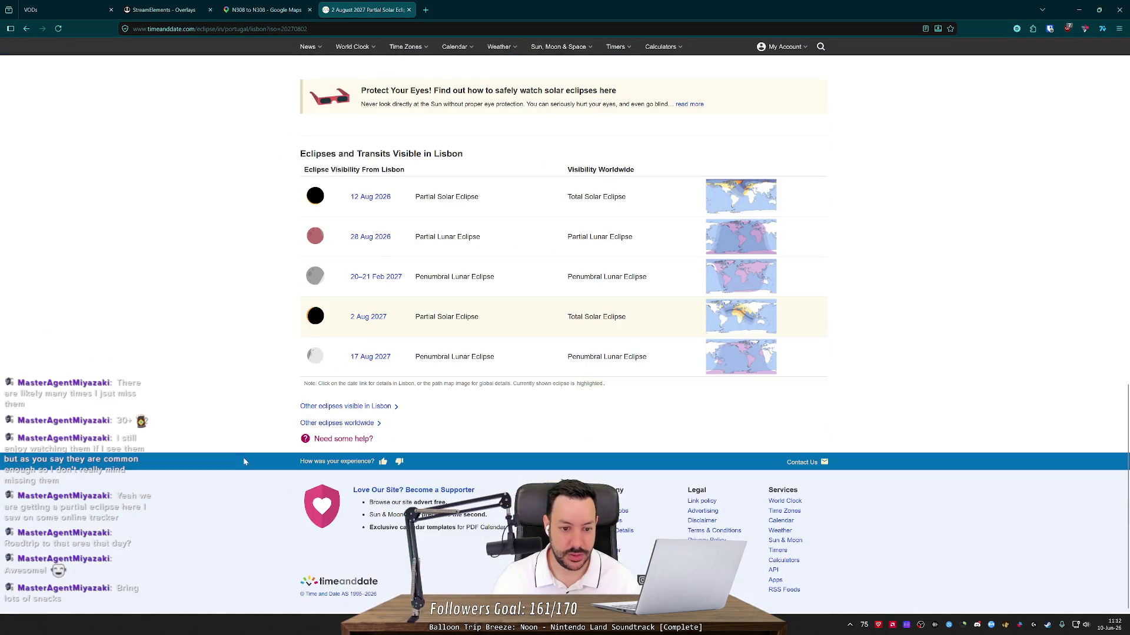
{"action": "scroll", "coordinate": [244, 461], "scroll_direction": "up", "scroll_amount": 4}
{"action": "left_click", "coordinate": [586, 253]}
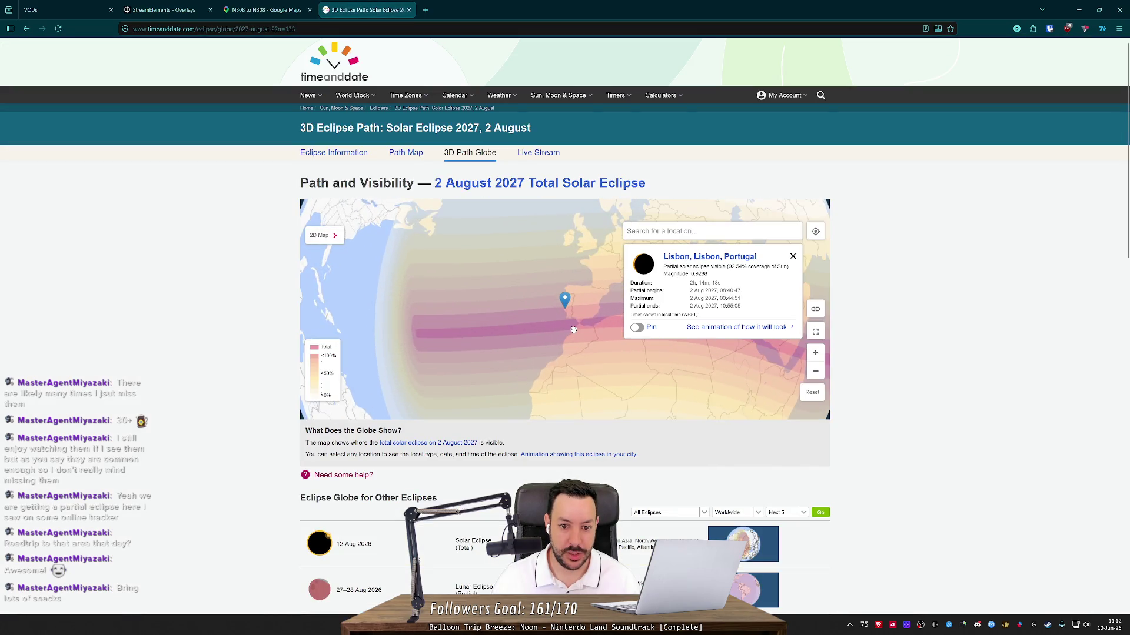
{"action": "left_click", "coordinate": [793, 256]}
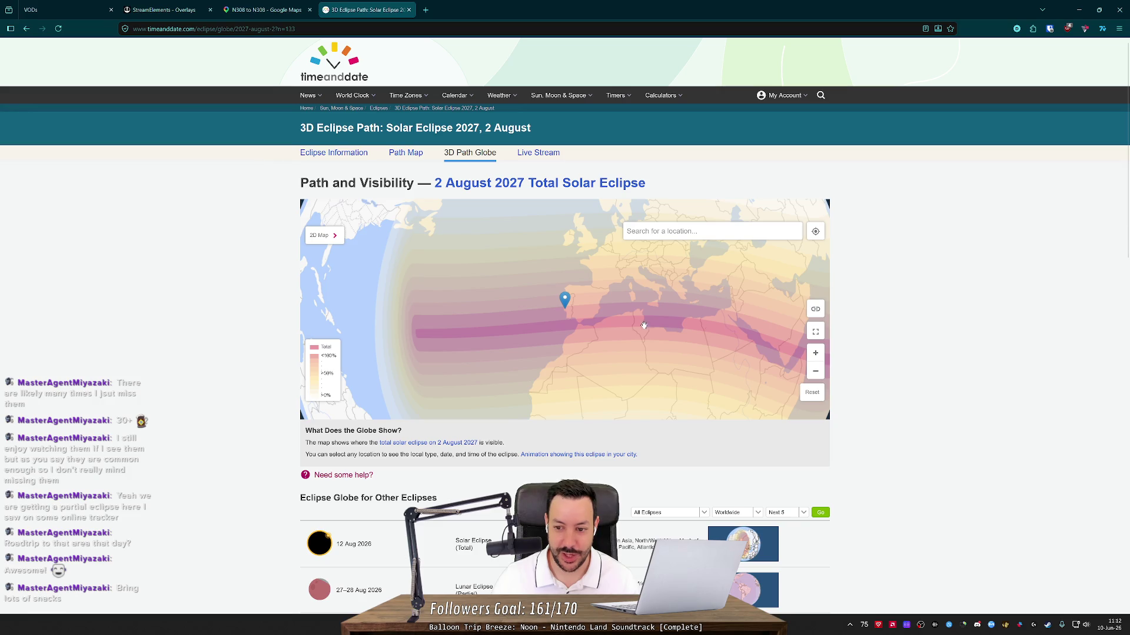
{"action": "left_click", "coordinate": [320, 235]}
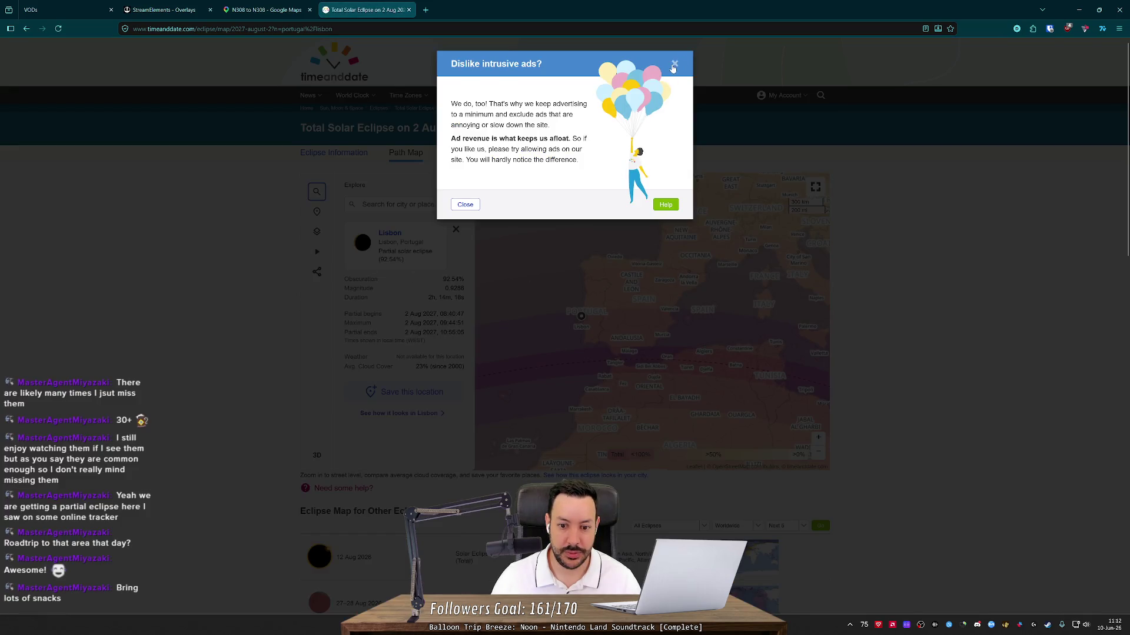
{"action": "left_click", "coordinate": [675, 63]}
- Check eclipse details off the Algarve and at Loures (92.13% partial), then pan north to Galicia
{"action": "scroll", "coordinate": [547, 324], "scroll_direction": "up", "scroll_amount": 1}
{"action": "scroll", "coordinate": [601, 378], "scroll_direction": "up", "scroll_amount": 1}
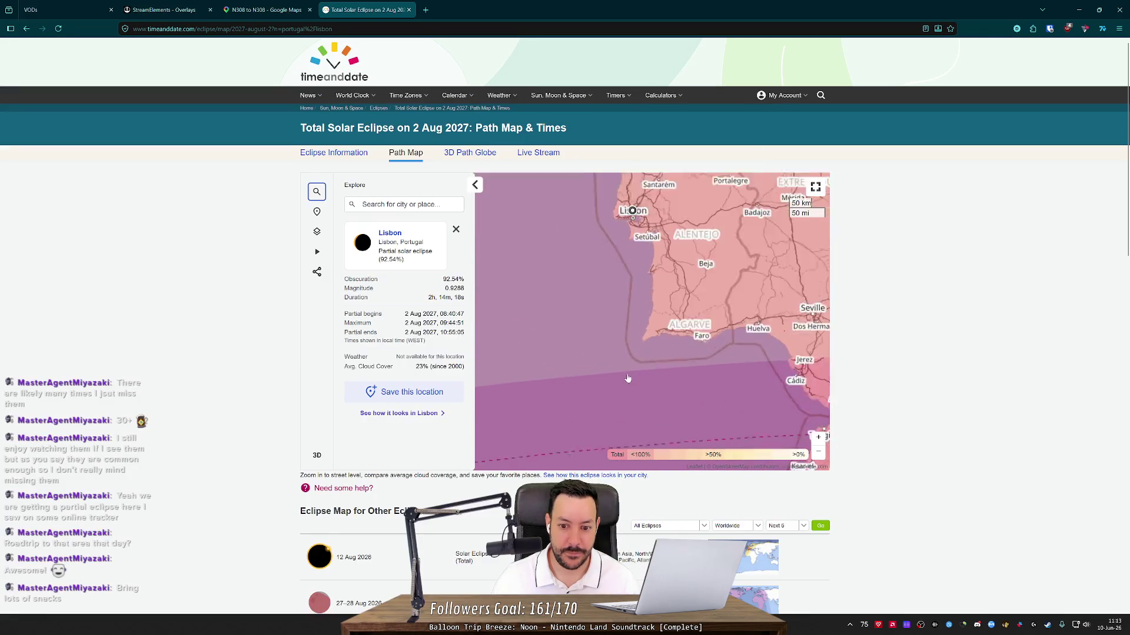
{"action": "left_click", "coordinate": [641, 380]}
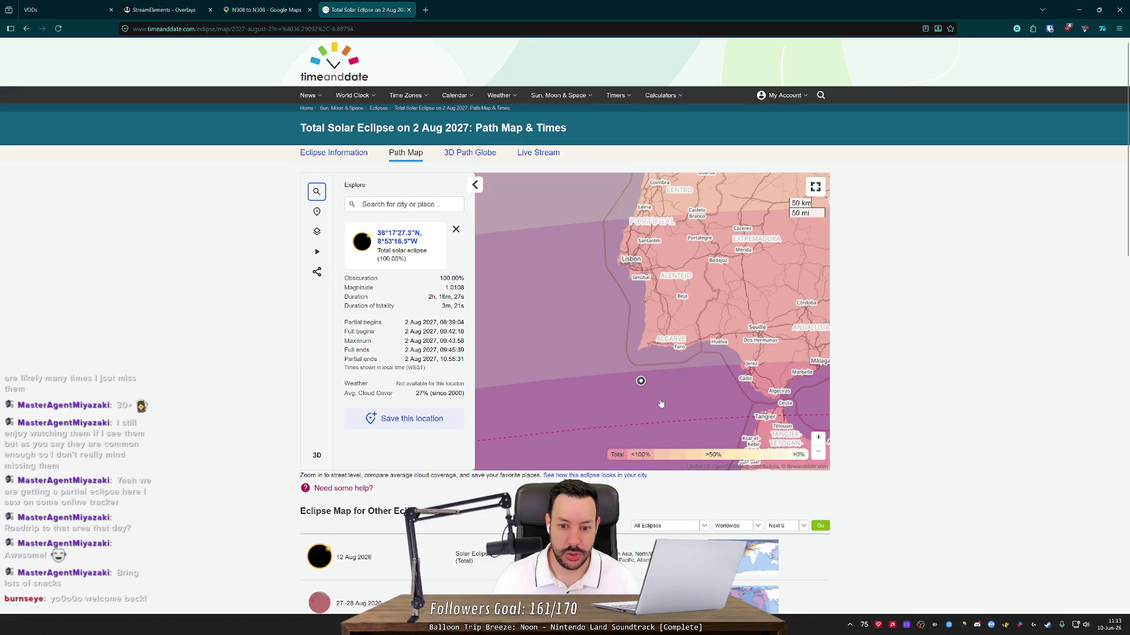
{"action": "left_click", "coordinate": [631, 254]}
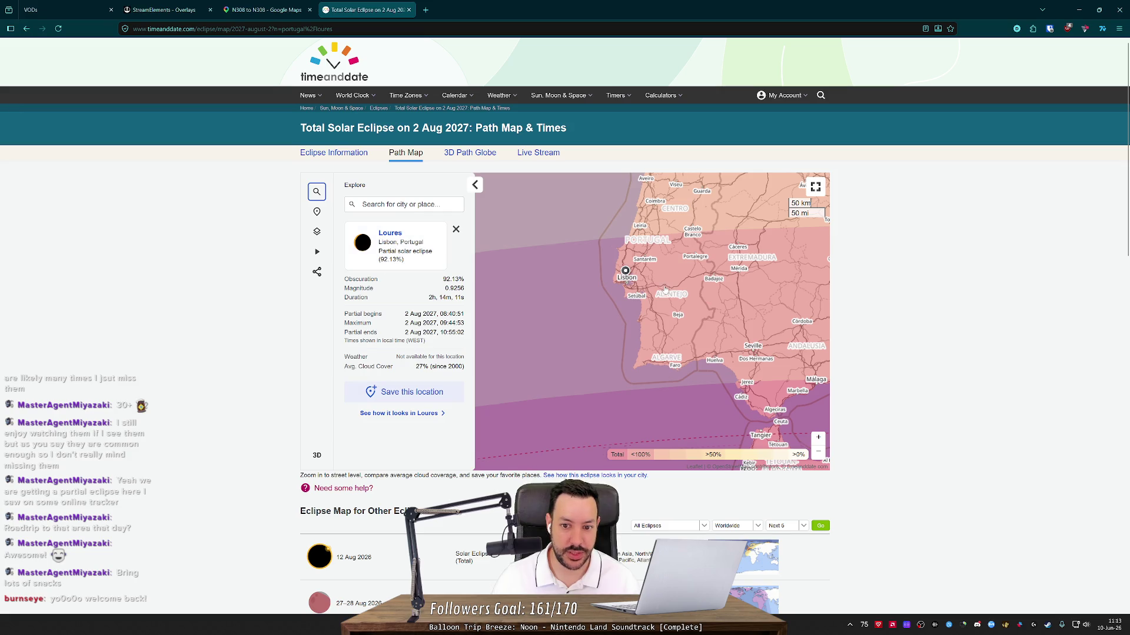
{"action": "left_click_drag", "start_coordinate": [664, 290], "coordinate": [637, 389]}
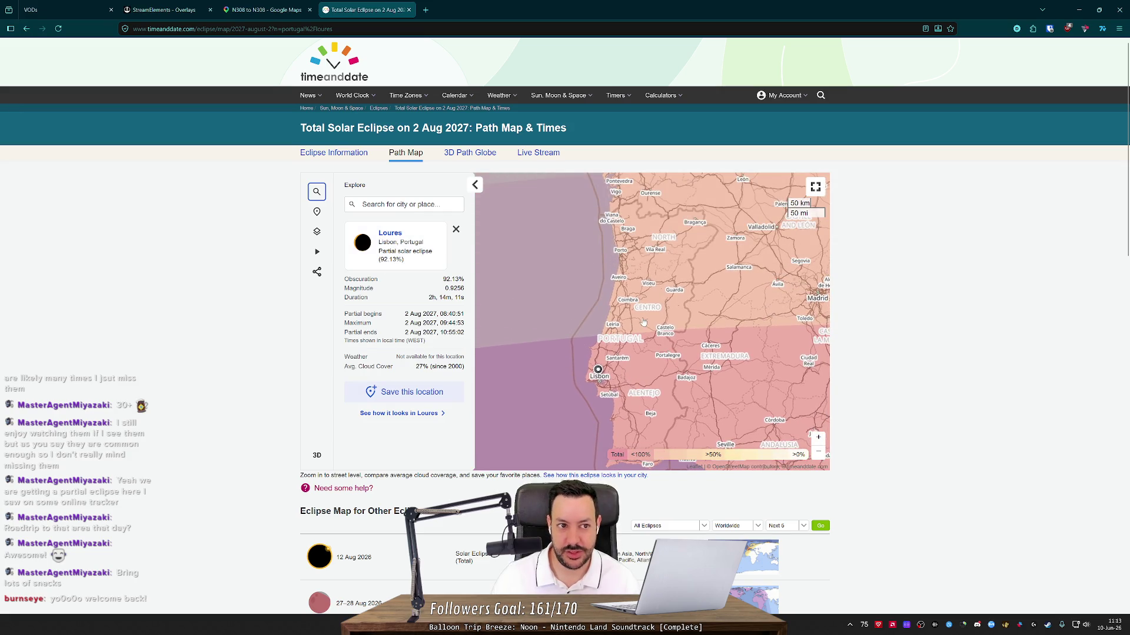
{"action": "left_click_drag", "start_coordinate": [626, 313], "coordinate": [617, 342]}
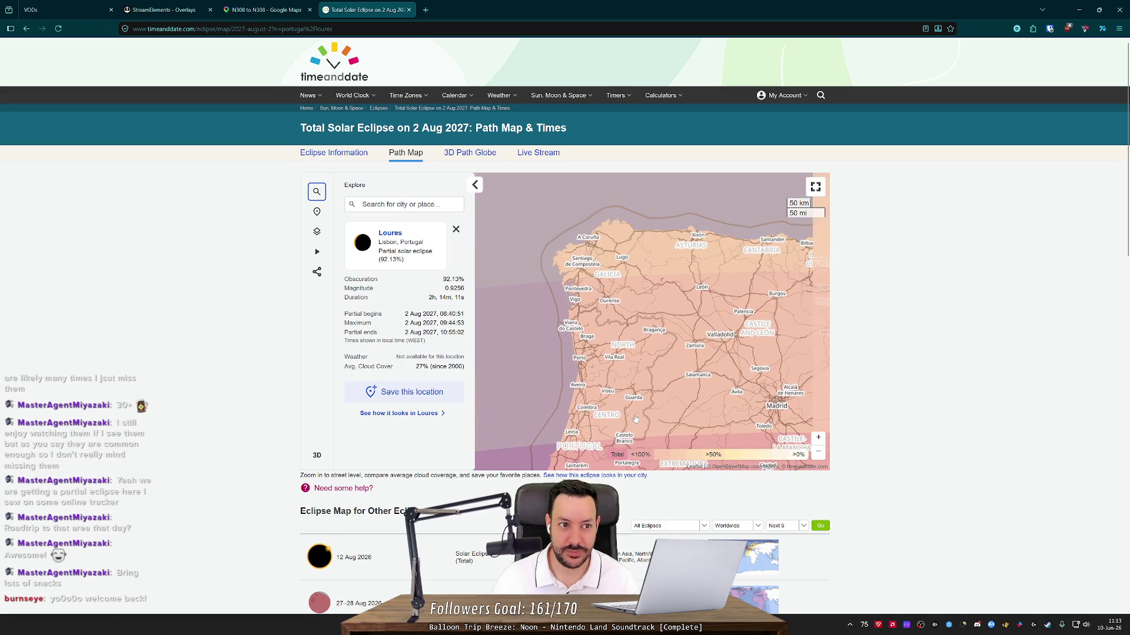
{"action": "left_click", "coordinate": [245, 29]}
{"action": "left_click", "coordinate": [273, 28]}
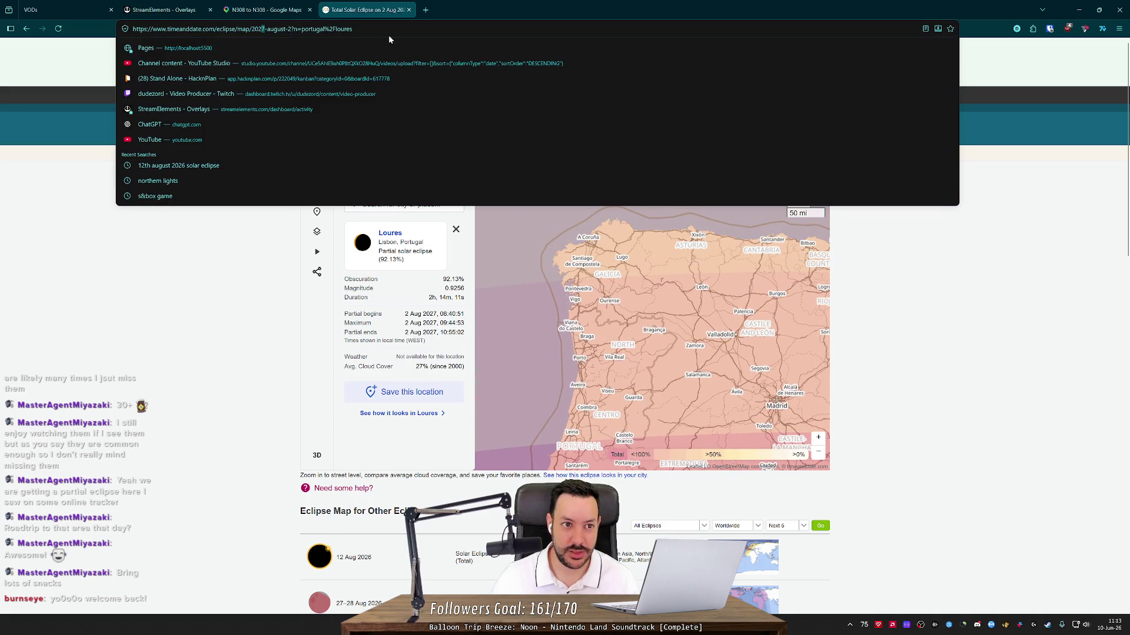
- Load the 12 Aug 2026 eclipse path map and mark a spot near Rio de Onor with 100% totality
{"action": "key", "text": "BackSpace"}
{"action": "type", "text": "6"}
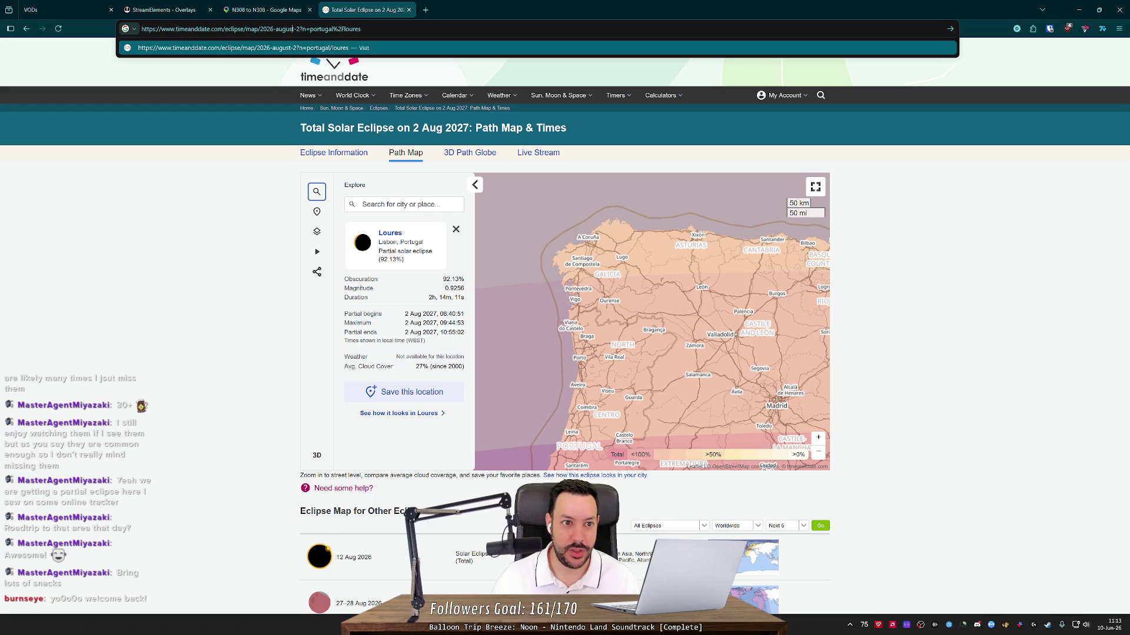
{"action": "type", "text": "1"}
{"action": "key", "text": "Return"}
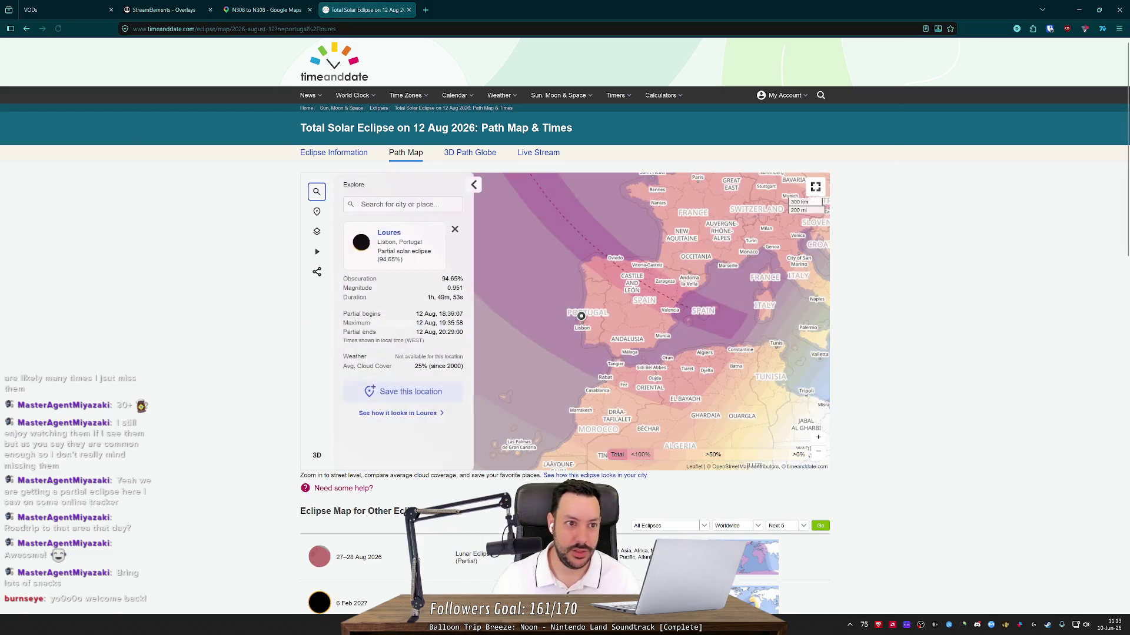
{"action": "scroll", "coordinate": [590, 290], "scroll_direction": "up", "scroll_amount": 5}
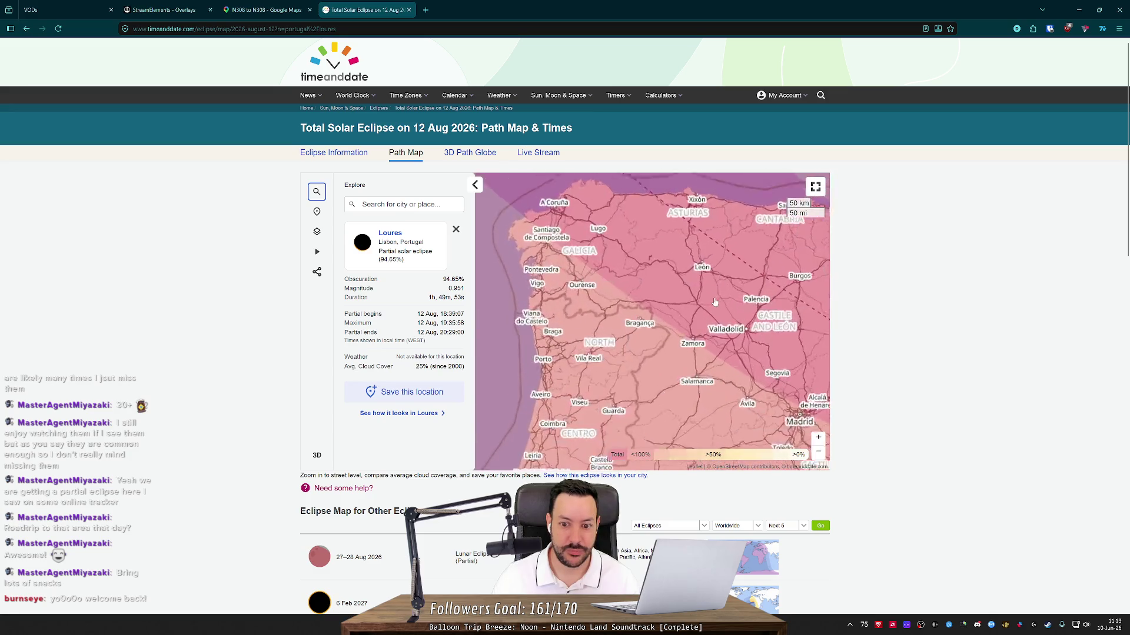
{"action": "scroll", "coordinate": [631, 324], "scroll_direction": "up", "scroll_amount": 5}
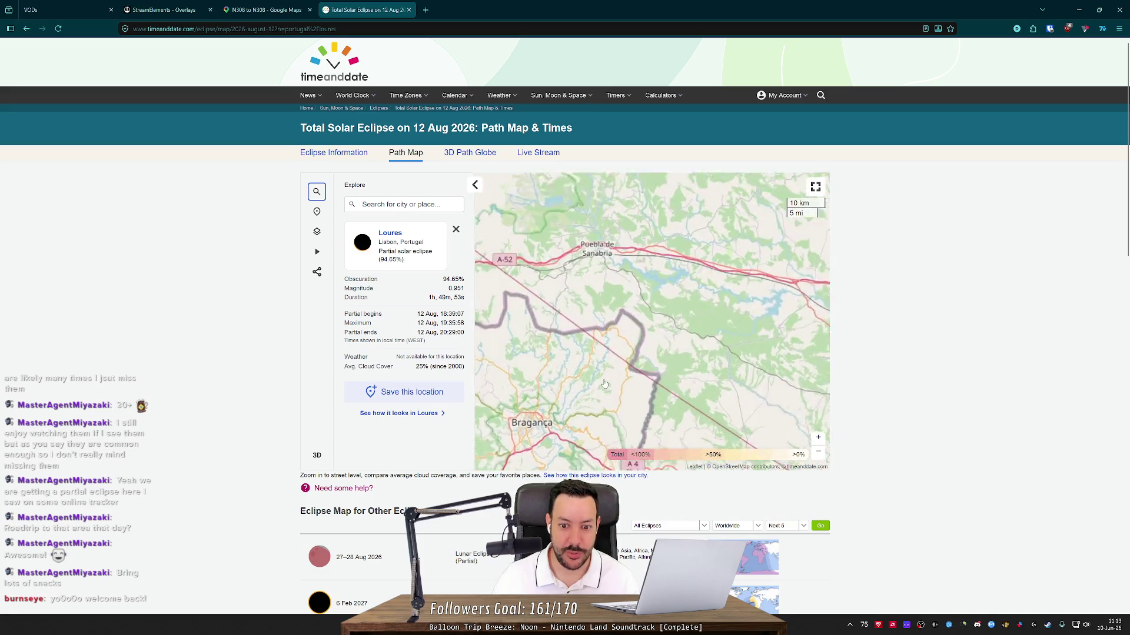
{"action": "scroll", "coordinate": [656, 324], "scroll_direction": "up", "scroll_amount": 2}
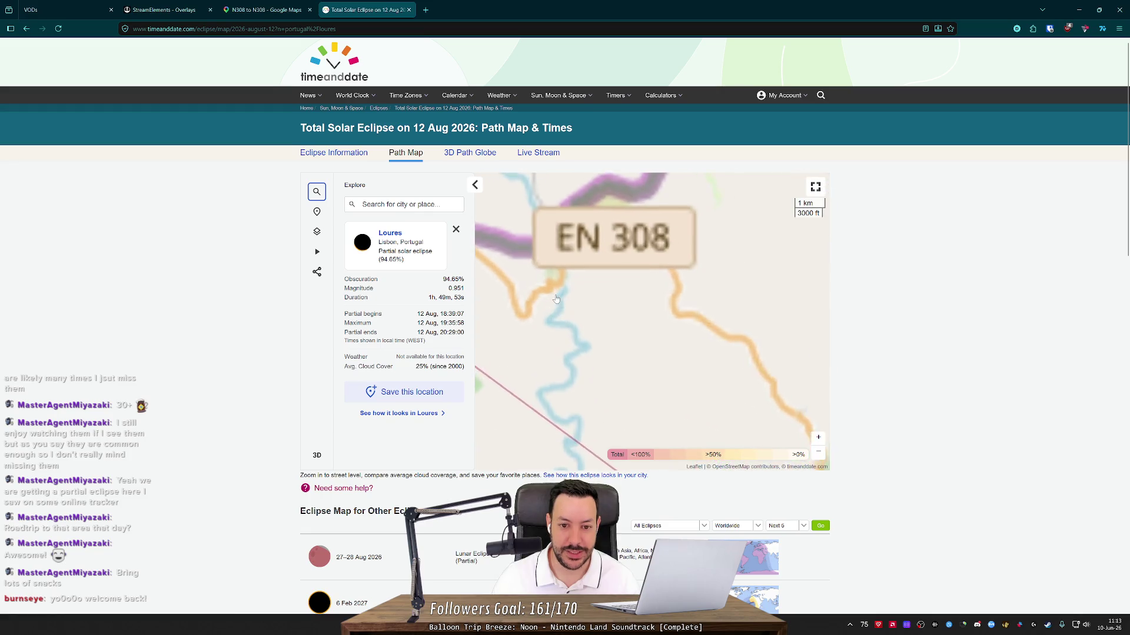
{"action": "left_click", "coordinate": [665, 300]}
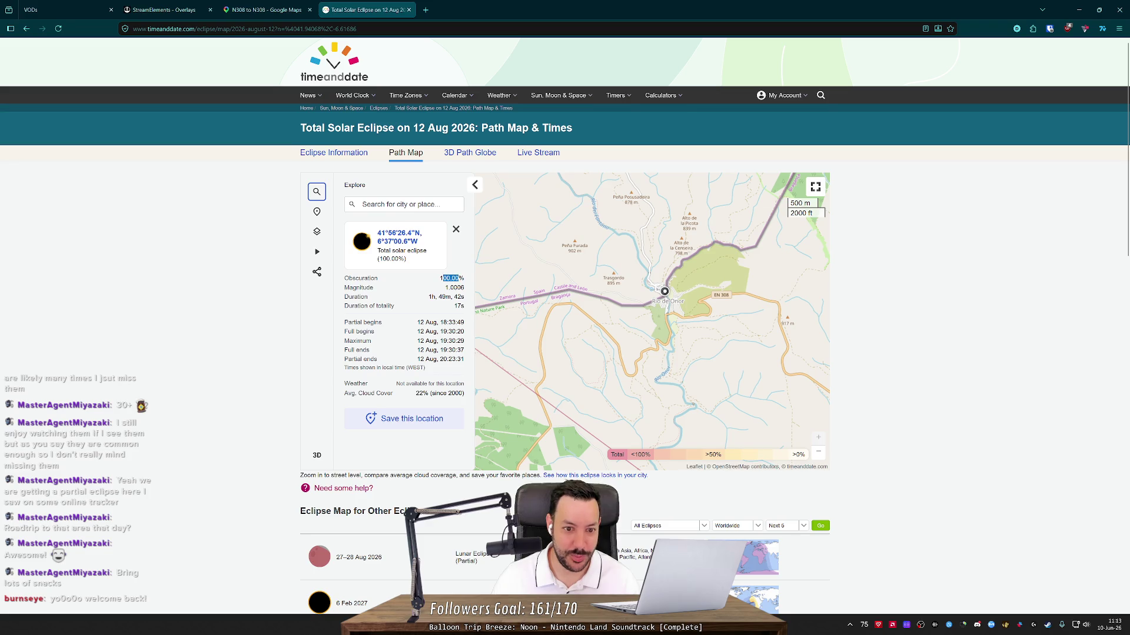
- Zoom back out on the 2026 map and reopen the 2 Aug 2027 map in a new tab
{"action": "scroll", "coordinate": [633, 417], "scroll_direction": "down", "scroll_amount": 3}
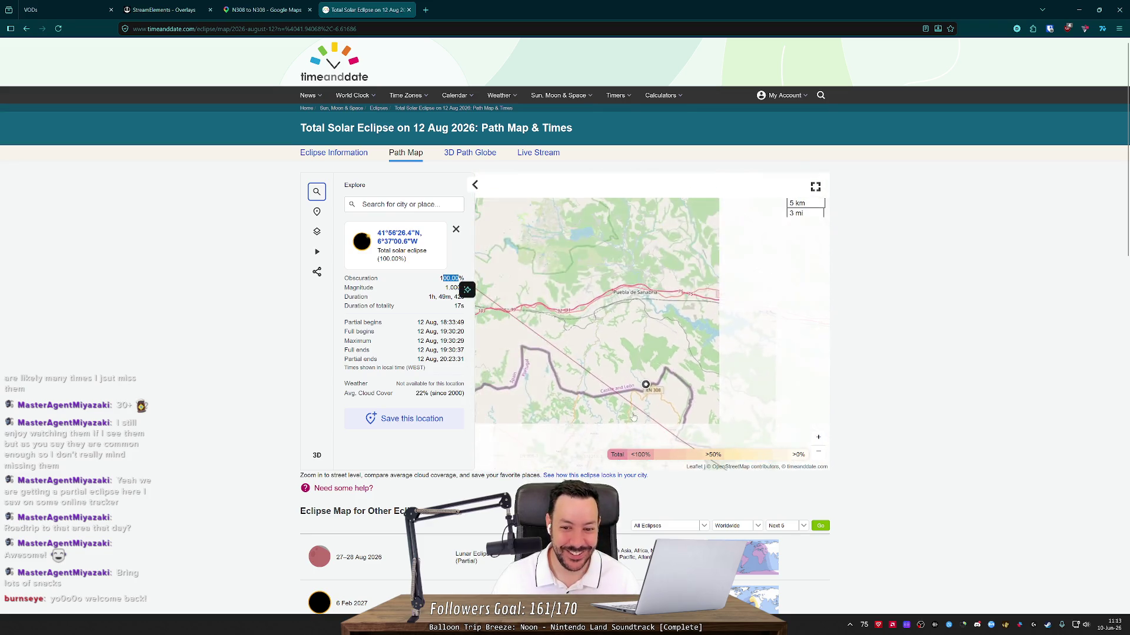
{"action": "scroll", "coordinate": [623, 398], "scroll_direction": "down", "scroll_amount": 3}
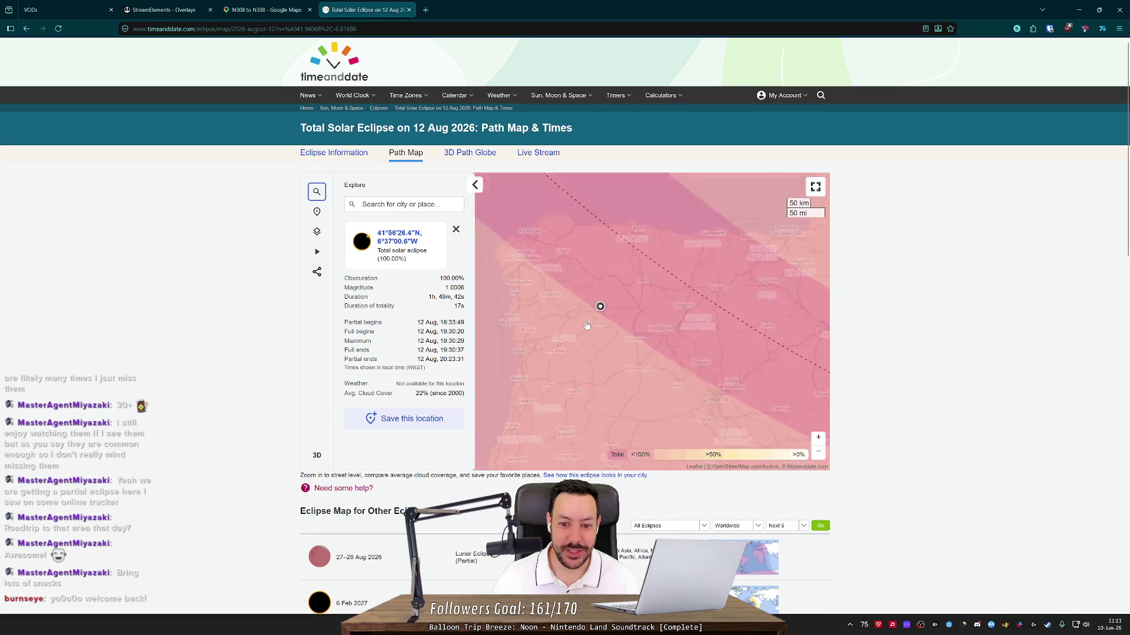
{"action": "scroll", "coordinate": [586, 325], "scroll_direction": "down", "scroll_amount": 2}
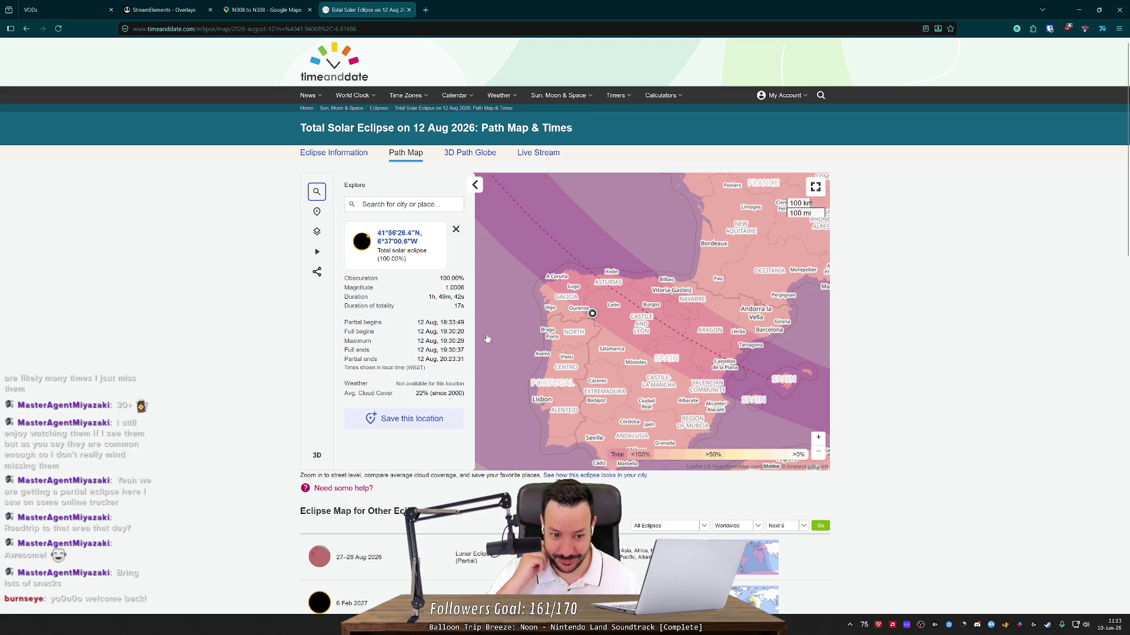
{"action": "scroll", "coordinate": [585, 288], "scroll_direction": "up", "scroll_amount": 3}
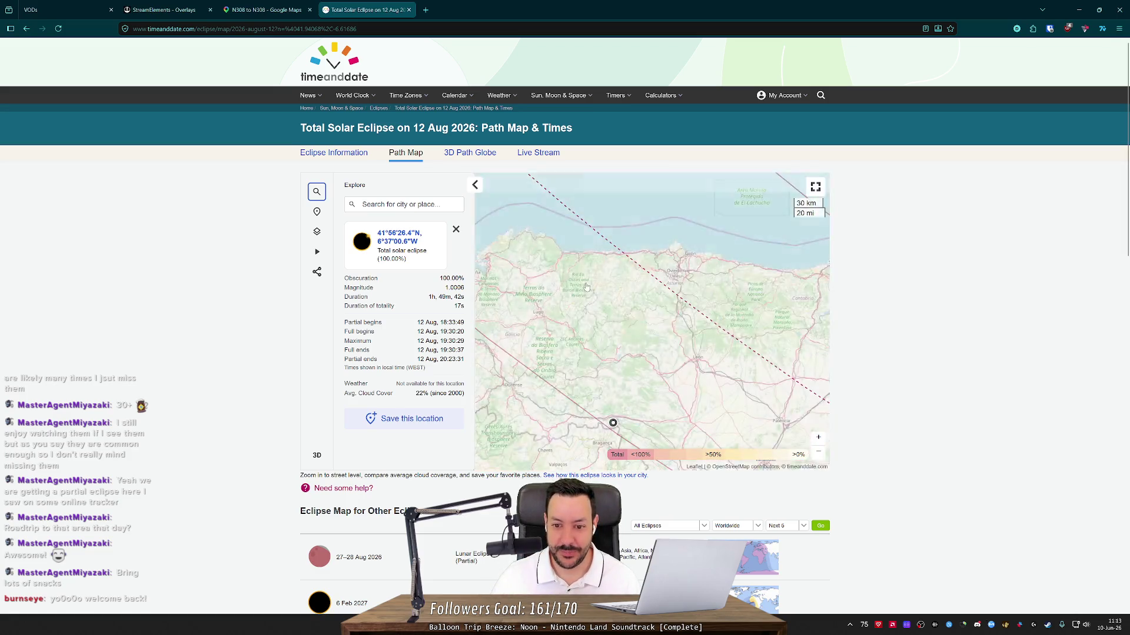
{"action": "scroll", "coordinate": [585, 287], "scroll_direction": "down", "scroll_amount": 3}
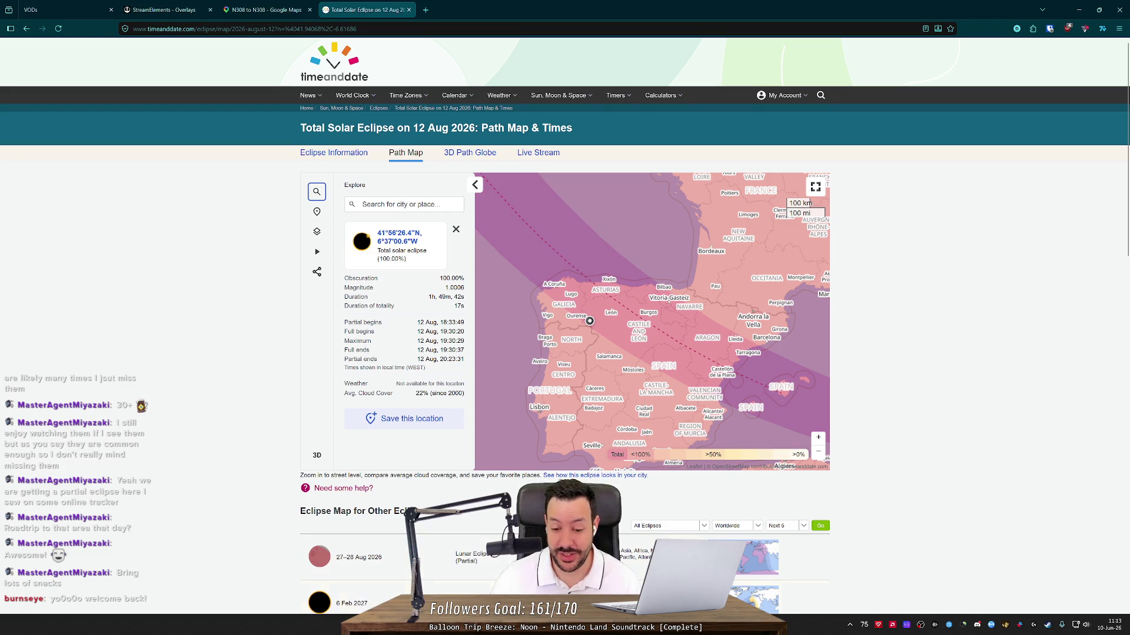
{"action": "key", "text": "alt+Tab"}
{"action": "key", "text": "alt+Tab"}
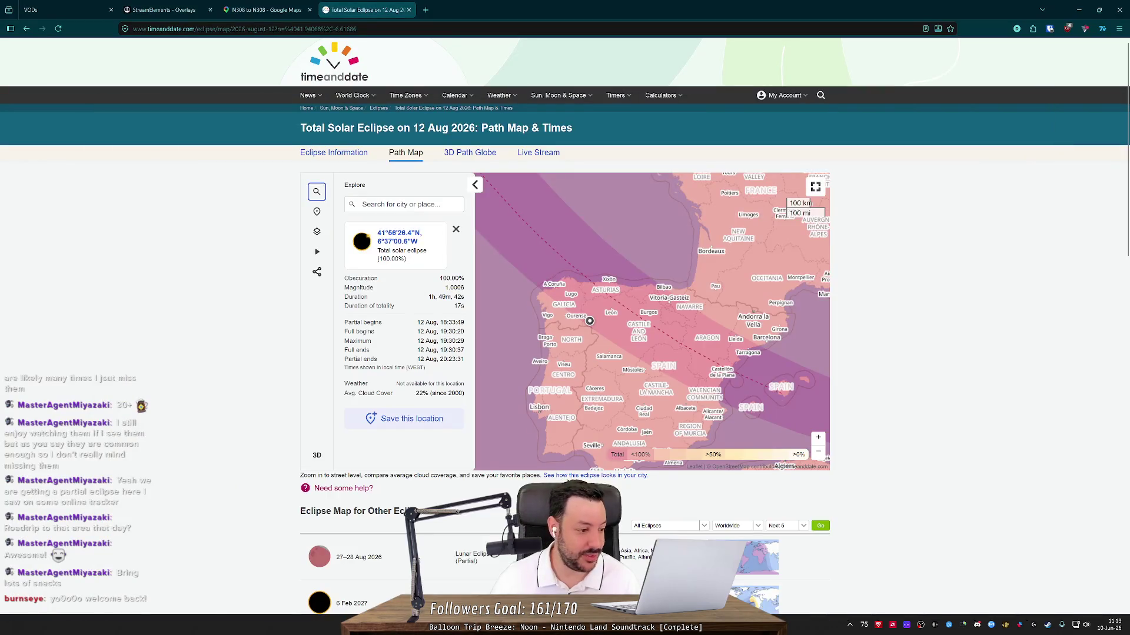
{"action": "scroll", "coordinate": [589, 331], "scroll_direction": "up", "scroll_amount": 3}
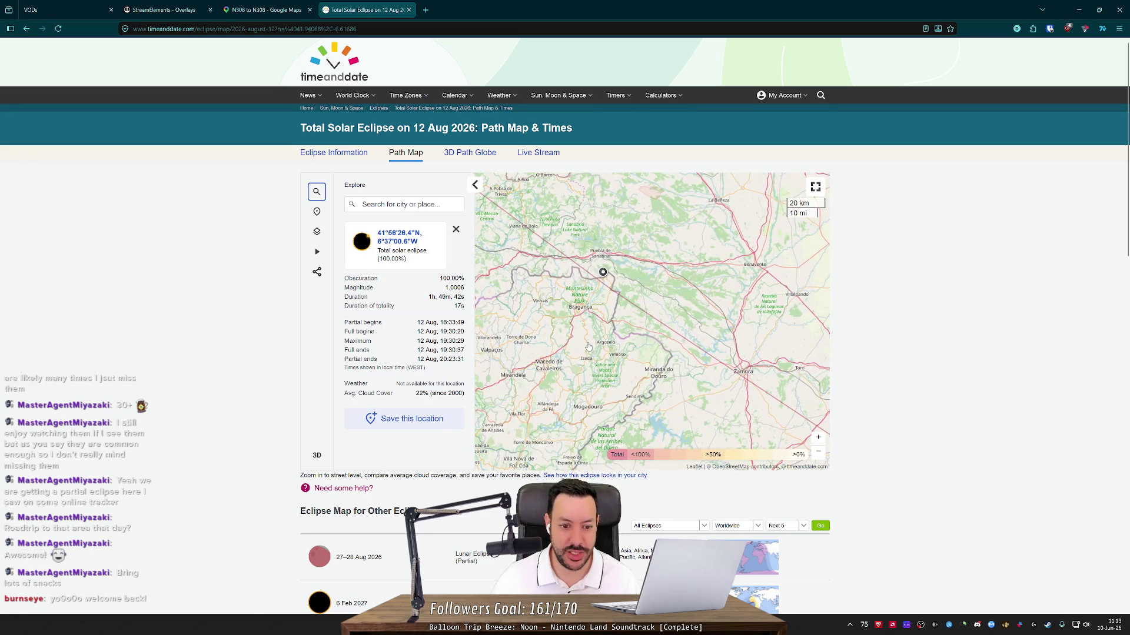
{"action": "scroll", "coordinate": [588, 347], "scroll_direction": "down", "scroll_amount": 3}
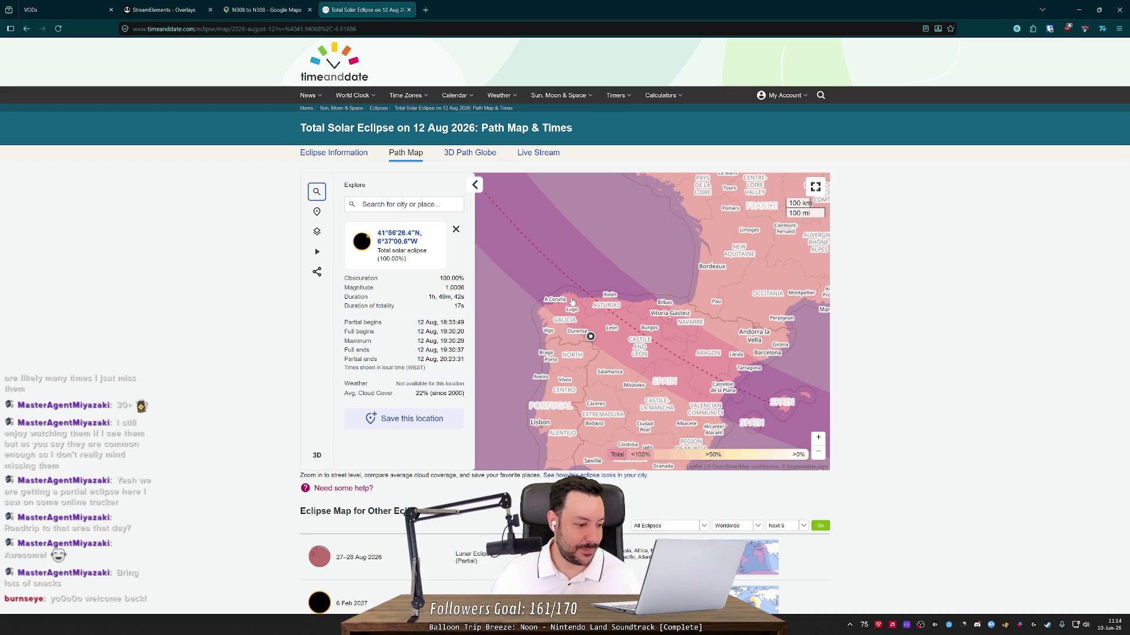
{"action": "scroll", "coordinate": [572, 302], "scroll_direction": "down", "scroll_amount": 2}
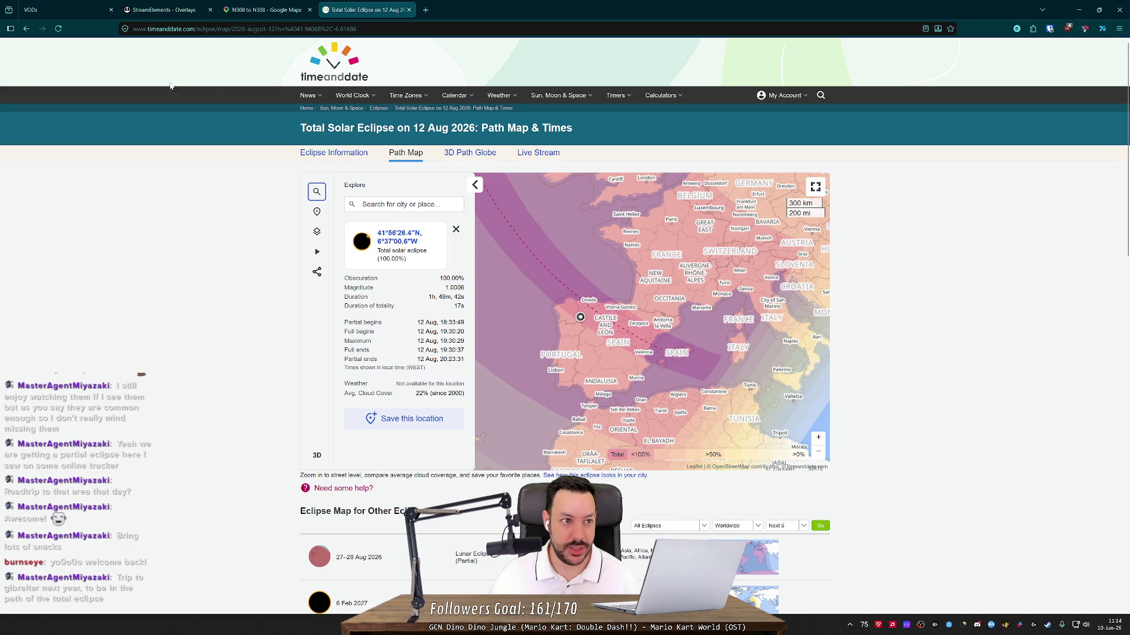
{"action": "middle_click", "coordinate": [26, 29]}
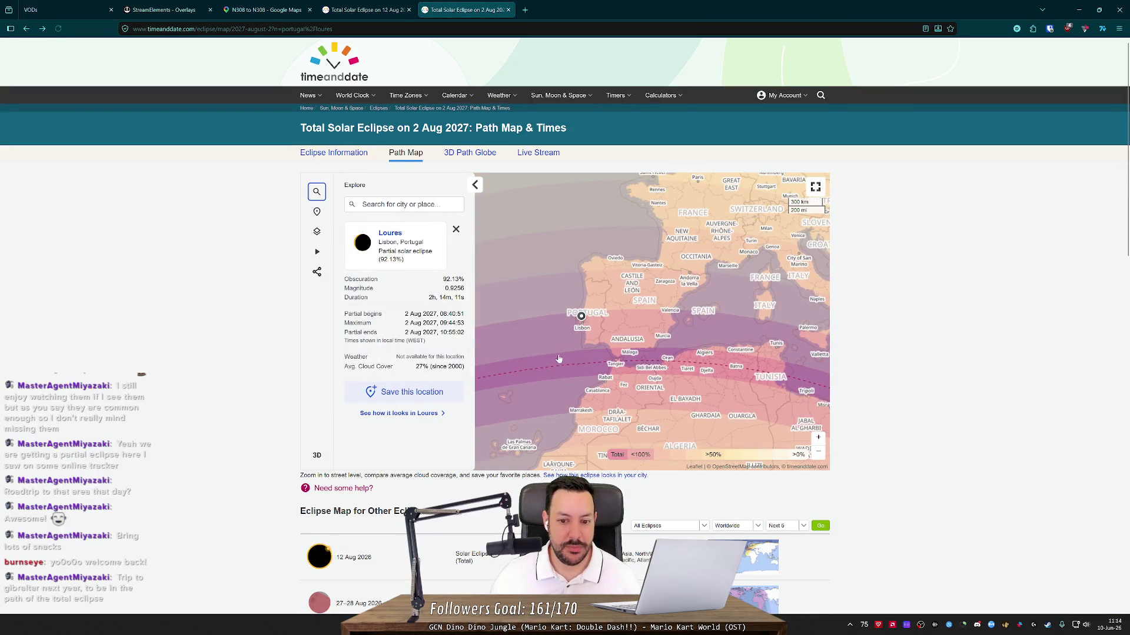
- Zoom the 2027 eclipse map in and centre it on Gibraltar
{"action": "scroll", "coordinate": [636, 336], "scroll_direction": "up", "scroll_amount": 1}
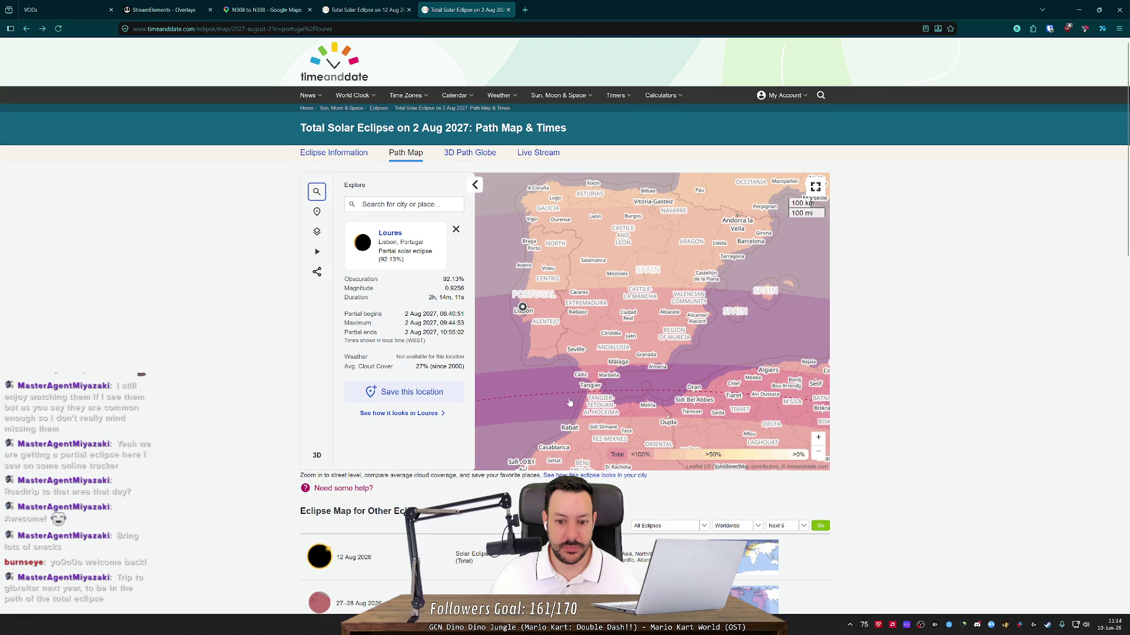
{"action": "scroll", "coordinate": [569, 403], "scroll_direction": "up", "scroll_amount": 3}
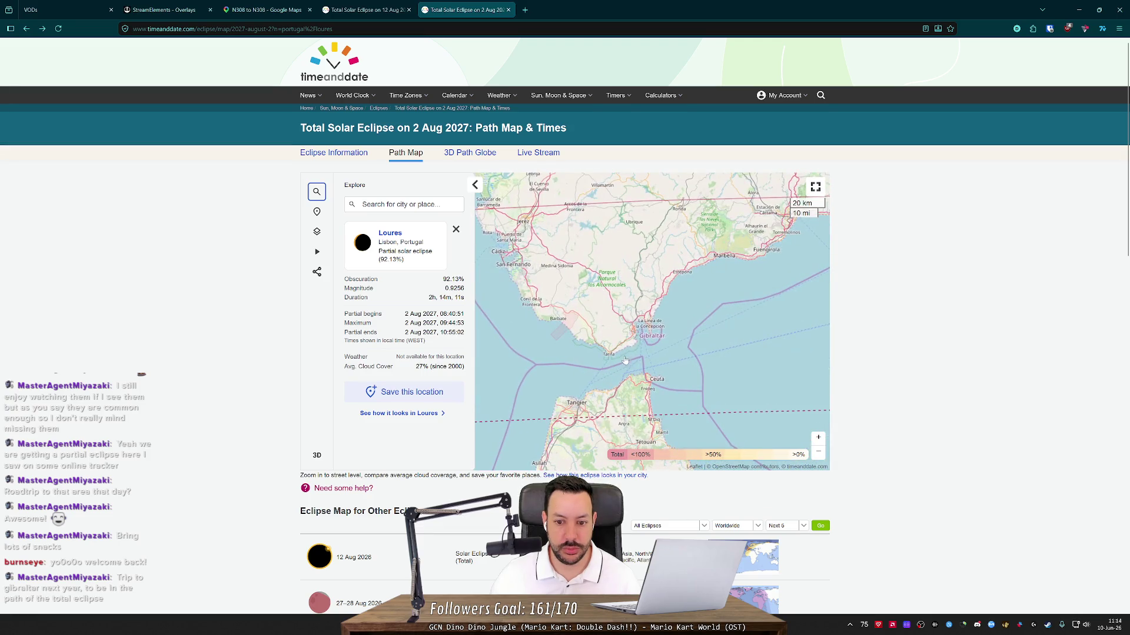
{"action": "scroll", "coordinate": [633, 339], "scroll_direction": "up", "scroll_amount": 2}
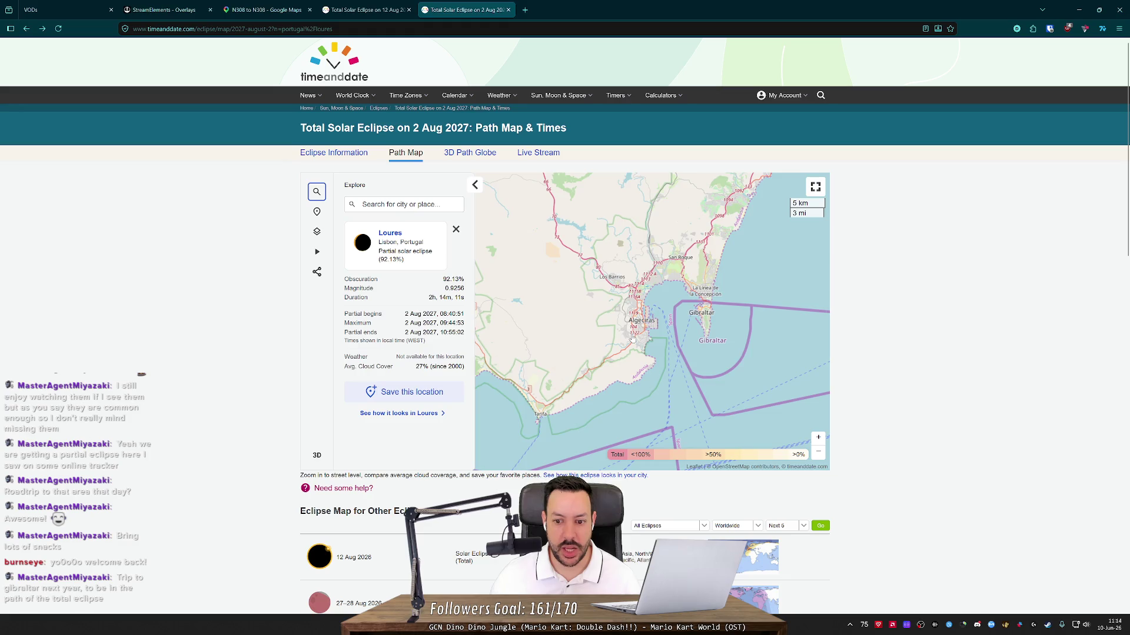
{"action": "scroll", "coordinate": [632, 340], "scroll_direction": "up", "scroll_amount": 1}
{"action": "left_click_drag", "start_coordinate": [633, 339], "coordinate": [604, 339]}
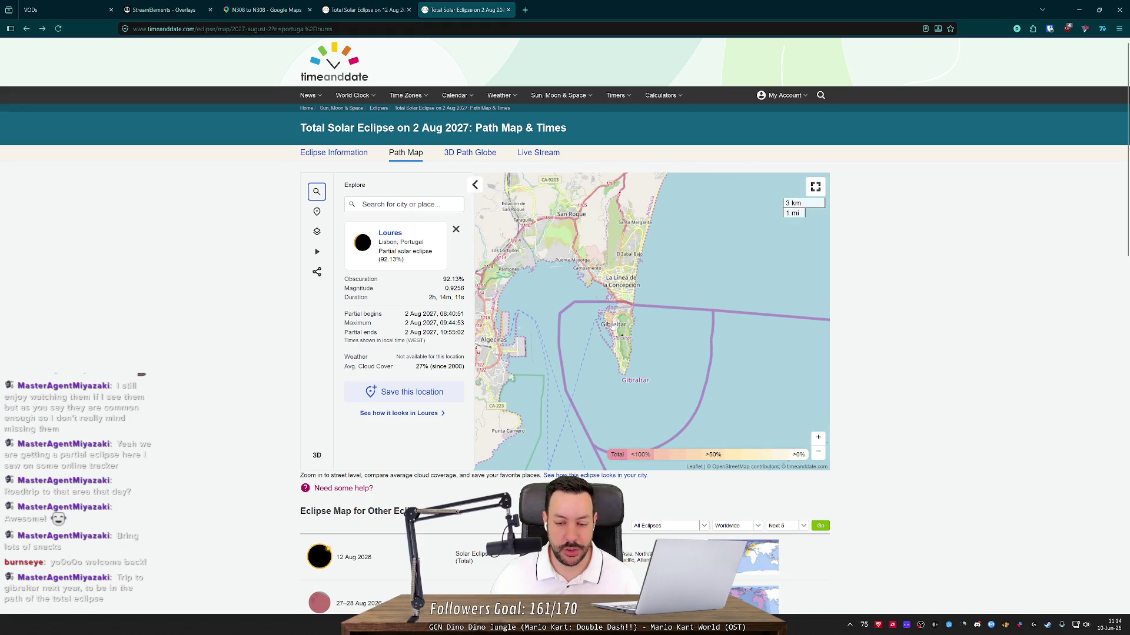
{"action": "scroll", "coordinate": [611, 327], "scroll_direction": "down", "scroll_amount": 3}
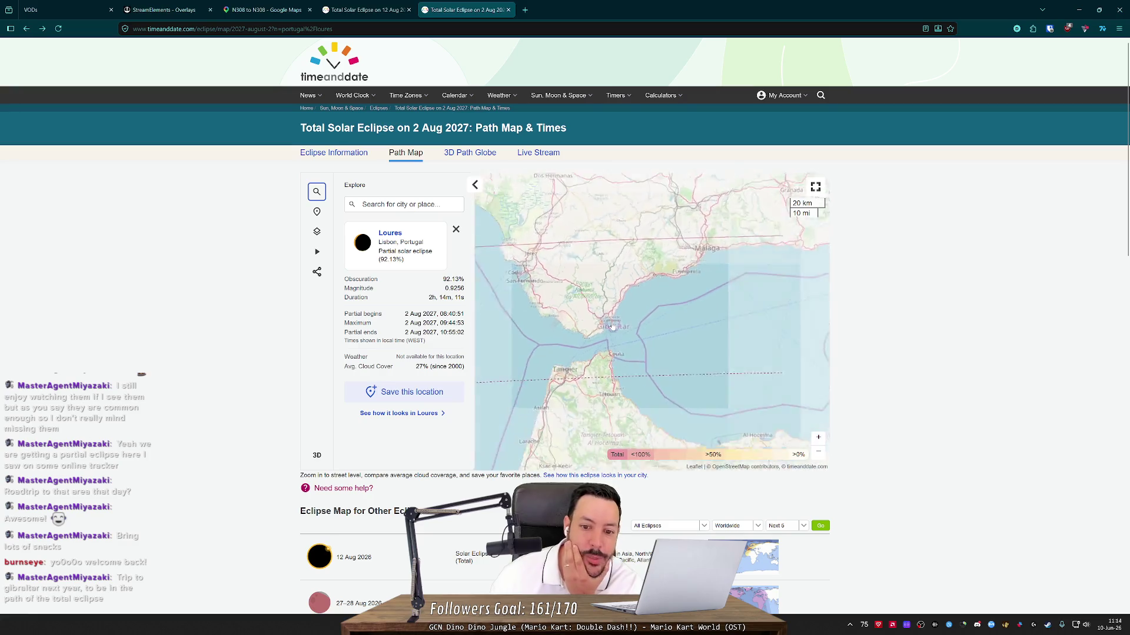
{"action": "scroll", "coordinate": [612, 326], "scroll_direction": "down", "scroll_amount": 2}
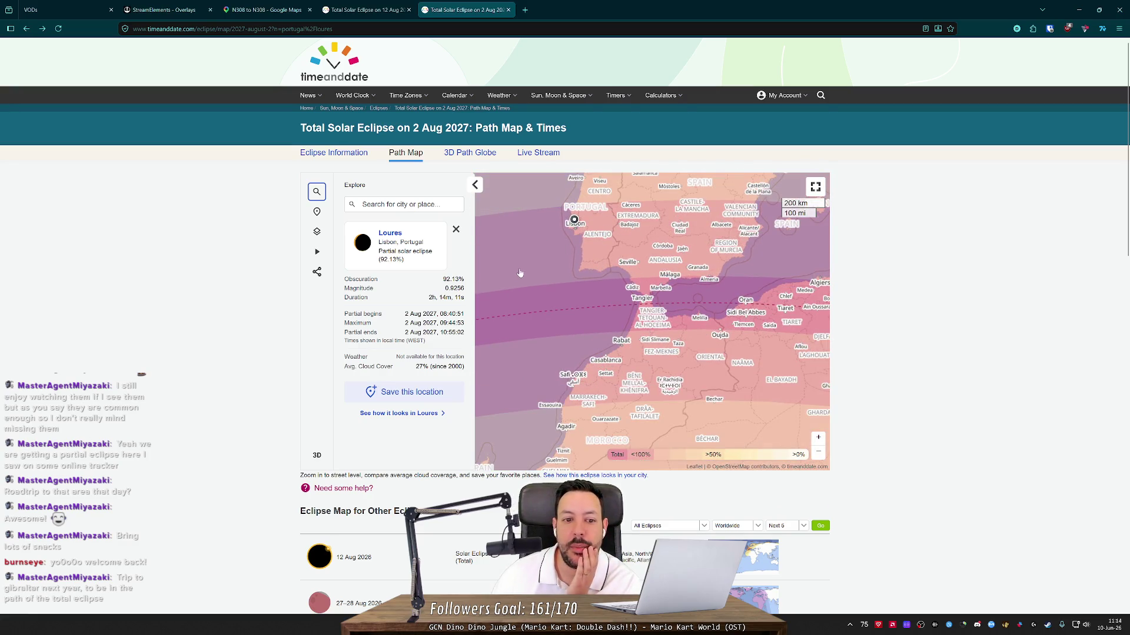
- View the Loures eclipse details and animation, then return to the 12 Aug 2026 map
{"action": "left_click", "coordinate": [425, 260]}
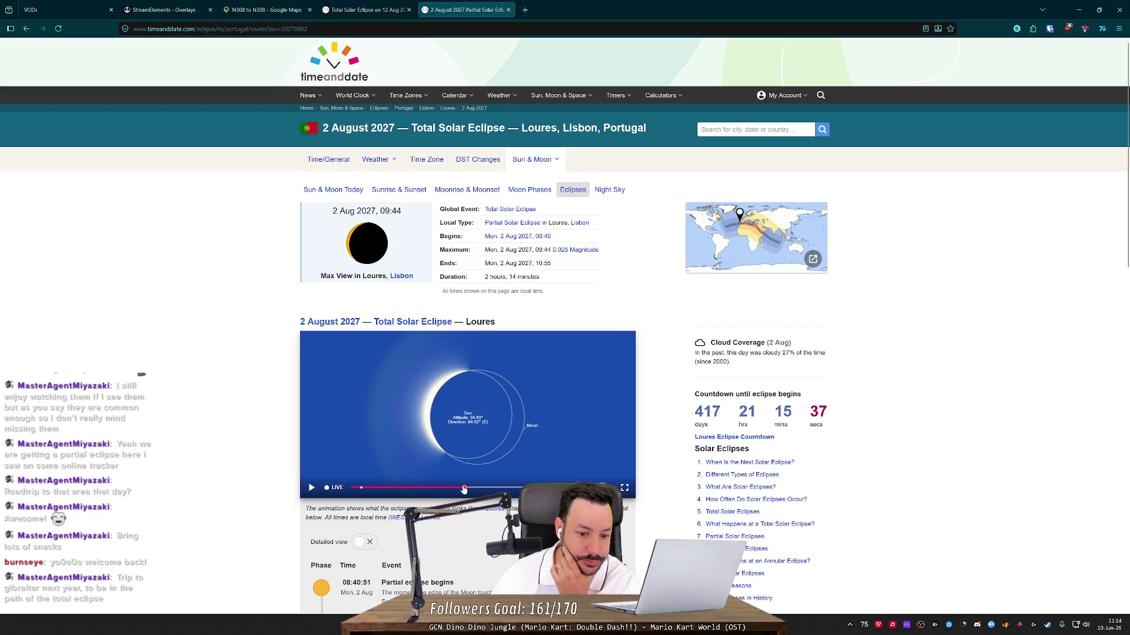
{"action": "mouse_move", "coordinate": [465, 487]}
{"action": "left_mouse_down"}
{"action": "mouse_move", "coordinate": [520, 487]}
{"action": "mouse_move", "coordinate": [464, 491]}
{"action": "mouse_move", "coordinate": [479, 503]}
{"action": "left_mouse_up"}
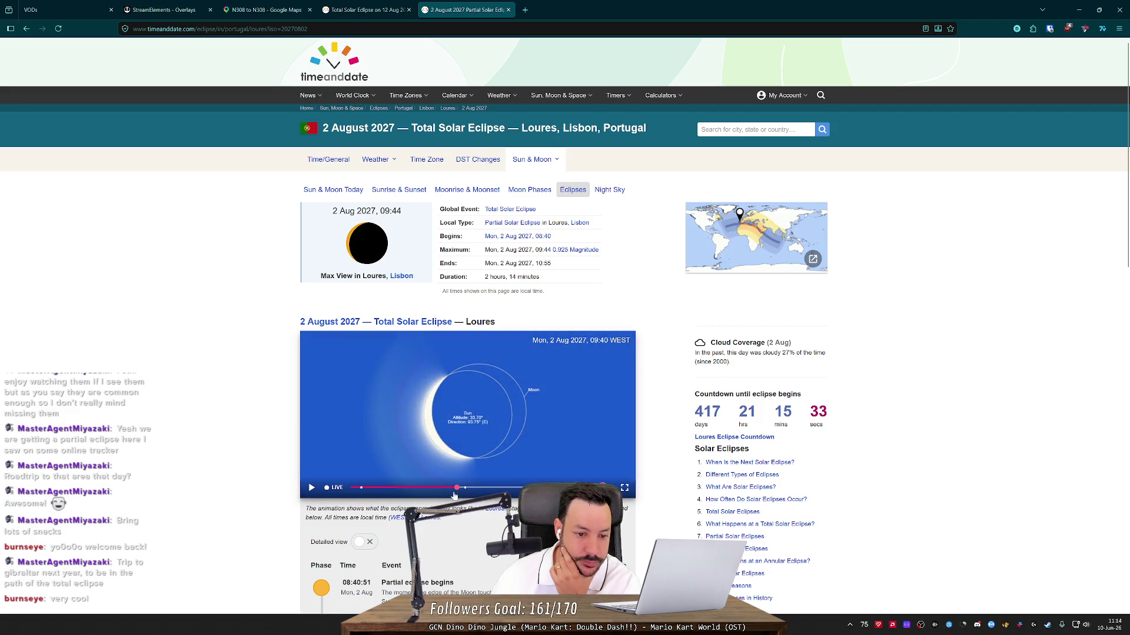
{"action": "key", "text": "alt+Left"}
{"action": "left_click", "coordinate": [345, 5]}
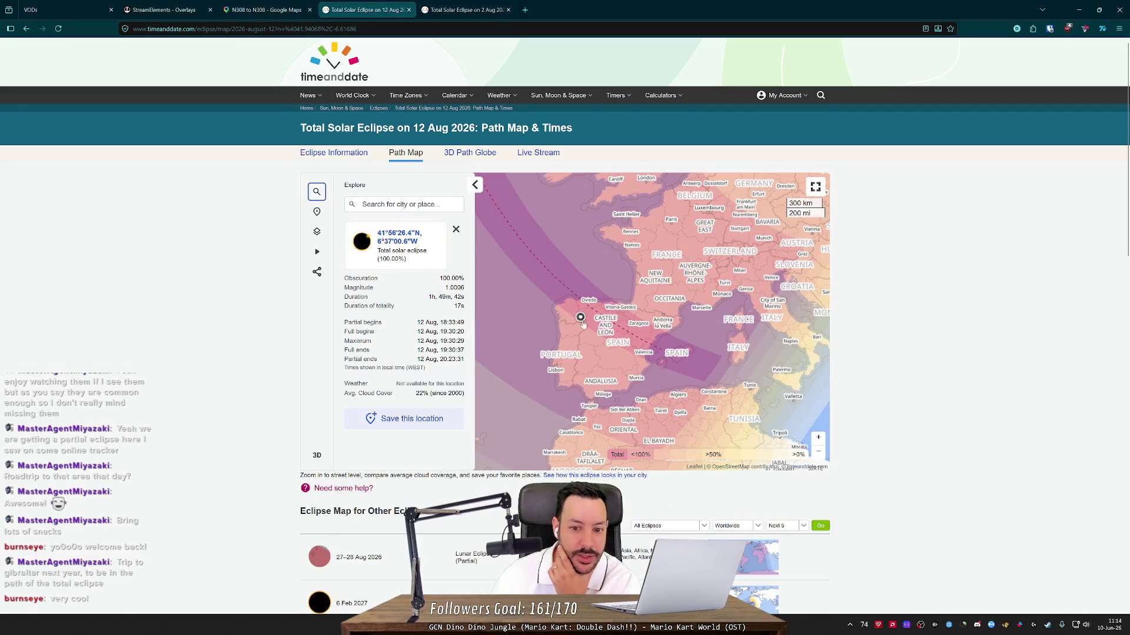
- Zoom to the marker, open the 41°56'26.4"N, 6°37'00.6"W eclipse page and scrub its animation
{"action": "scroll", "coordinate": [569, 287], "scroll_direction": "up", "scroll_amount": 4}
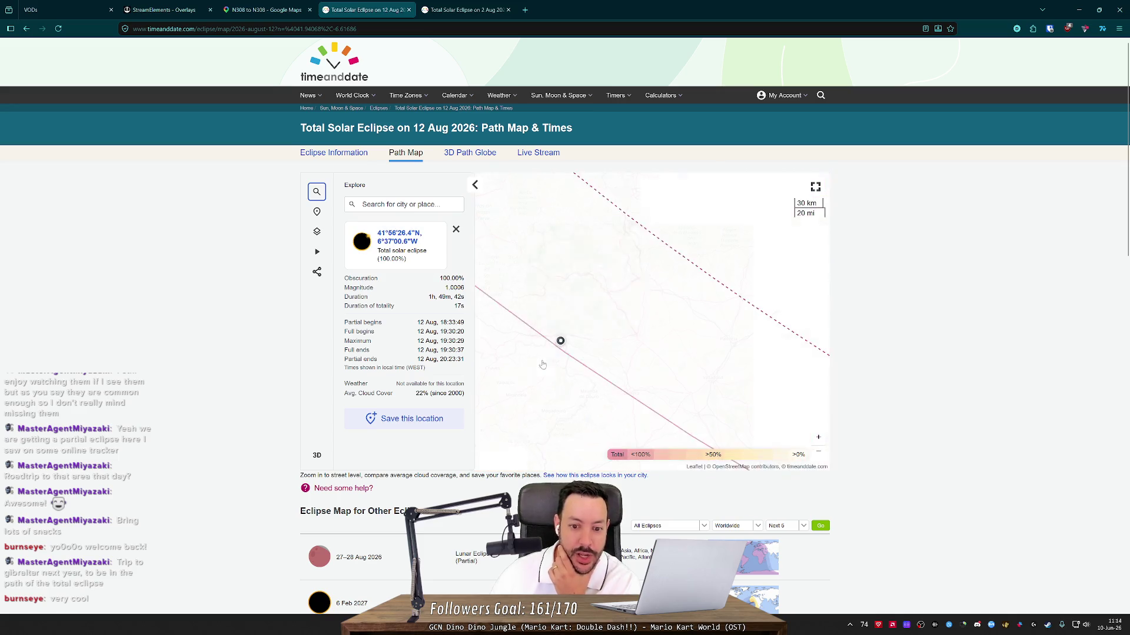
{"action": "scroll", "coordinate": [628, 404], "scroll_direction": "up", "scroll_amount": 5}
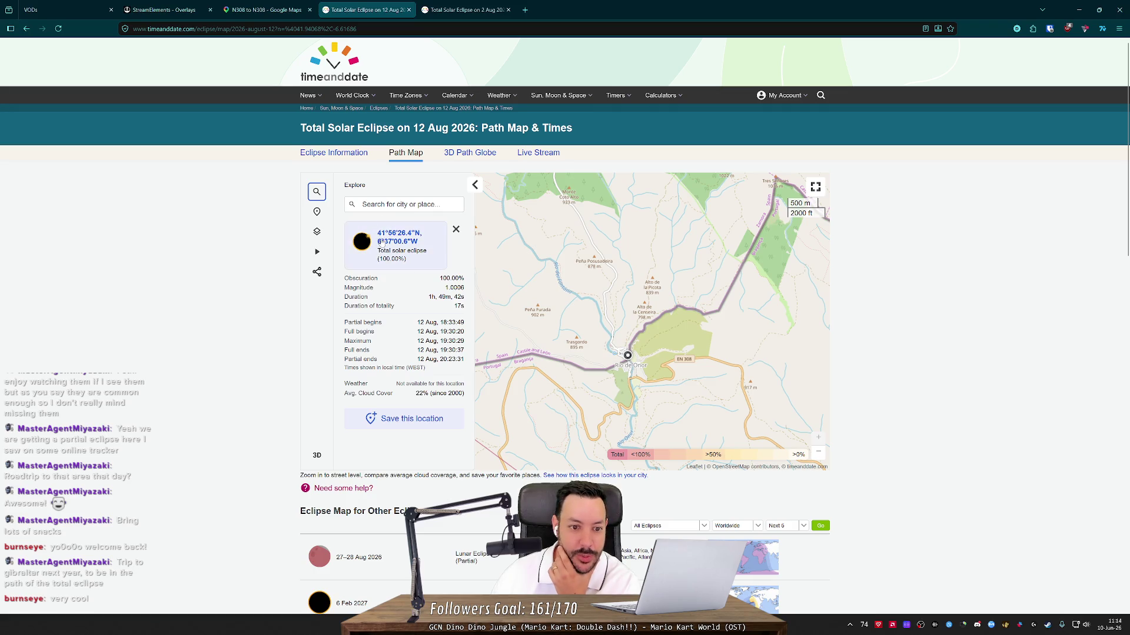
{"action": "left_click", "coordinate": [399, 234]}
{"action": "mouse_move", "coordinate": [474, 503]}
{"action": "left_mouse_down"}
{"action": "mouse_move", "coordinate": [437, 503]}
{"action": "mouse_move", "coordinate": [474, 505]}
{"action": "left_mouse_up"}
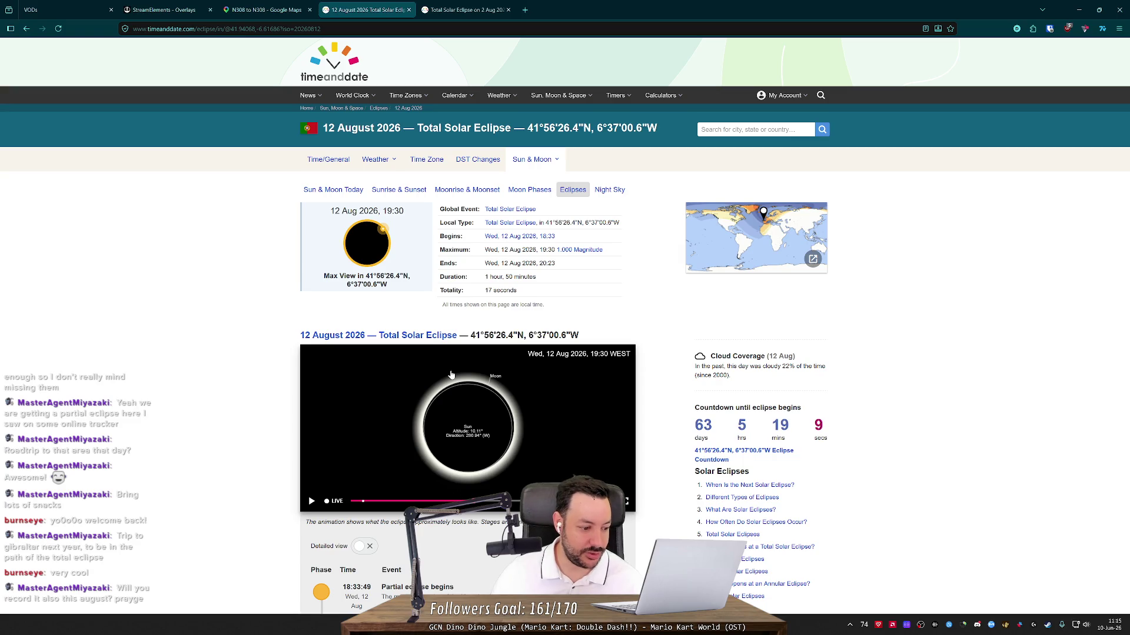
- Nudge the animation just past totality and open this location's eclipse list in a background tab
{"action": "scroll", "coordinate": [244, 391], "scroll_direction": "down", "scroll_amount": 1}
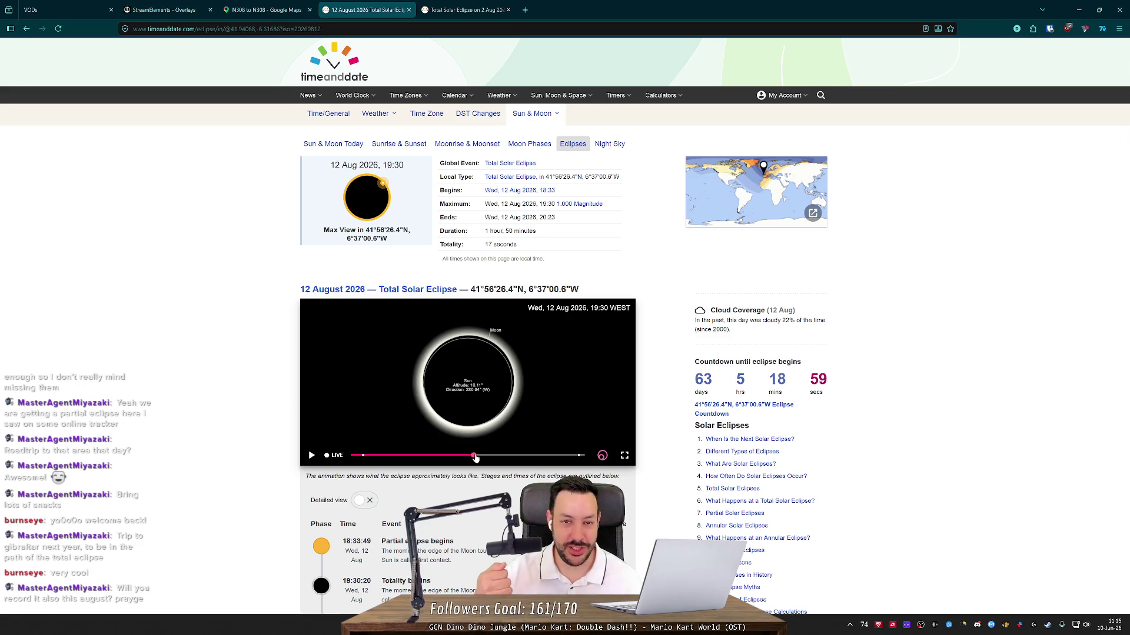
{"action": "left_click_drag", "start_coordinate": [475, 458], "coordinate": [473, 469]}
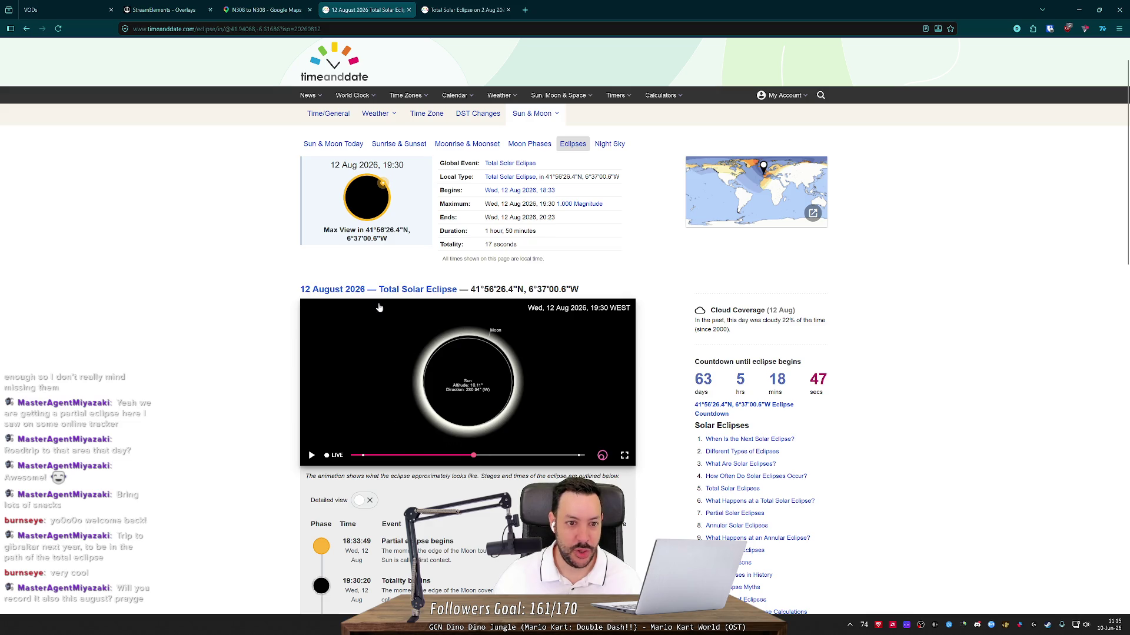
{"action": "middle_click", "coordinate": [577, 146]}
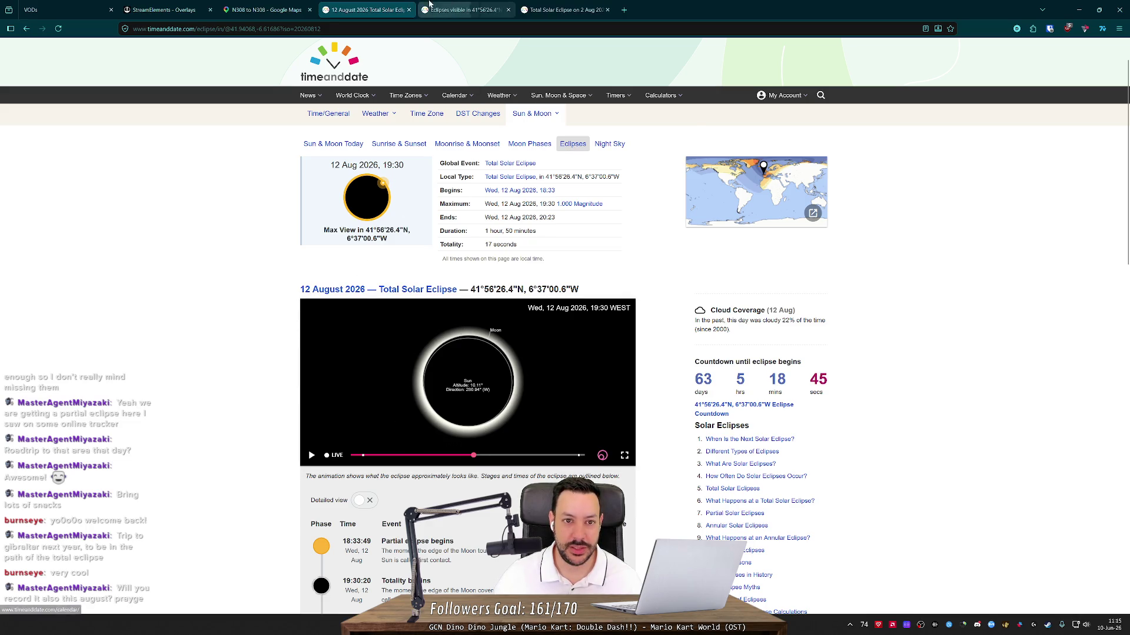
- Switch to the new eclipse list tab and scroll through the upcoming eclipses
{"action": "key", "text": "ctrl+Tab"}
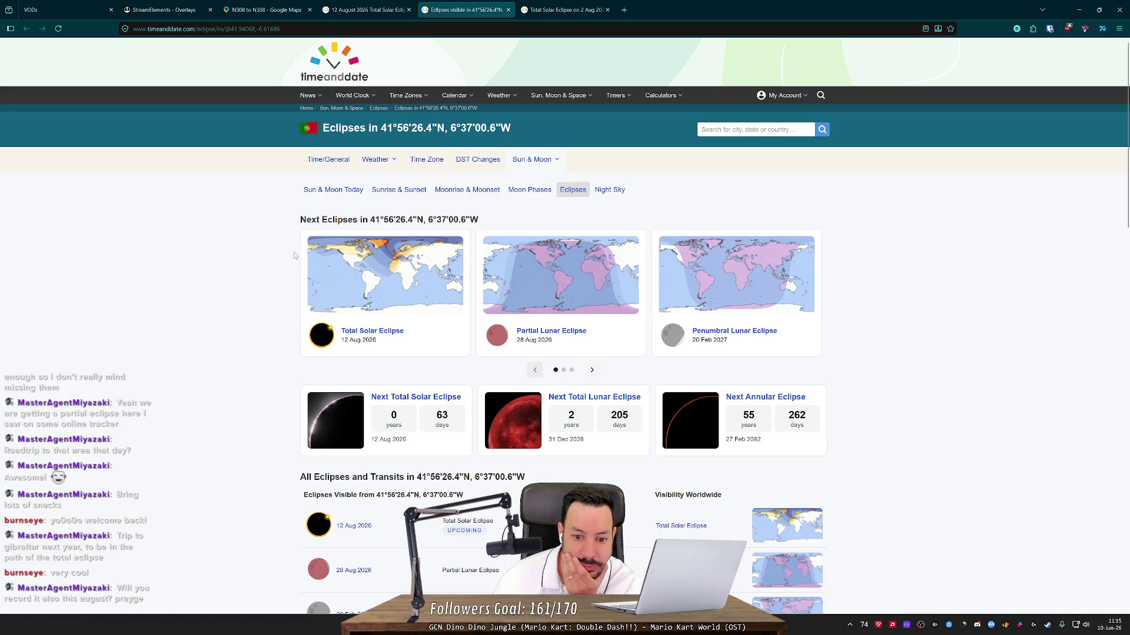
{"action": "scroll", "coordinate": [332, 304], "scroll_direction": "down", "scroll_amount": 4}
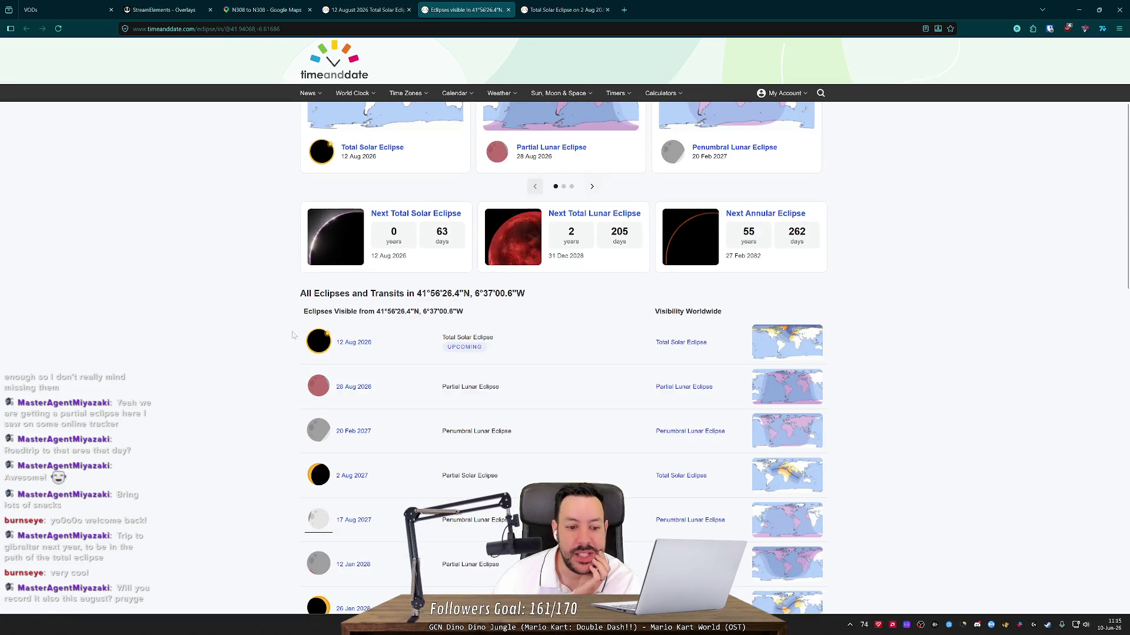
{"action": "scroll", "coordinate": [424, 328], "scroll_direction": "up", "scroll_amount": 3}
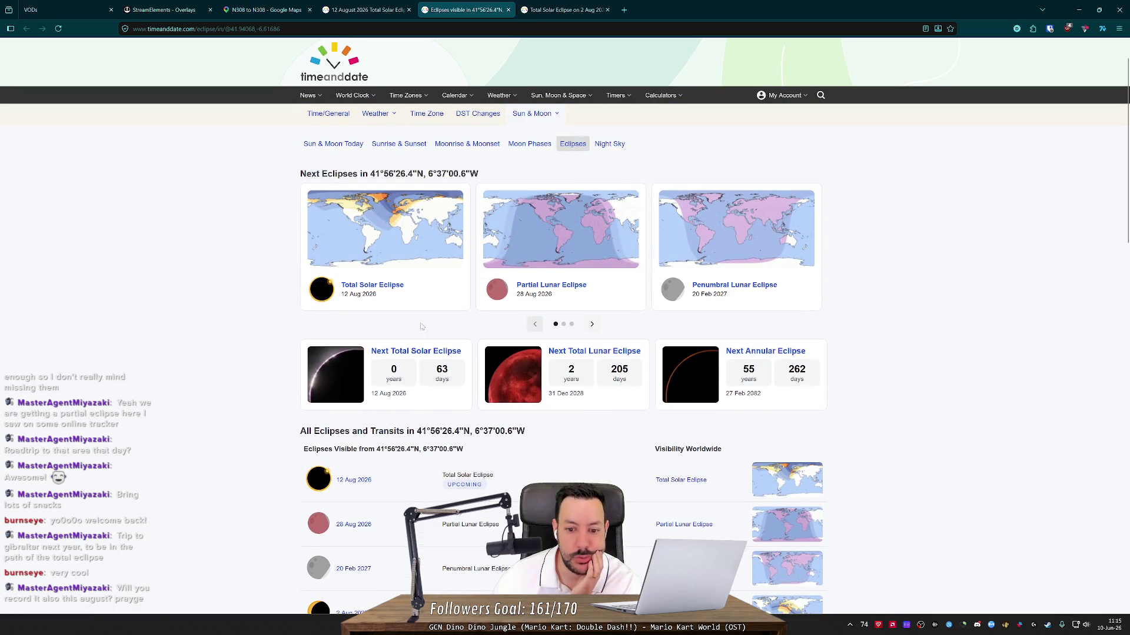
{"action": "scroll", "coordinate": [415, 332], "scroll_direction": "up", "scroll_amount": 1}
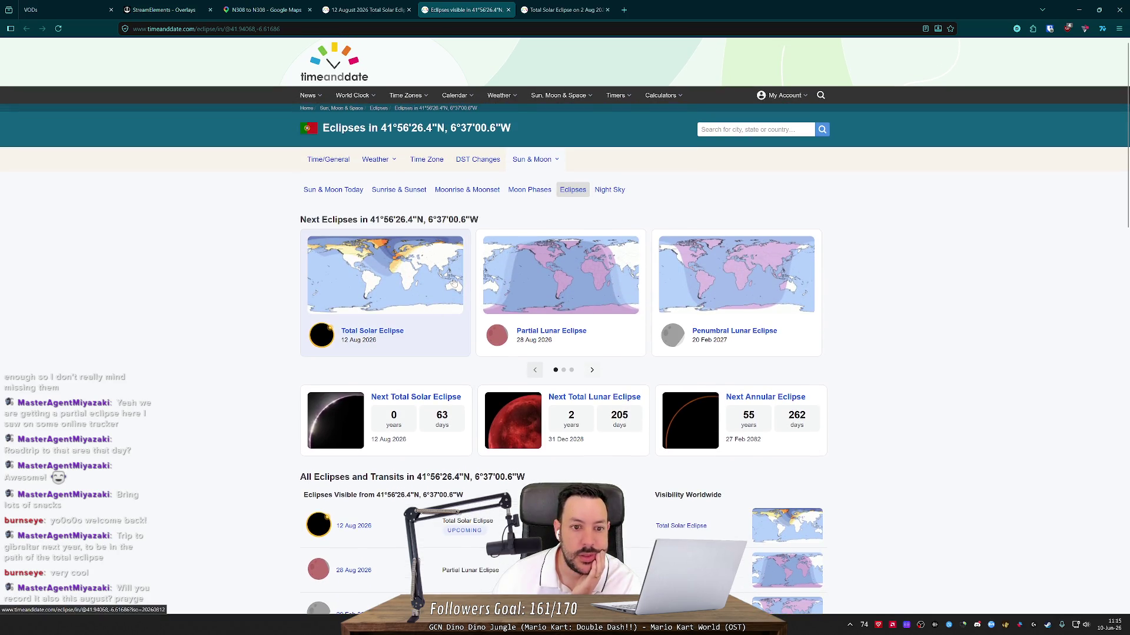
{"action": "scroll", "coordinate": [518, 376], "scroll_direction": "down", "scroll_amount": 8}
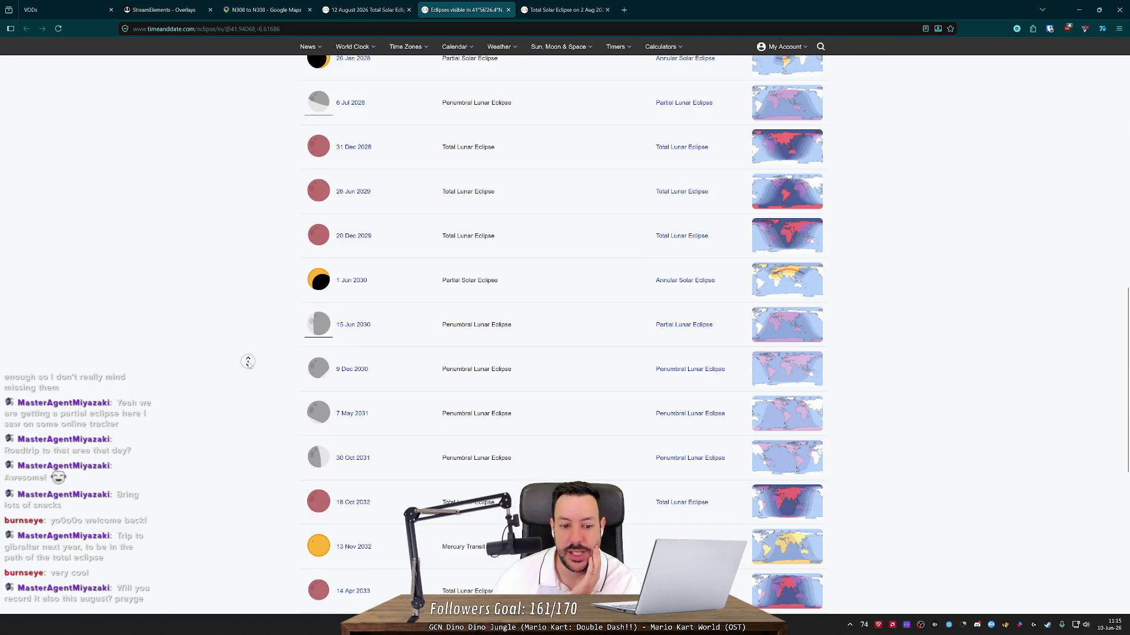
{"action": "scroll", "coordinate": [247, 330], "scroll_direction": "up", "scroll_amount": 15}
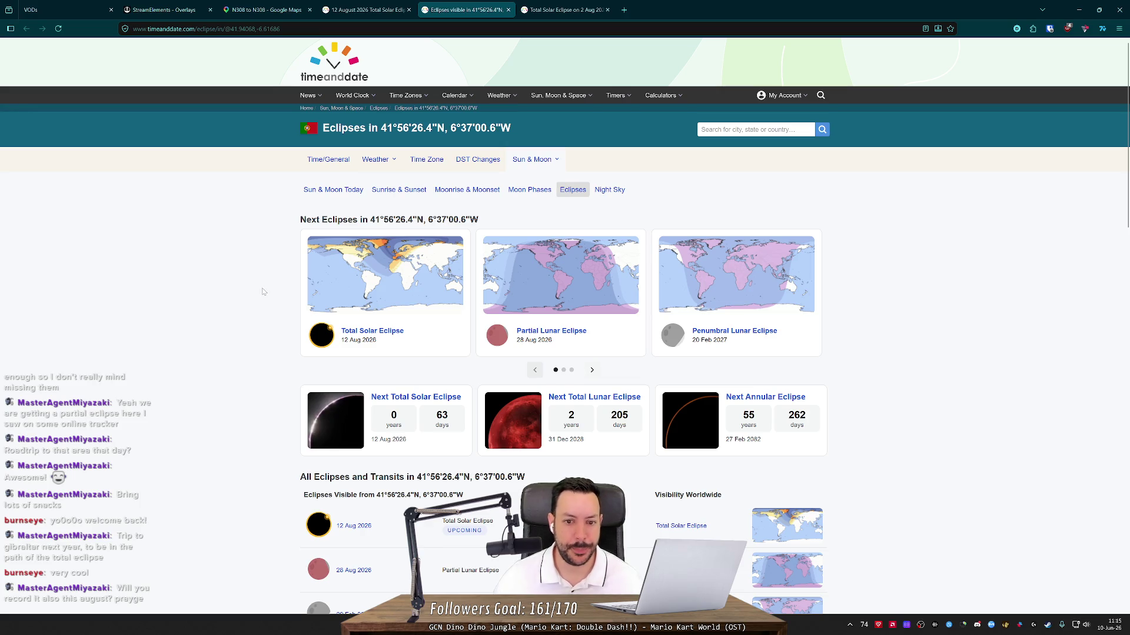
- View the 2 August 2027 eclipse from Loures at 09:58, then return to 12 August 2026
{"action": "left_click", "coordinate": [562, 10]}
{"action": "left_click", "coordinate": [492, 5]}
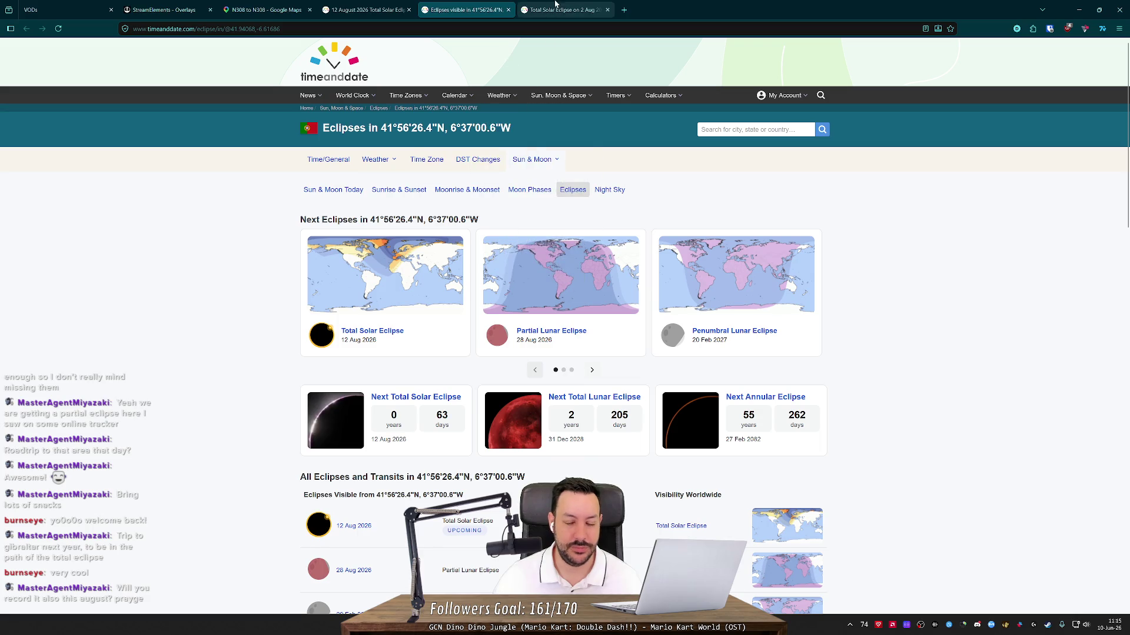
{"action": "left_click", "coordinate": [562, 10]}
{"action": "left_click", "coordinate": [378, 247]}
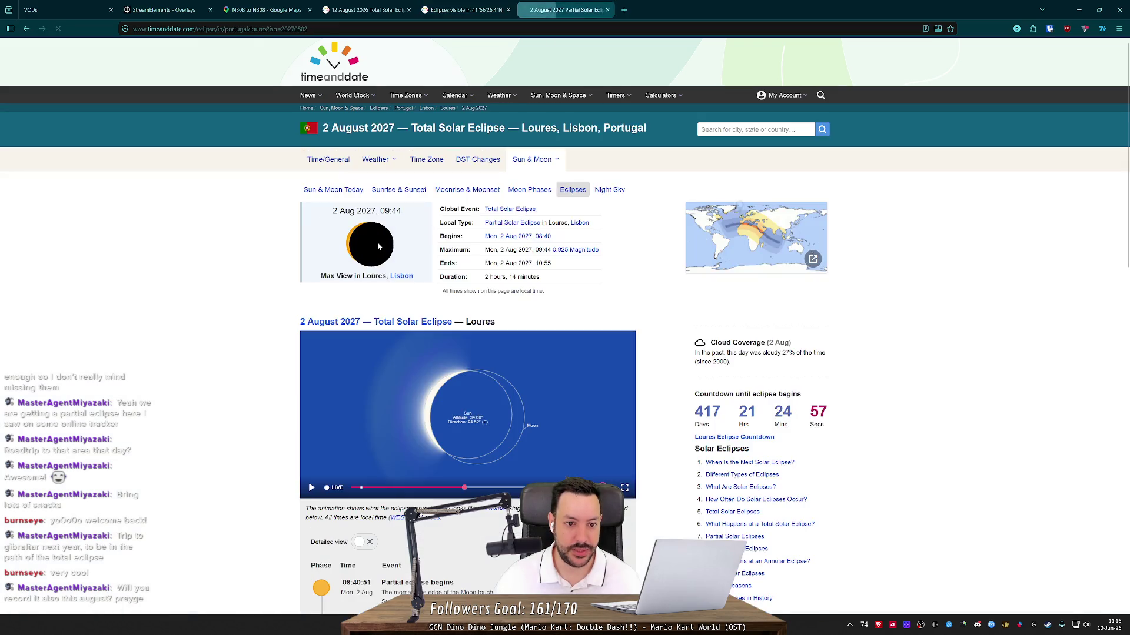
{"action": "left_click_drag", "start_coordinate": [474, 490], "coordinate": [487, 489]}
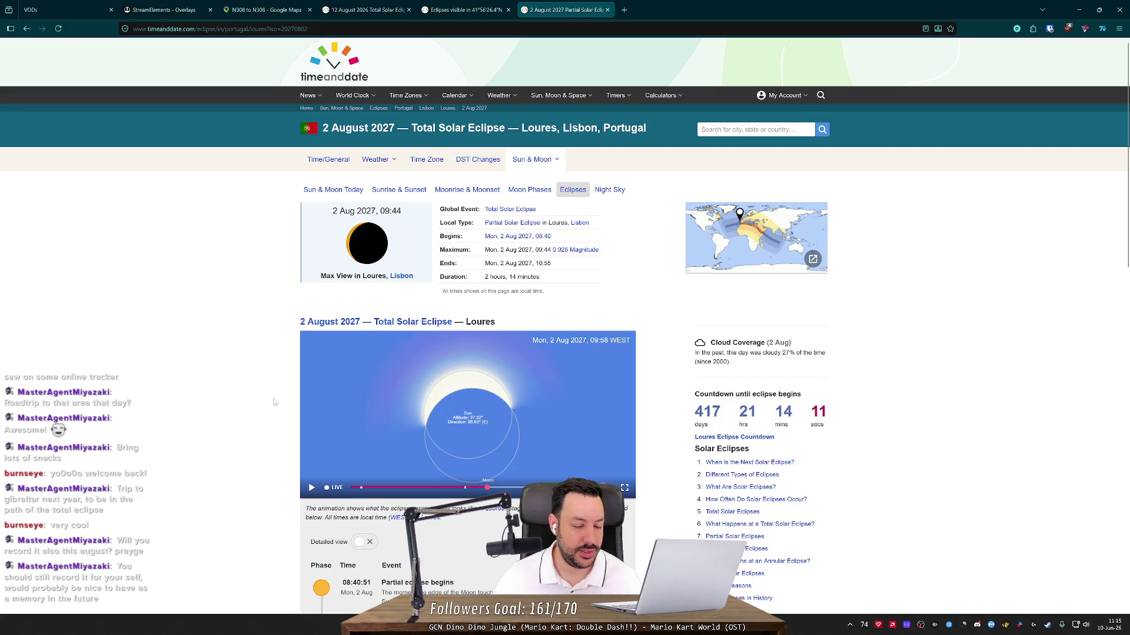
{"action": "left_click", "coordinate": [463, 10]}
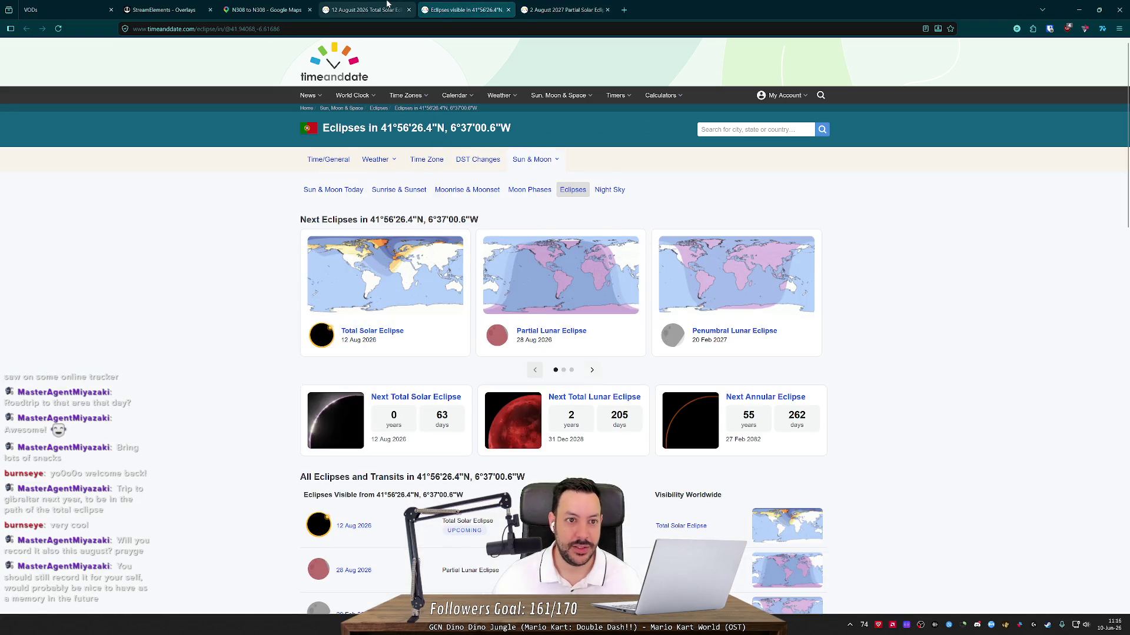
{"action": "left_click", "coordinate": [377, 9]}
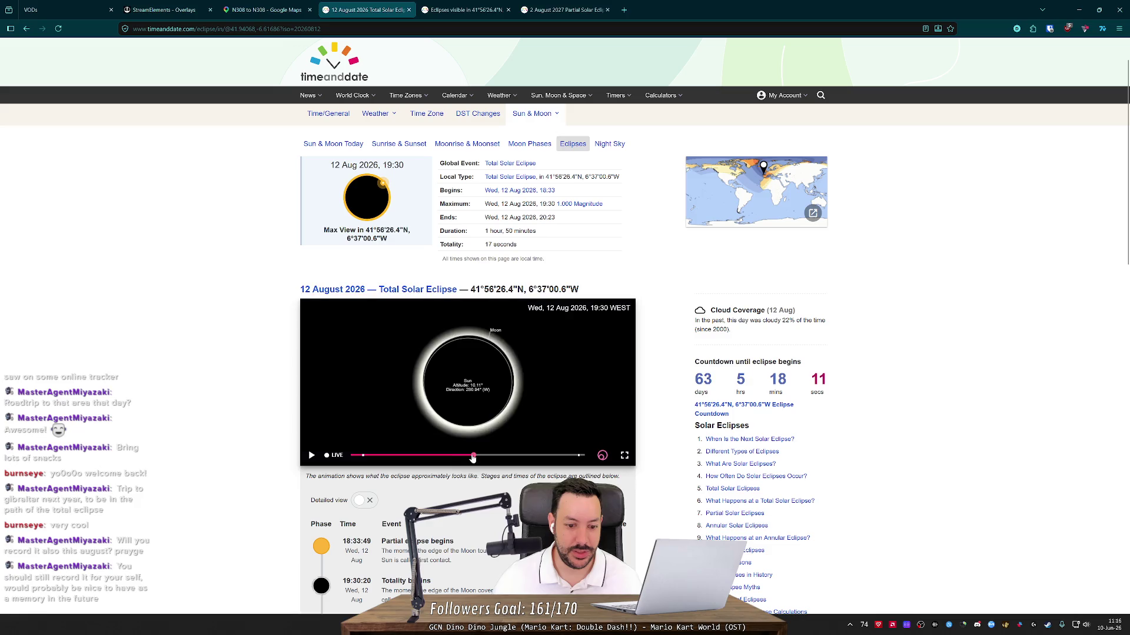
- Play the 12 August 2026 eclipse animation at 500x, stop at 19:46, and open a blank tab
{"action": "left_click", "coordinate": [311, 455]}
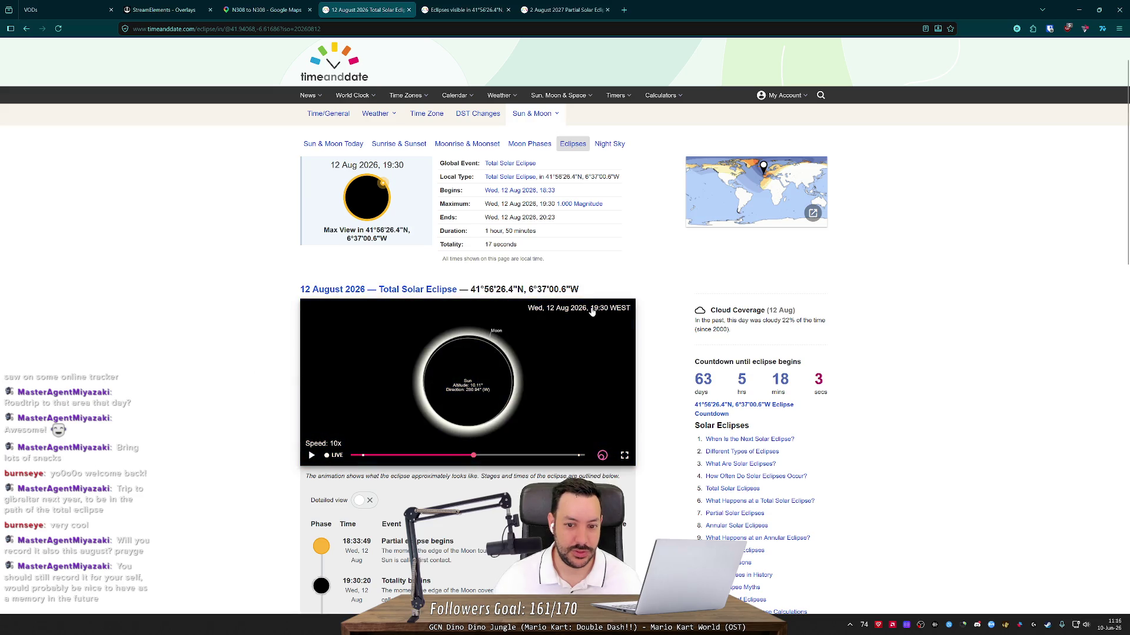
{"action": "left_click", "coordinate": [316, 456]}
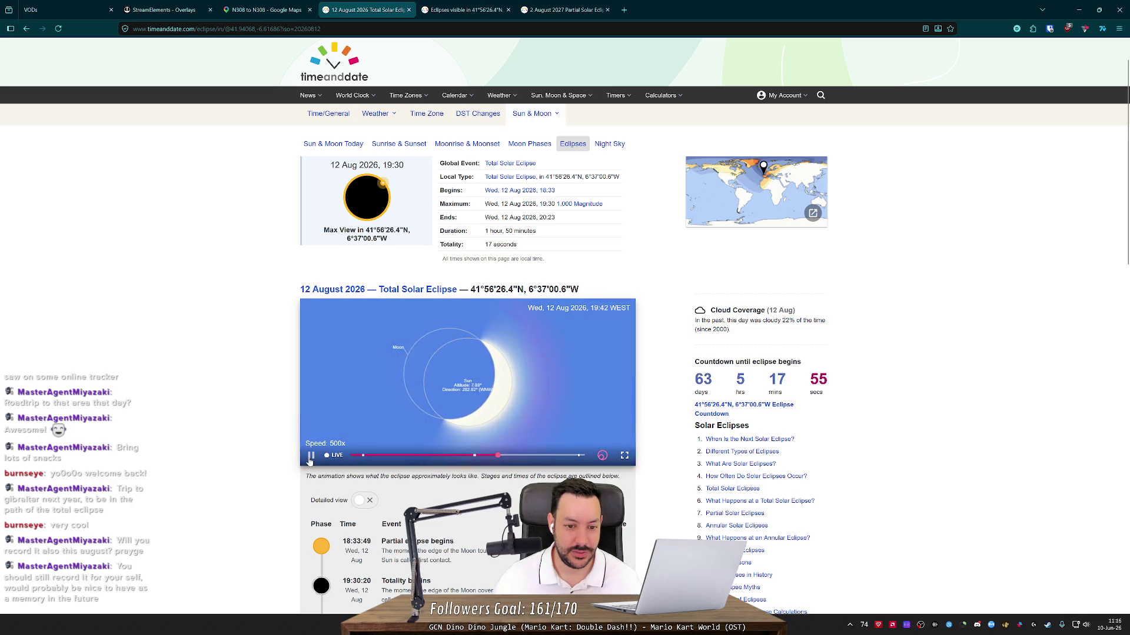
{"action": "left_click", "coordinate": [310, 456]}
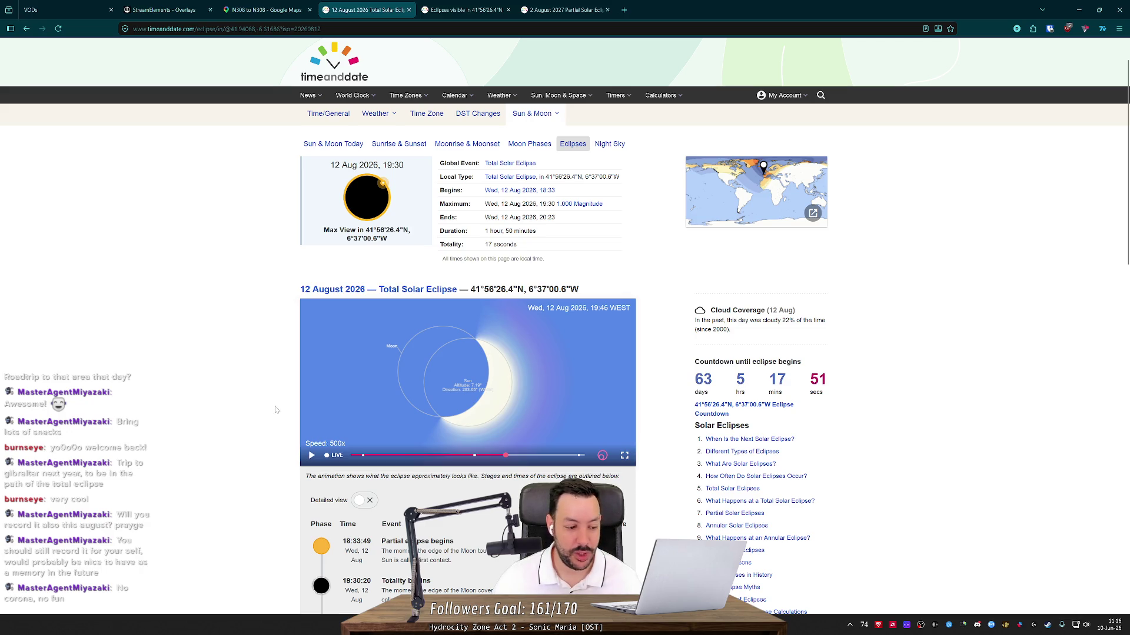
{"action": "left_click", "coordinate": [624, 10]}
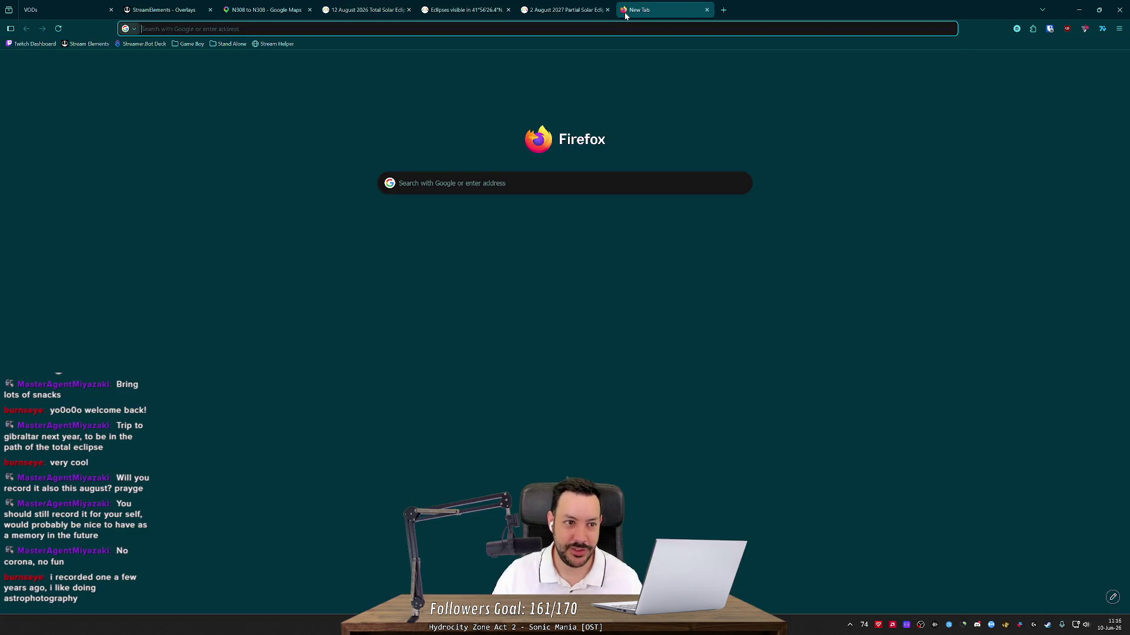
- Search Google Images for 'corona beer', preview the first Corona Extra bottle, then close the tab
{"action": "type", "text": "corona beer"}
{"action": "key", "text": "Return"}
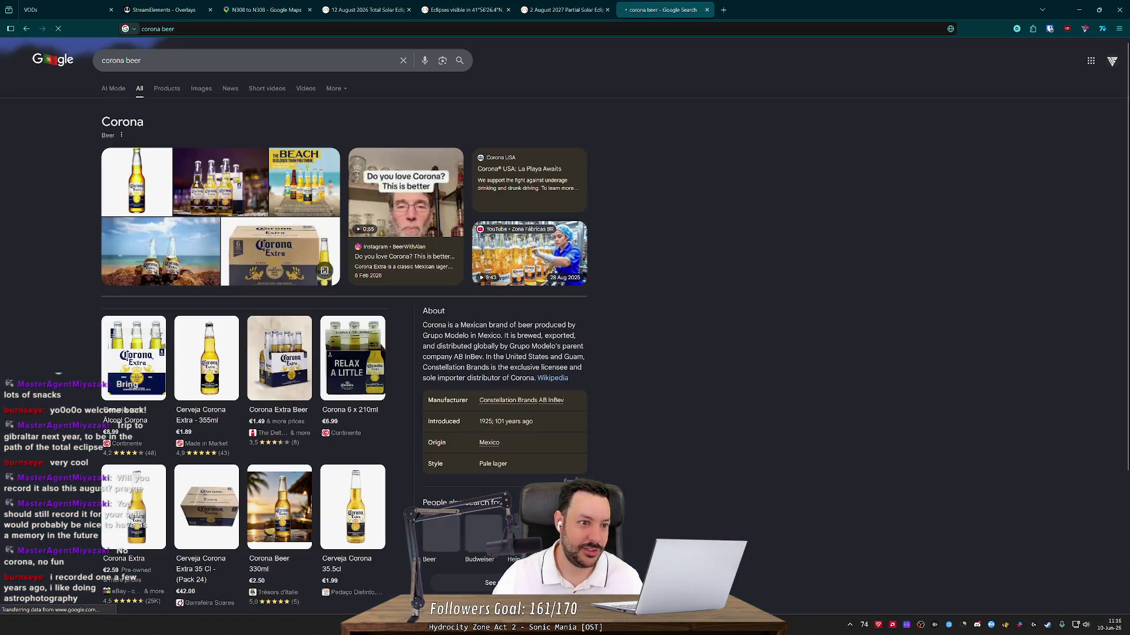
{"action": "left_click", "coordinate": [205, 89]}
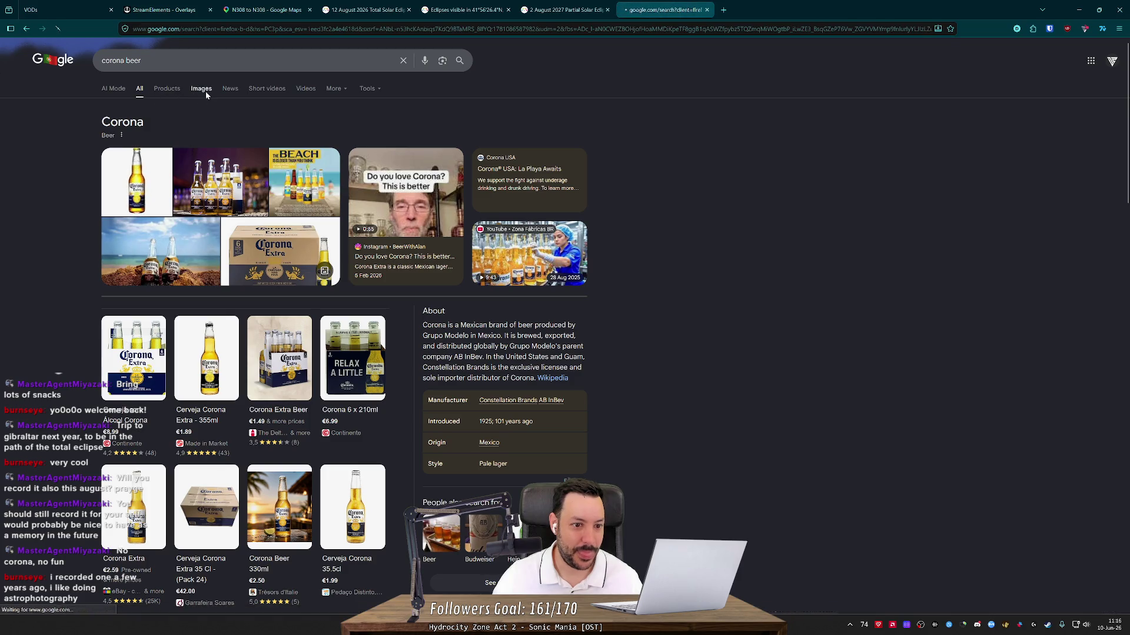
{"action": "left_click", "coordinate": [66, 192]}
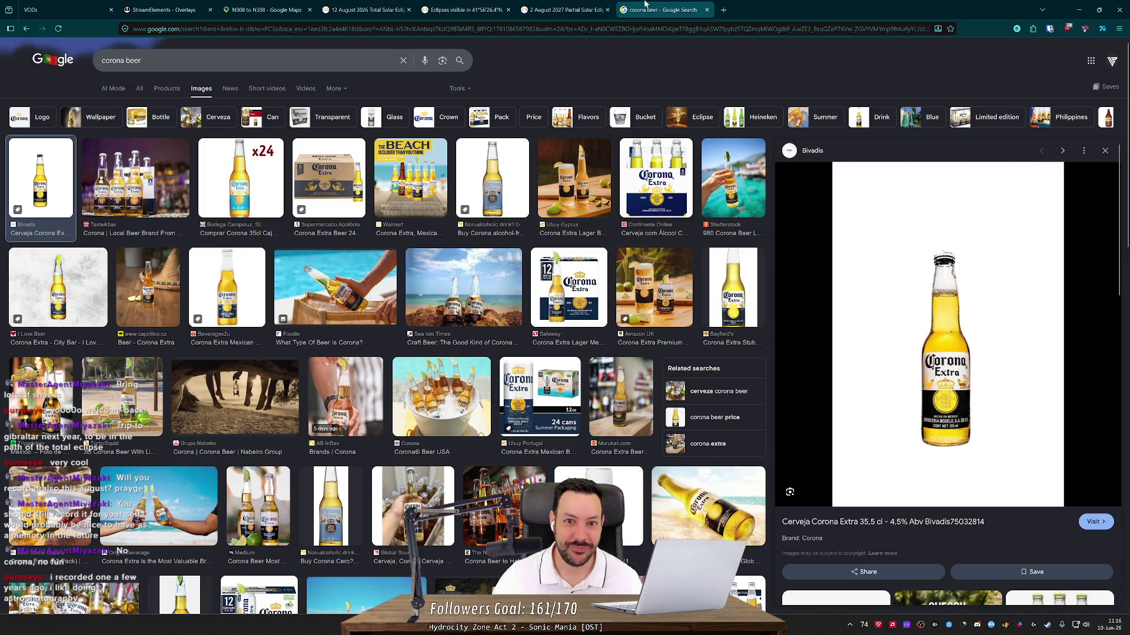
{"action": "key", "text": "ctrl+w"}
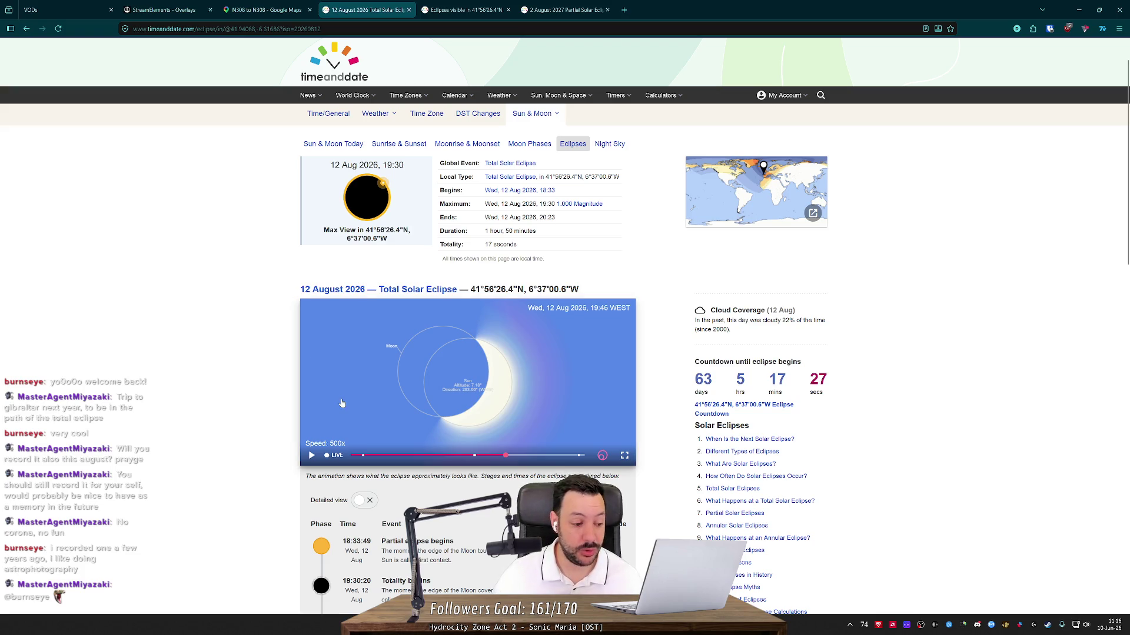
- Scrub the 12 August 2026 animation back to totality at 19:30 WEST
{"action": "left_click_drag", "start_coordinate": [502, 460], "coordinate": [474, 465]}
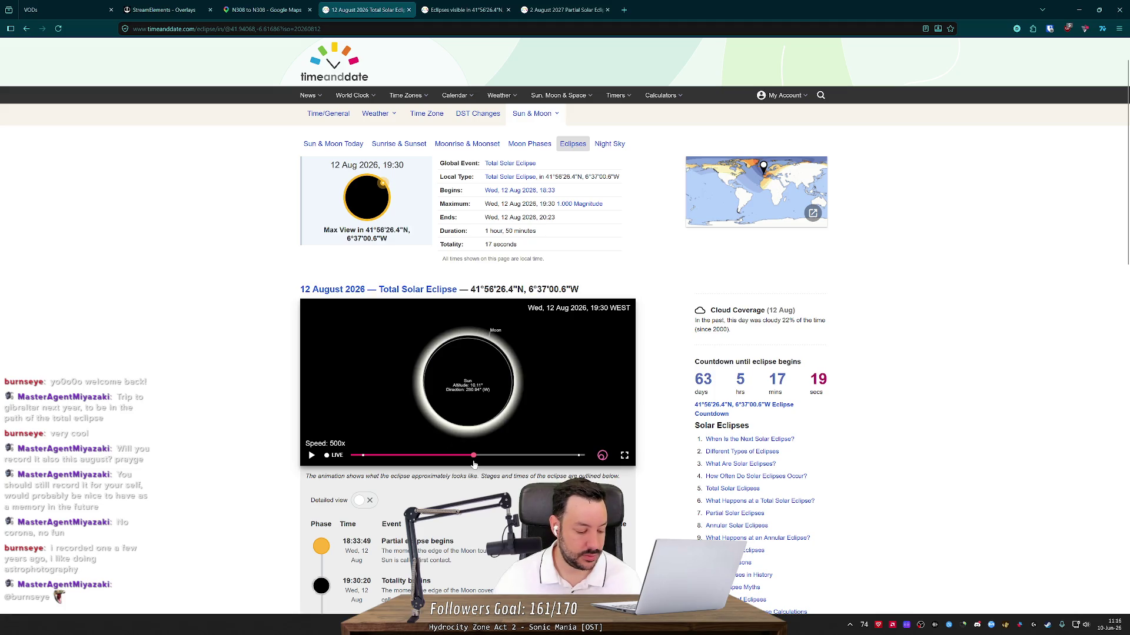